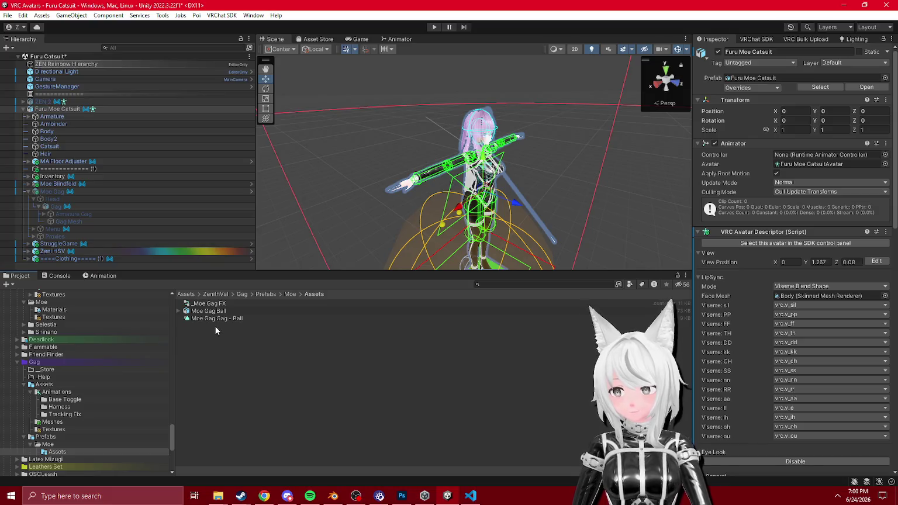
- Duplicate the Furu Moe Catsuit avatar, delete the copy, and keep the original active
left_click(23, 109)
left_click(69, 110)
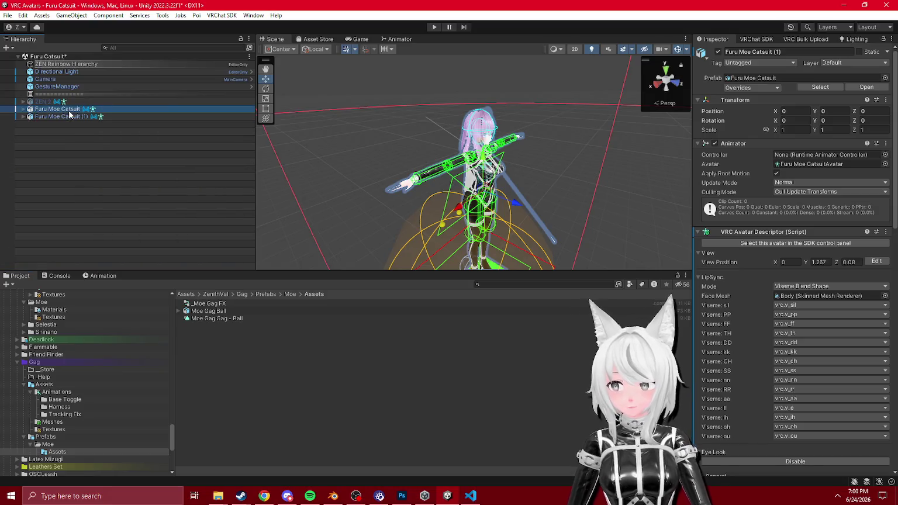
left_click(718, 52)
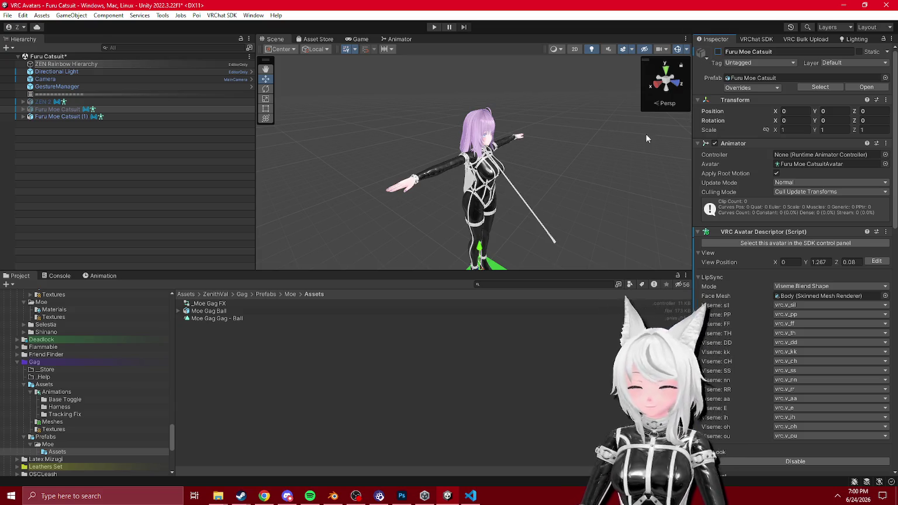
left_click(77, 116)
key("Delete")
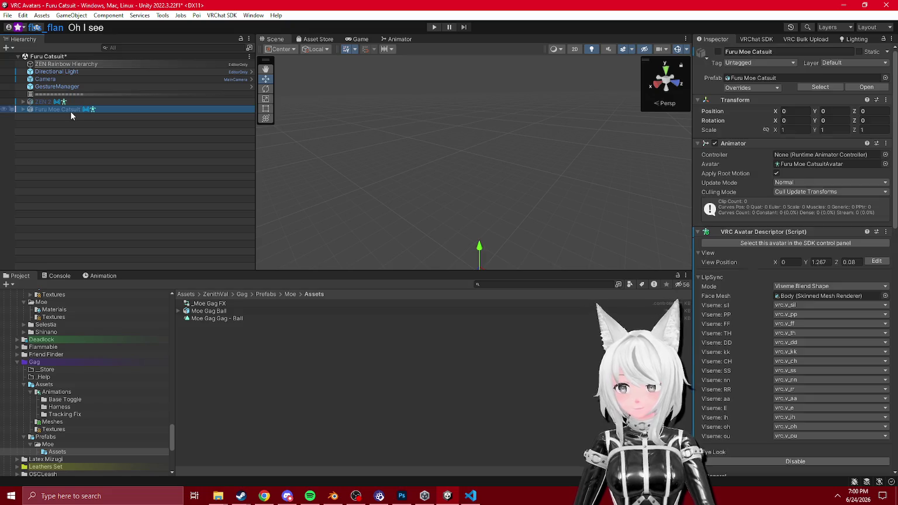
left_click(718, 52)
- Select Moe Gag under the avatar, then enter Play mode with GestureManager selected
left_click(23, 109)
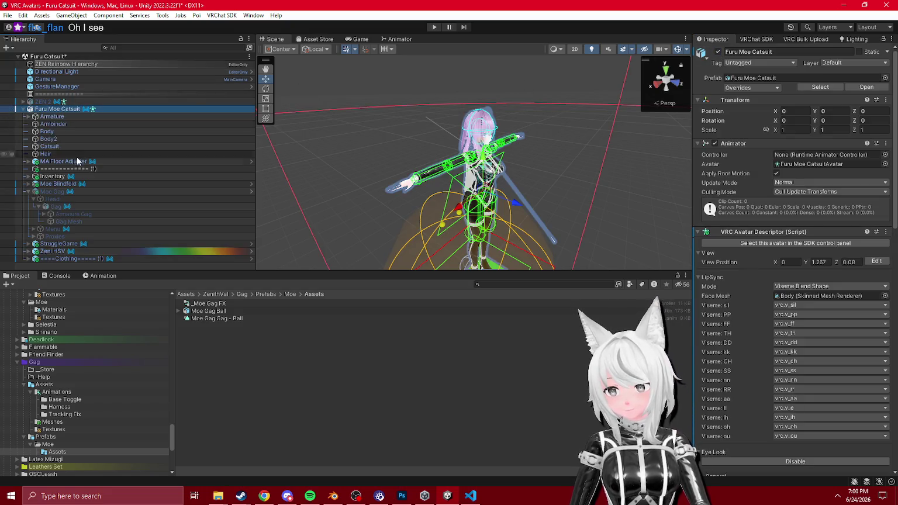
left_click(51, 191)
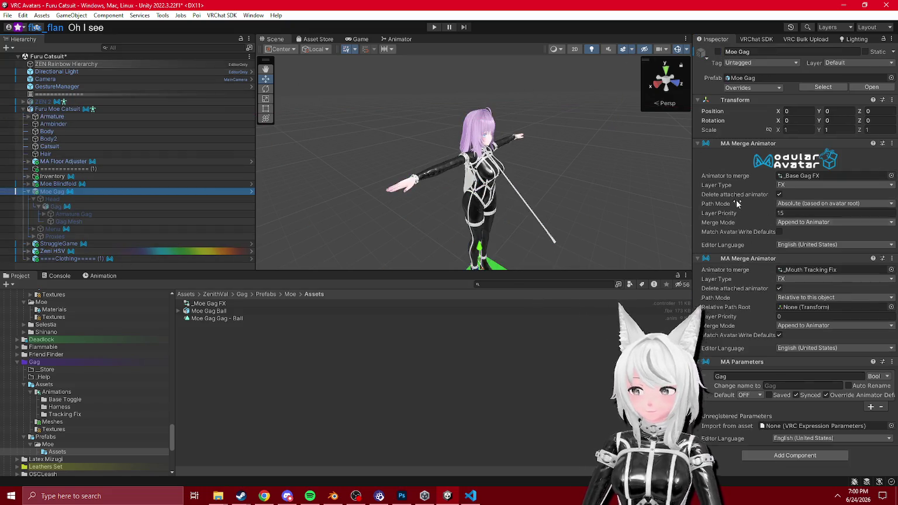
scroll(418, 173, "up", 5)
mouse_move(418, 172)
left_mouse_down()
mouse_move(449, 141)
mouse_move(426, 152)
left_mouse_up()
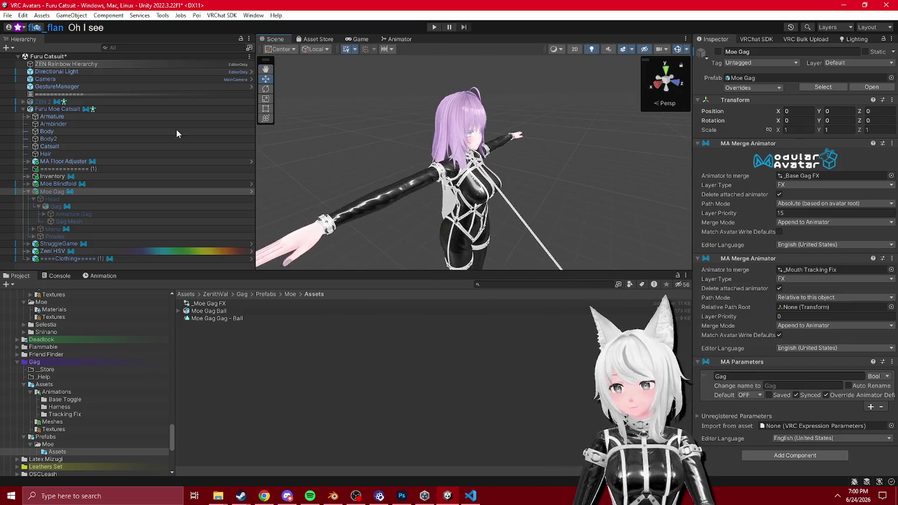
left_click(433, 27)
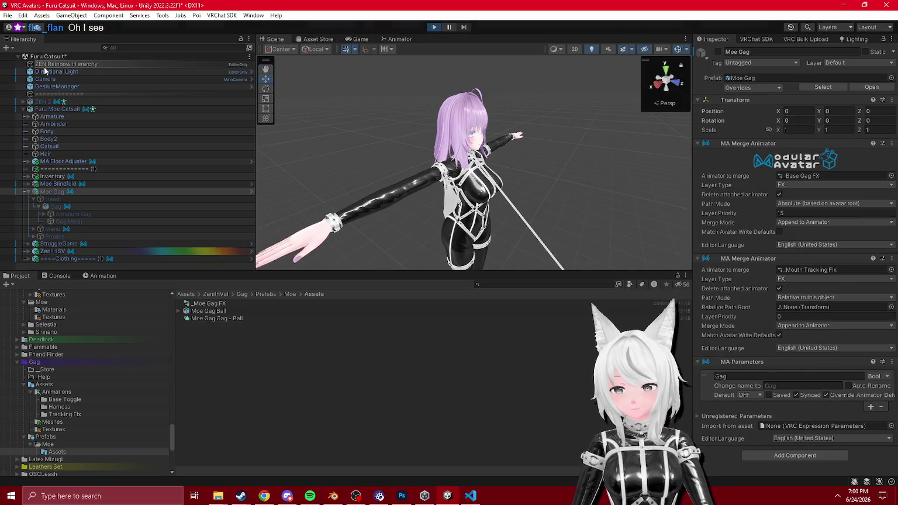
left_click(62, 88)
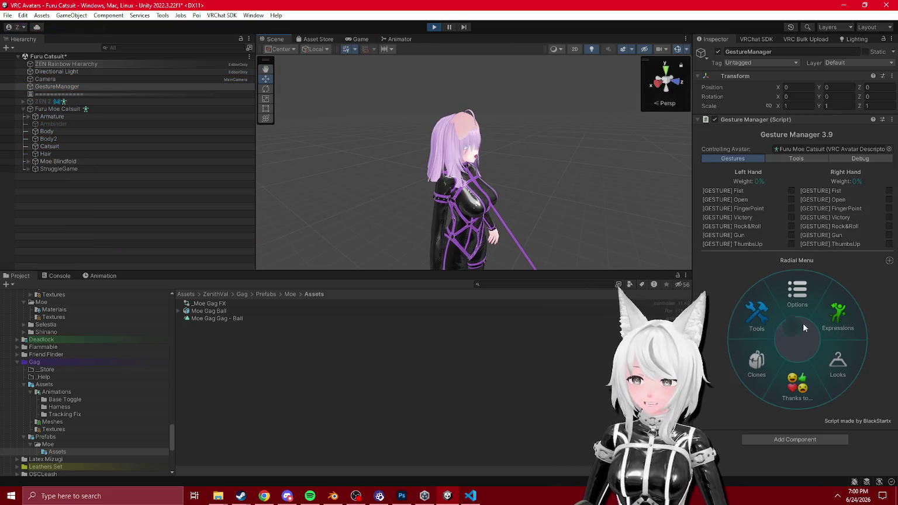
- Browse Expressions > Inventory in the radial menu, then exit Play mode and reselect Moe Gag
left_click(838, 316)
left_click_drag(532, 216, 510, 176)
scroll(510, 175, "up", 5)
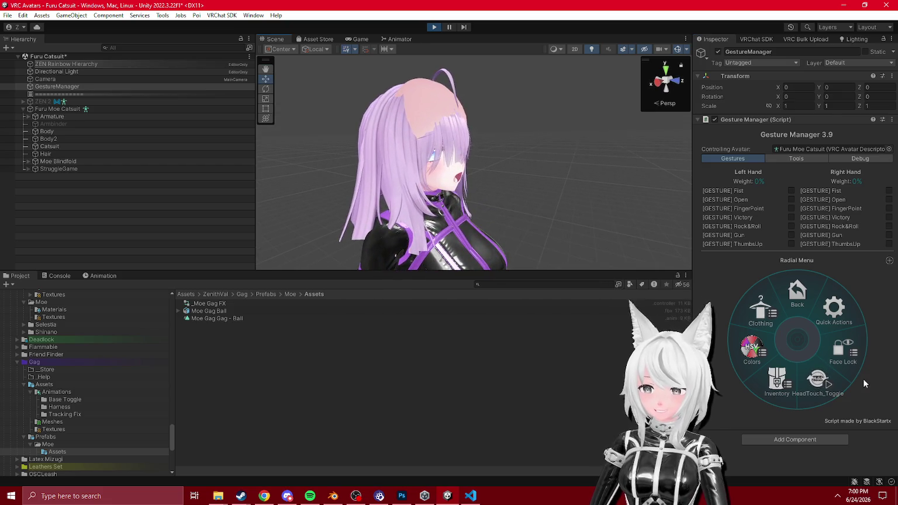
left_click(786, 380)
left_click(436, 24)
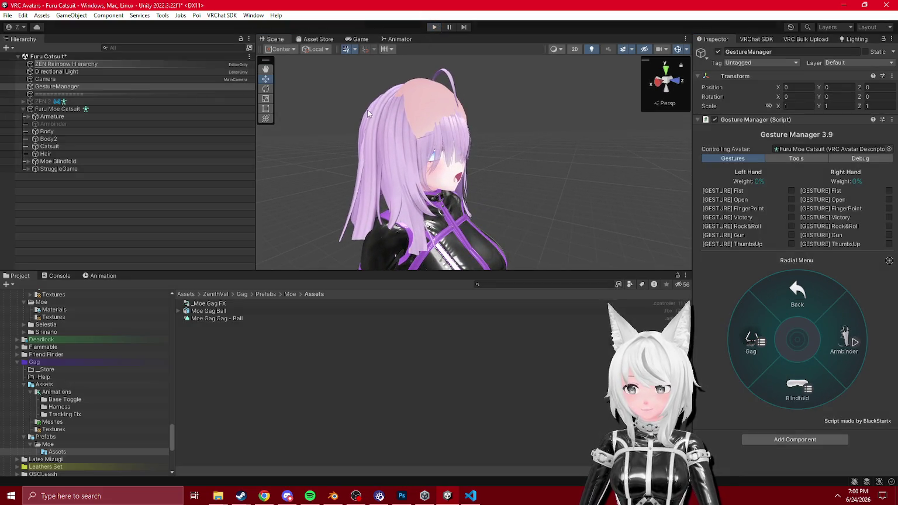
scroll(303, 121, "down", 5)
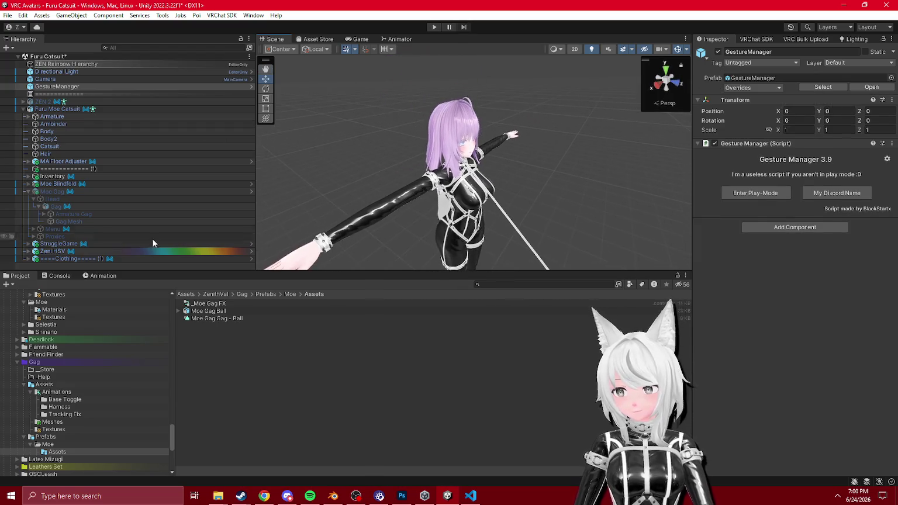
left_click(58, 194)
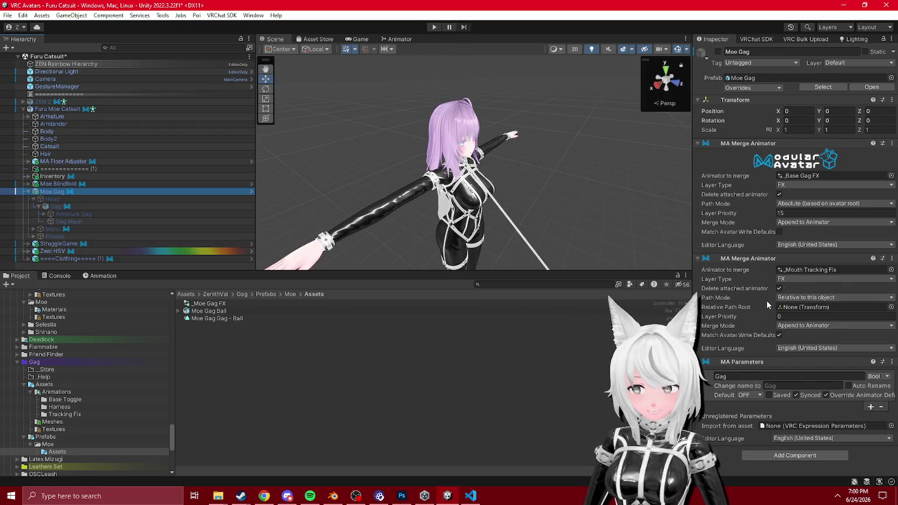
- Open the _Base Gag FX controller and inspect the Gag - Ball clip's animated properties
double_click(827, 174)
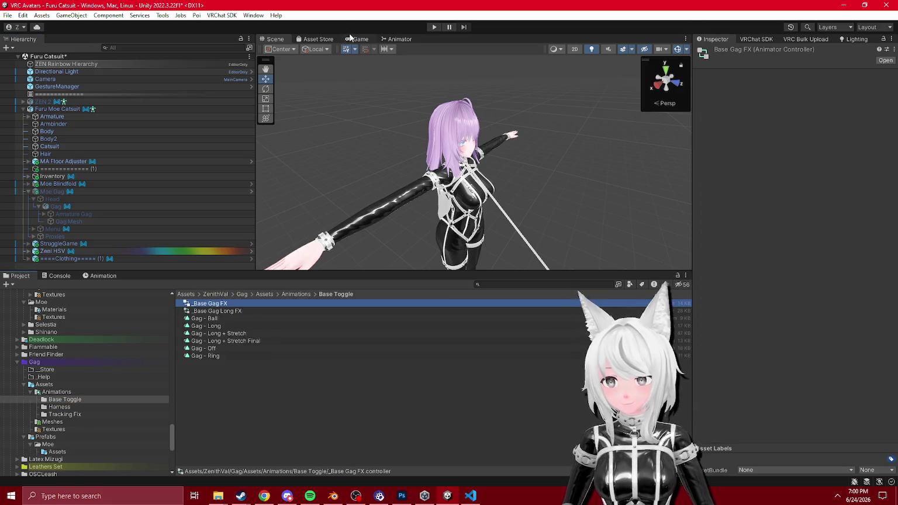
scroll(485, 120, "up", 2)
left_click(485, 117)
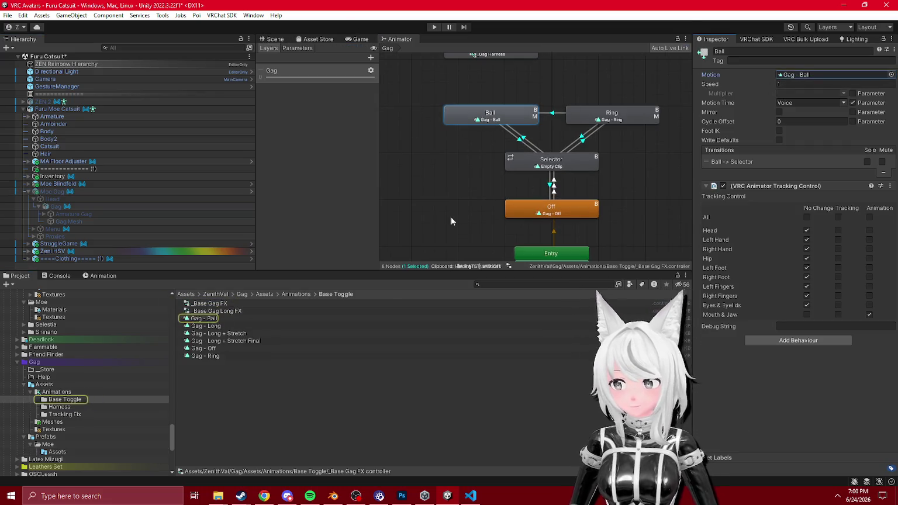
left_click(205, 319)
left_click(103, 275)
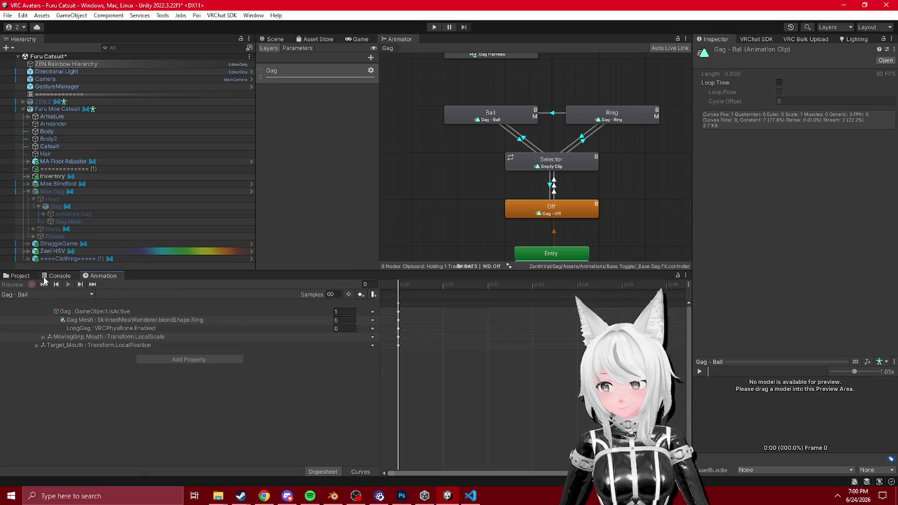
left_click(20, 275)
- Delete the five Body blendShape properties from the Gag - Off clip
left_click(205, 349)
left_click(109, 278)
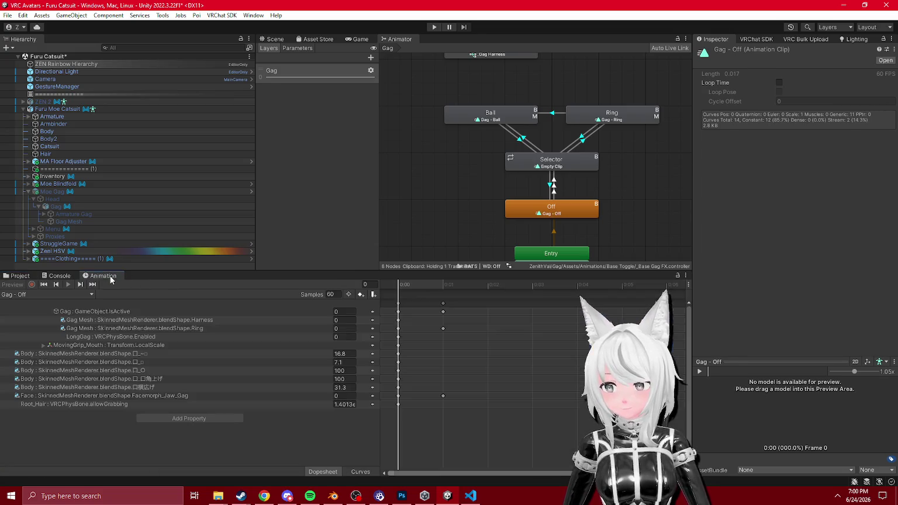
mouse_move(412, 349)
left_mouse_down()
mouse_move(315, 381)
mouse_move(308, 396)
left_mouse_up()
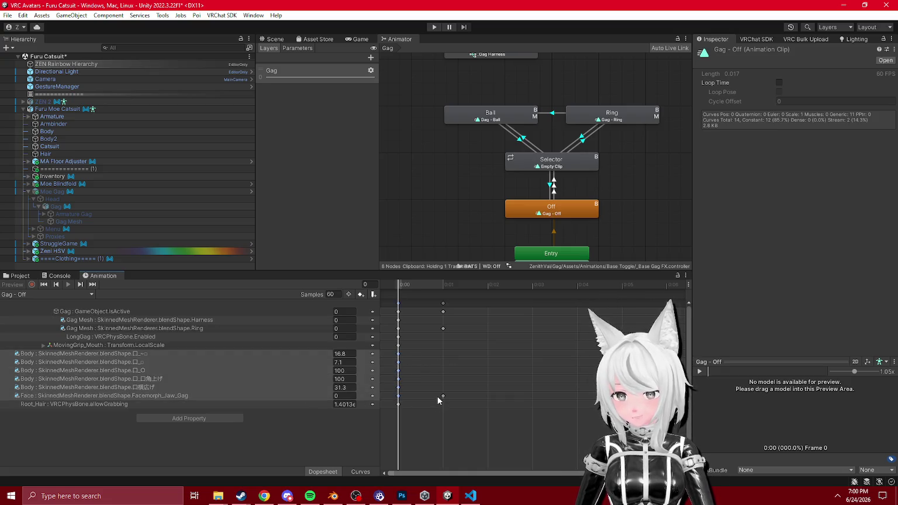
left_click(407, 388)
left_click_drag(387, 389, 264, 352)
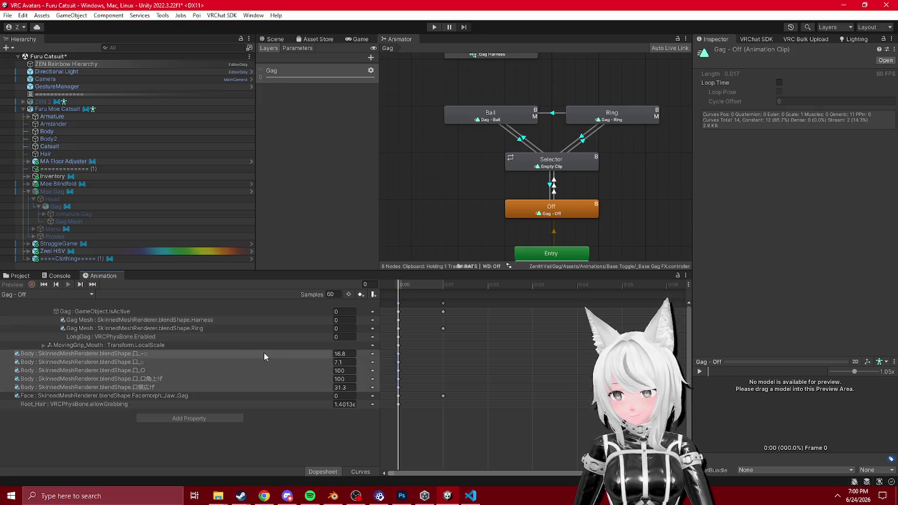
key("Delete")
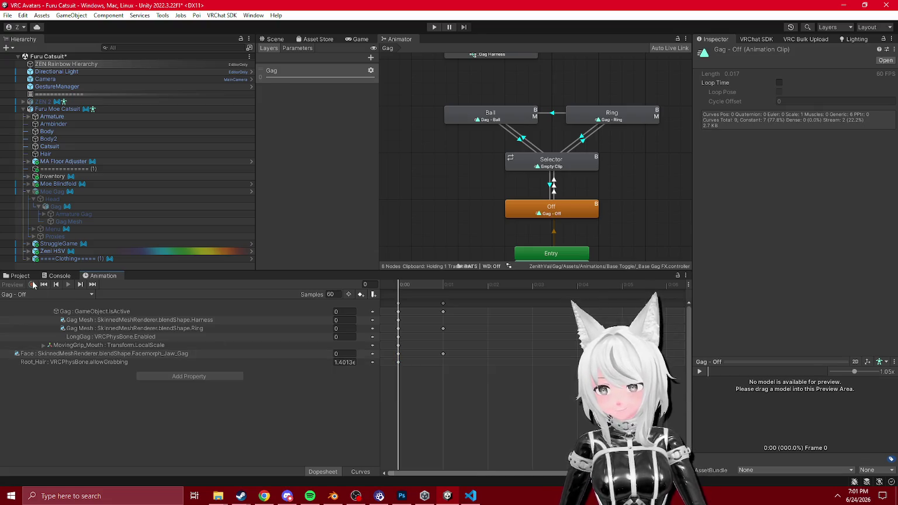
- Inspect the Moe Gag Gag - Ball clip in Prefabs/Moe/Assets and return to the Scene view
left_click(28, 279)
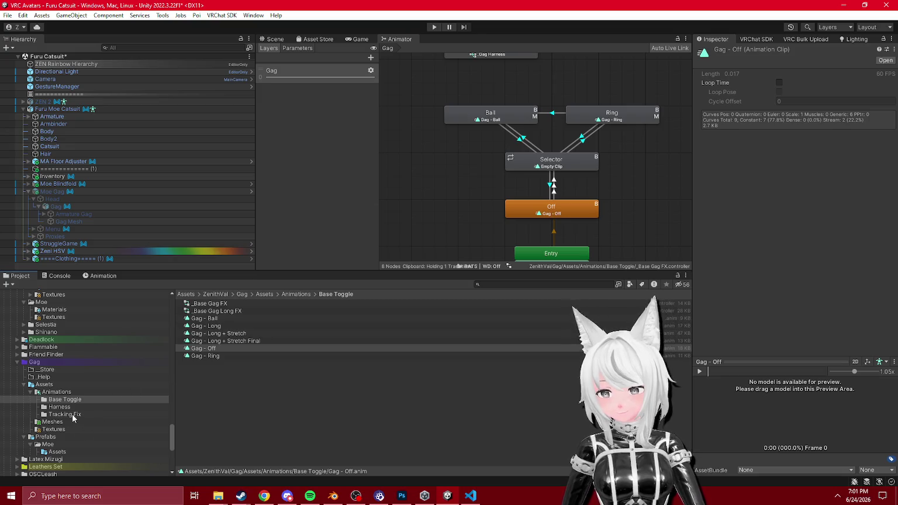
left_click(57, 452)
double_click(204, 320)
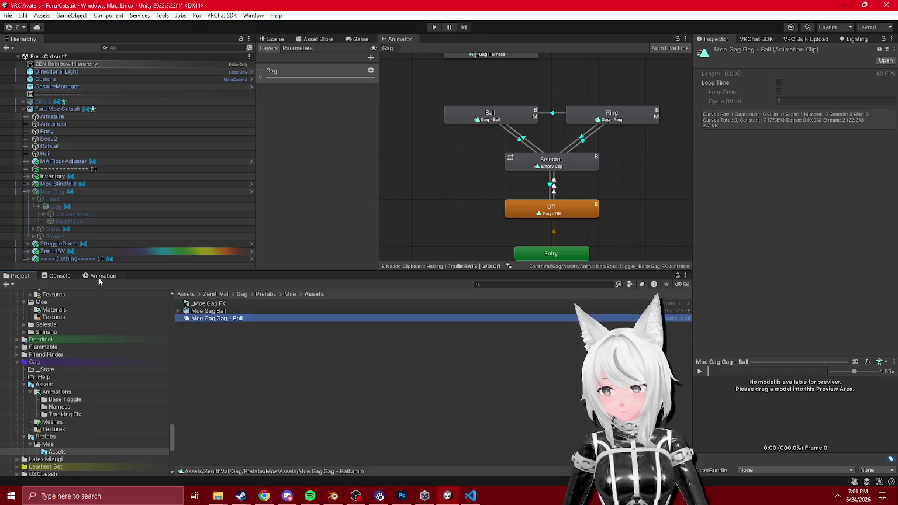
left_click(21, 277)
left_click(284, 39)
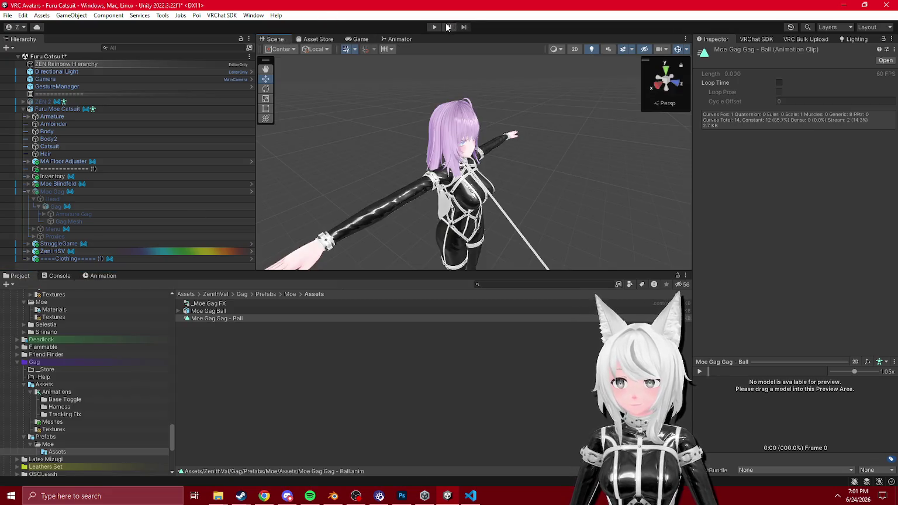
left_click(434, 27)
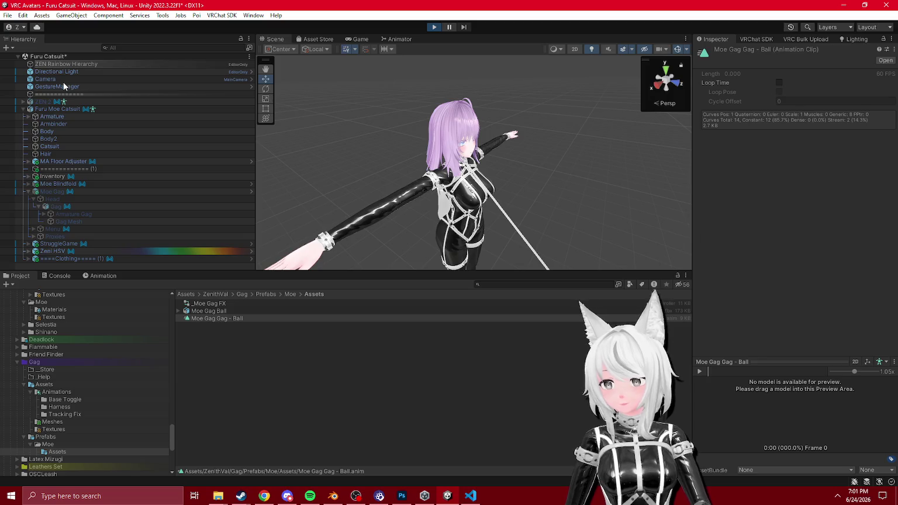
left_click(64, 83)
left_click(437, 145)
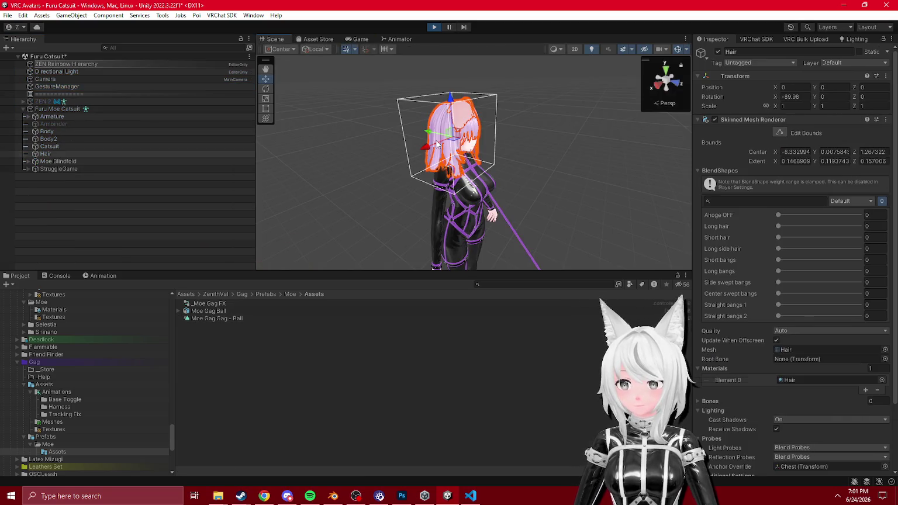
left_click(718, 51)
scroll(517, 144, "up", 5)
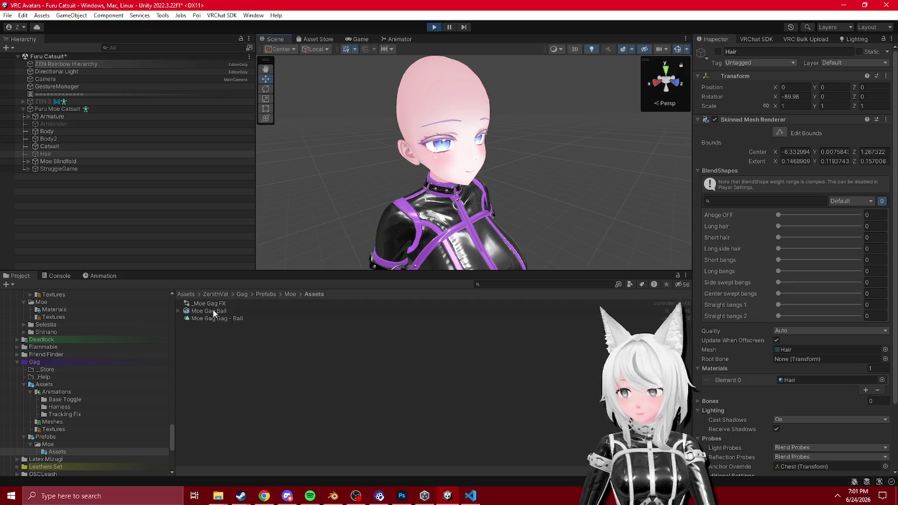
left_click(64, 86)
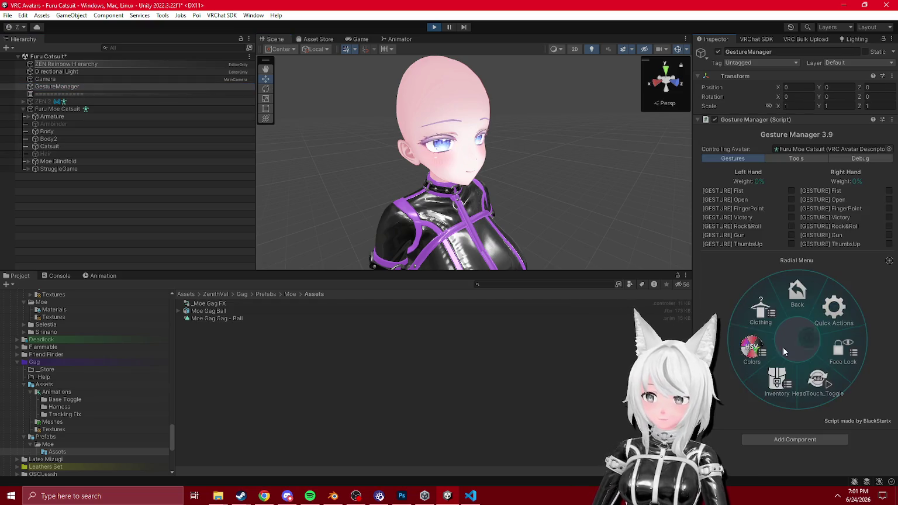
left_click(752, 339)
scroll(531, 208, "up", 5)
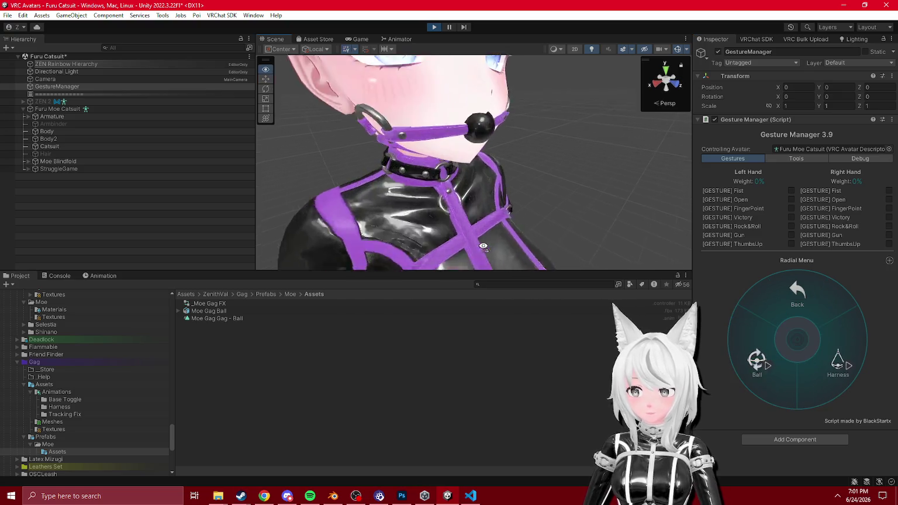
left_click_drag(531, 207, 561, 198)
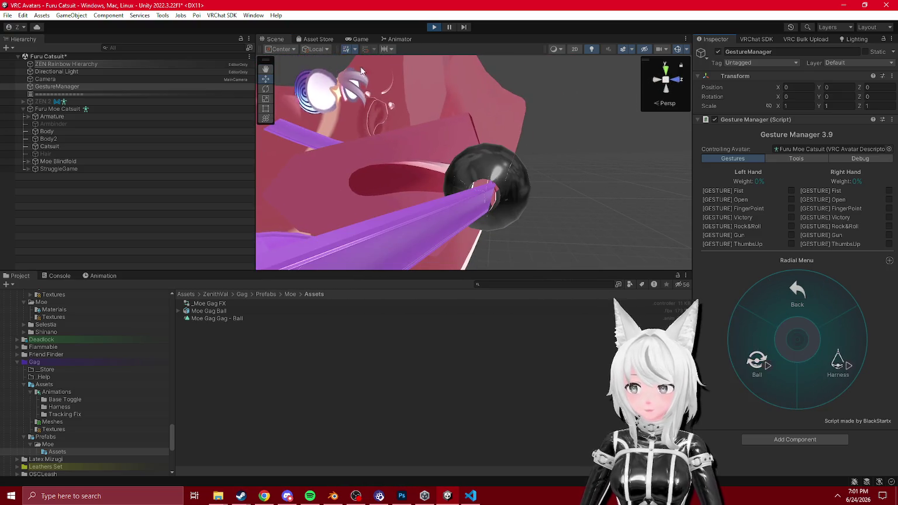
left_click(435, 27)
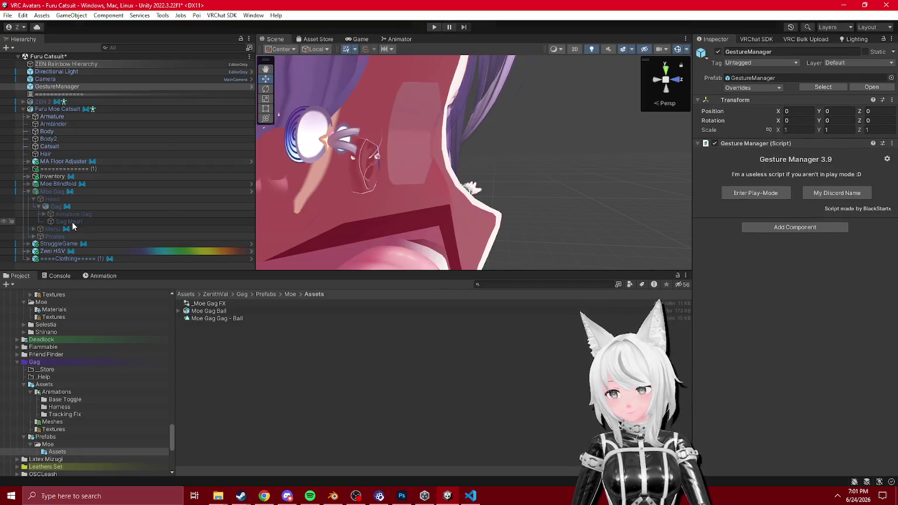
left_click(52, 191)
- Swap _Base Gag FX for _Moe Gag FX in MA Merge Animator and apply it to prefab 'Moe Gag'
left_click(833, 175)
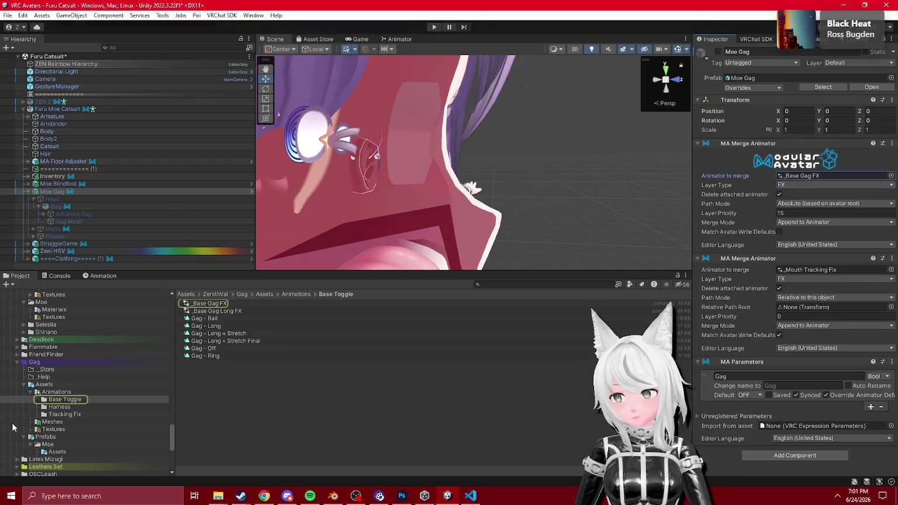
left_click(57, 452)
left_click_drag(211, 304, 797, 177)
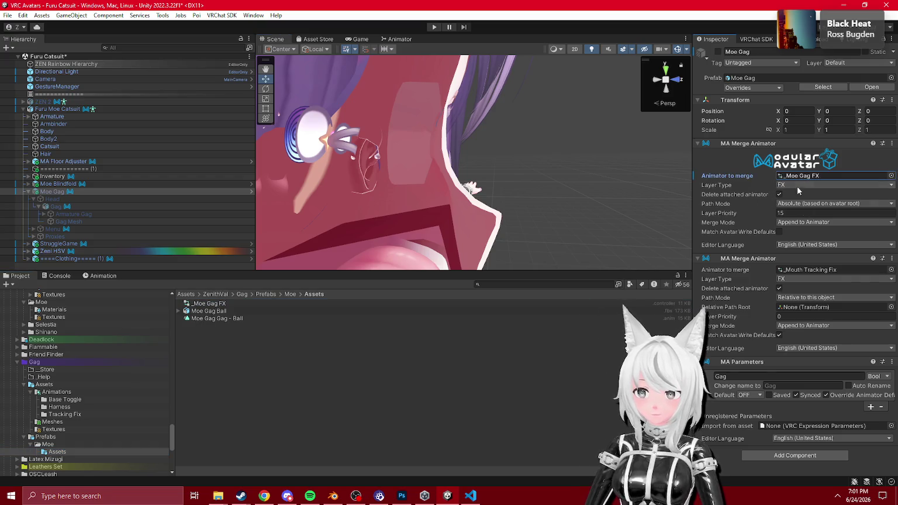
right_click(718, 175)
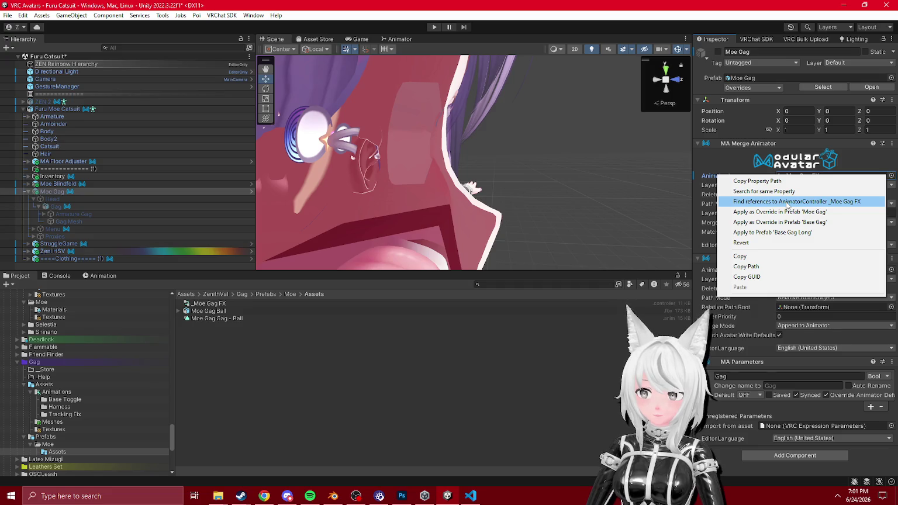
left_click(782, 213)
scroll(643, 176, "down", 10)
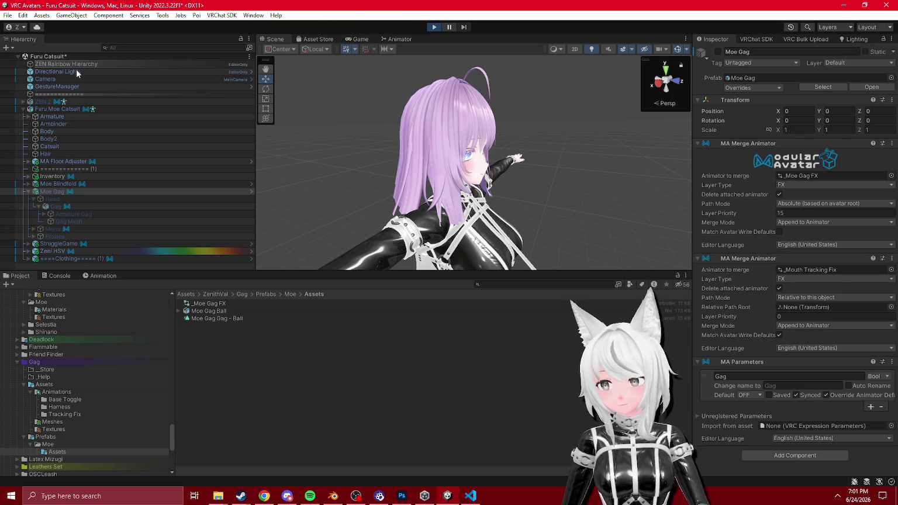
- In Play mode, open Inventory > Gag and toggle the Ball gag off and on twice
left_click(45, 87)
left_click(839, 345)
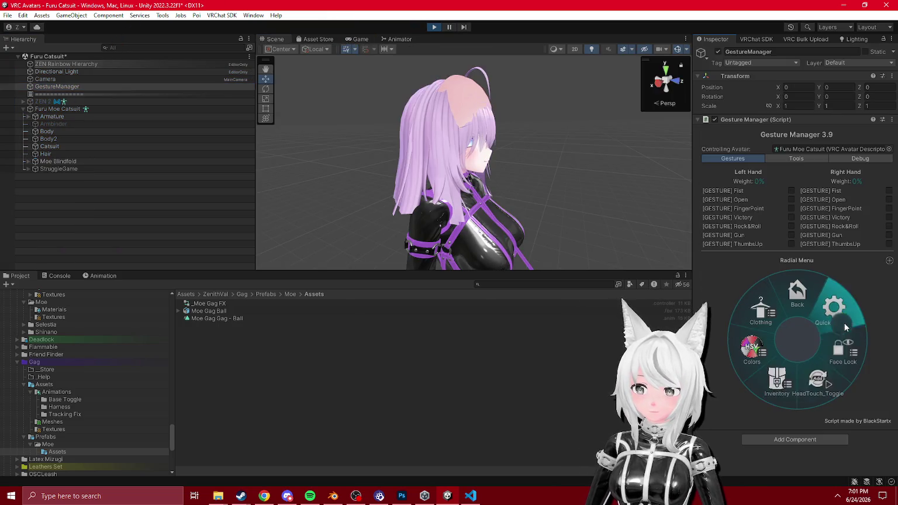
left_click(760, 344)
scroll(532, 194, "up", 10)
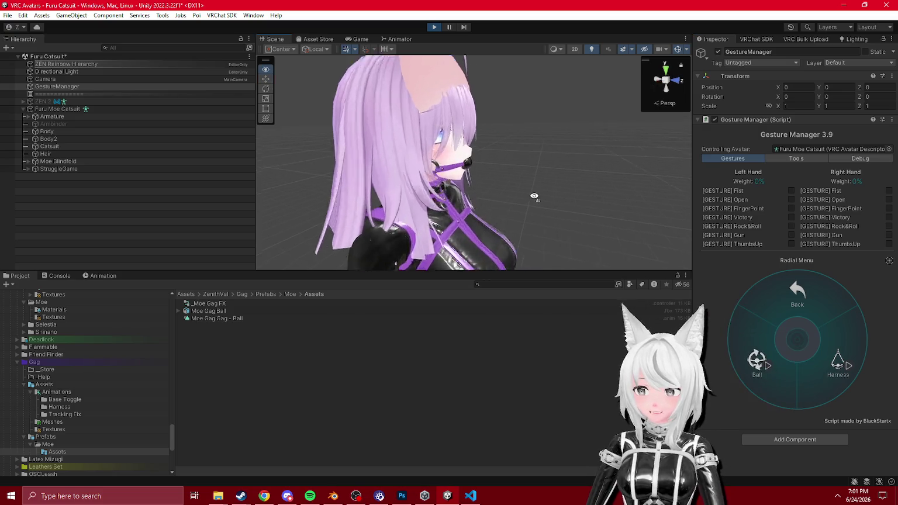
left_click_drag(597, 167, 444, 173)
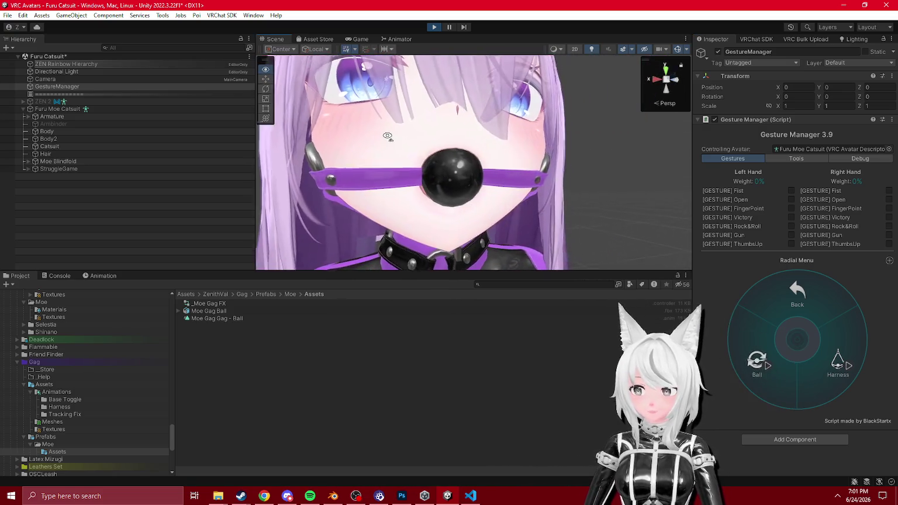
left_click(773, 342)
left_click(757, 348)
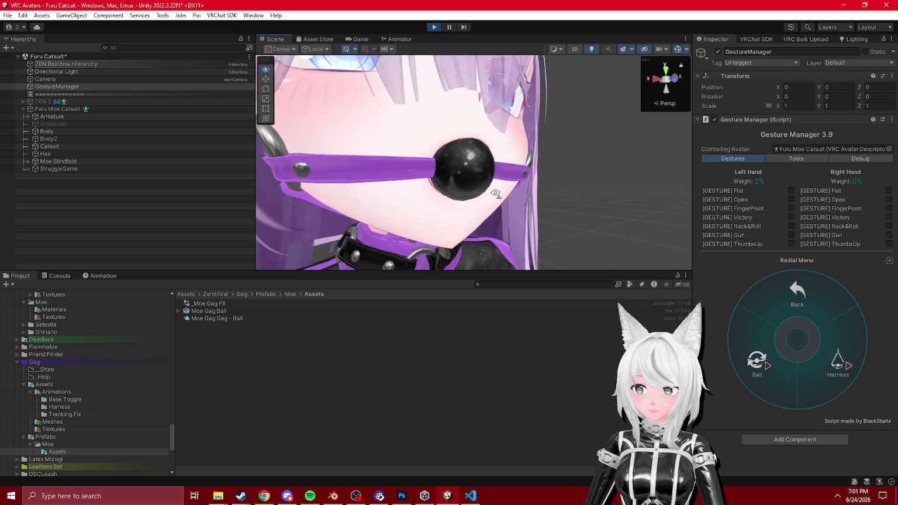
left_click(732, 351)
left_click(742, 351)
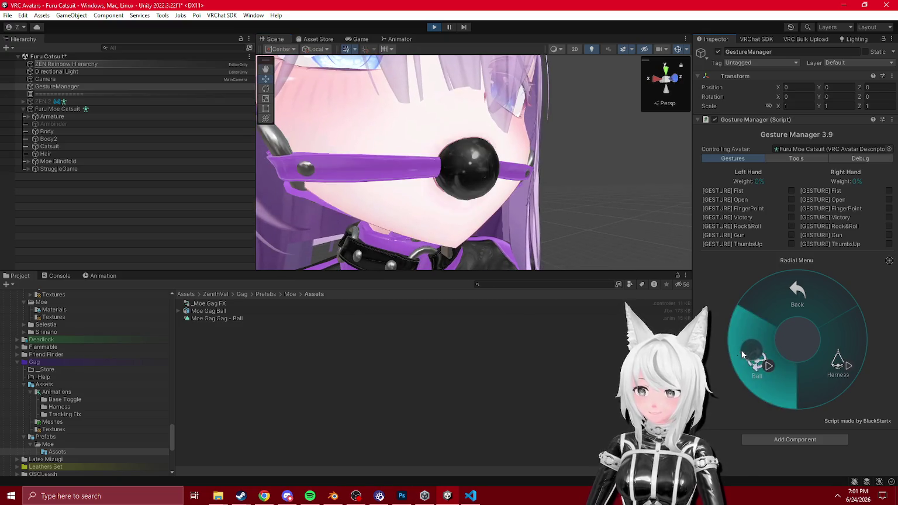
left_click_drag(514, 228, 483, 229)
scroll(483, 229, "down", 5)
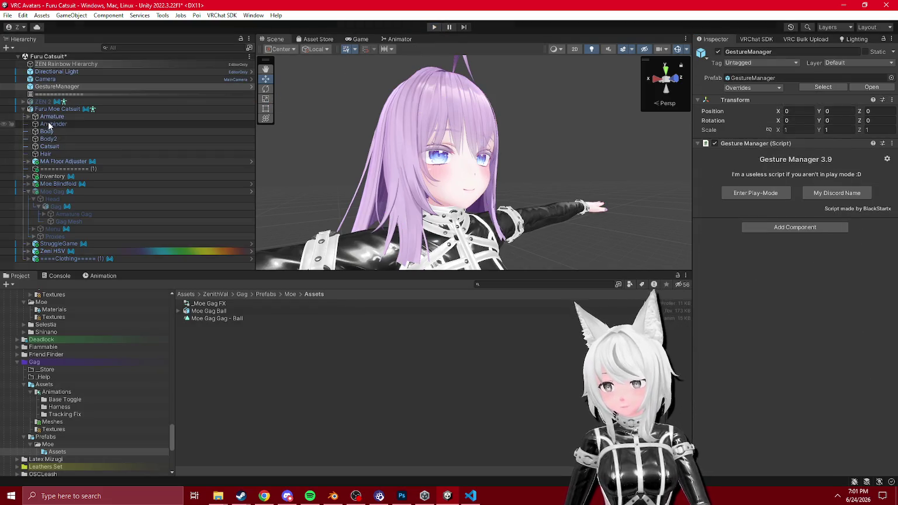
- Assign _Moe Gag FX to the avatar's Animator and open the Moe Gag Gag - Ball clip
left_click(51, 191)
left_click(57, 109)
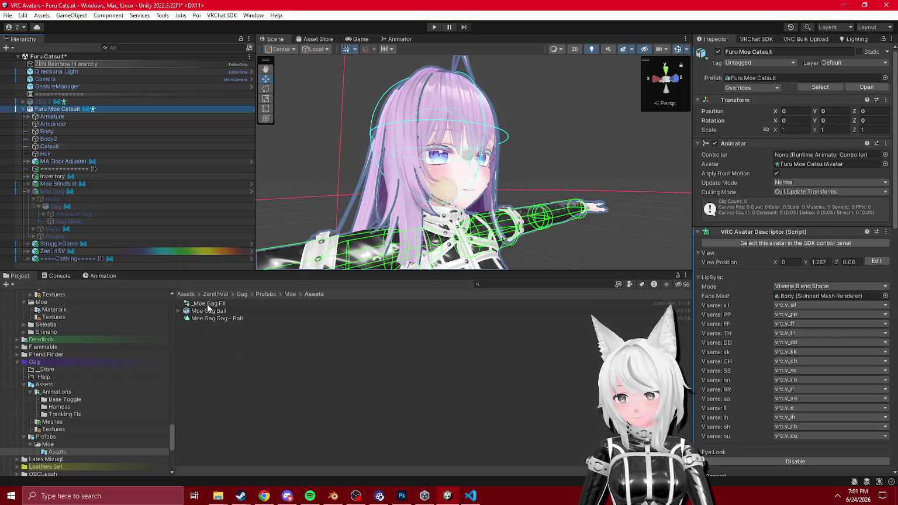
left_click_drag(60, 115, 59, 110)
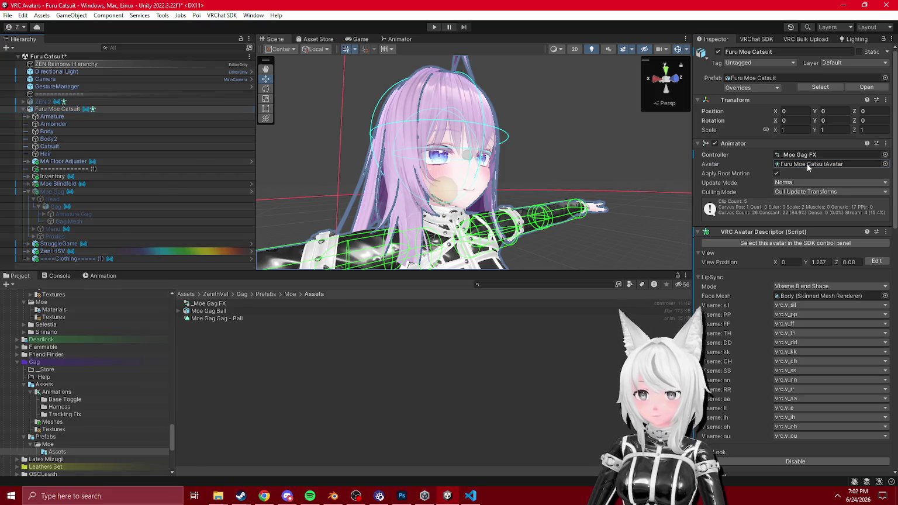
left_click(96, 276)
left_click(23, 294)
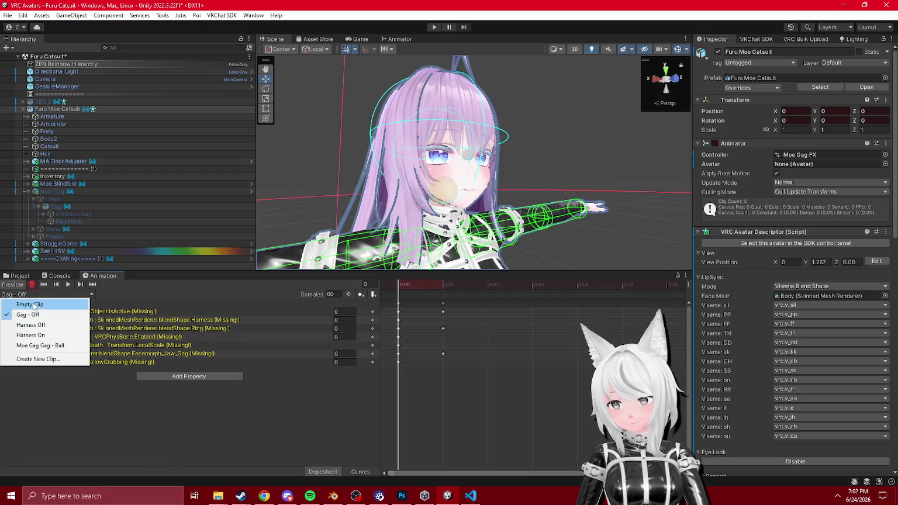
left_click(27, 345)
left_click(88, 361)
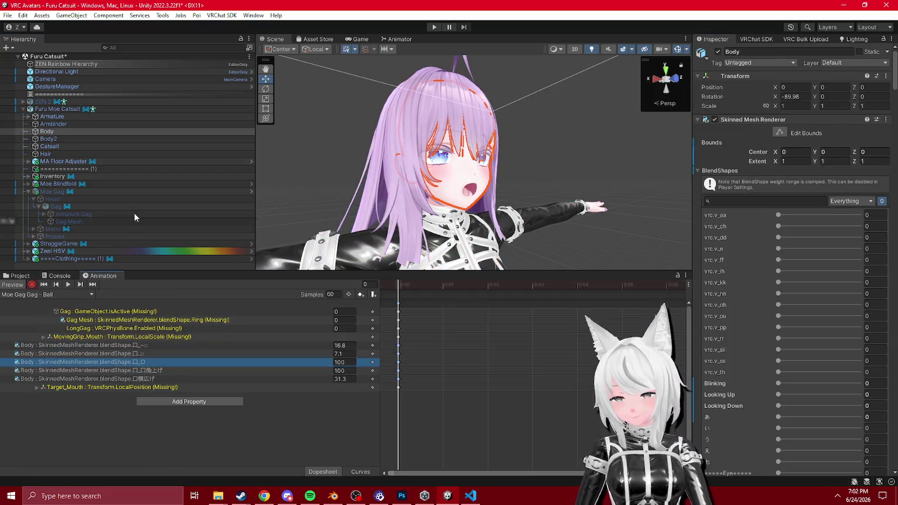
scroll(558, 161, "down", 3)
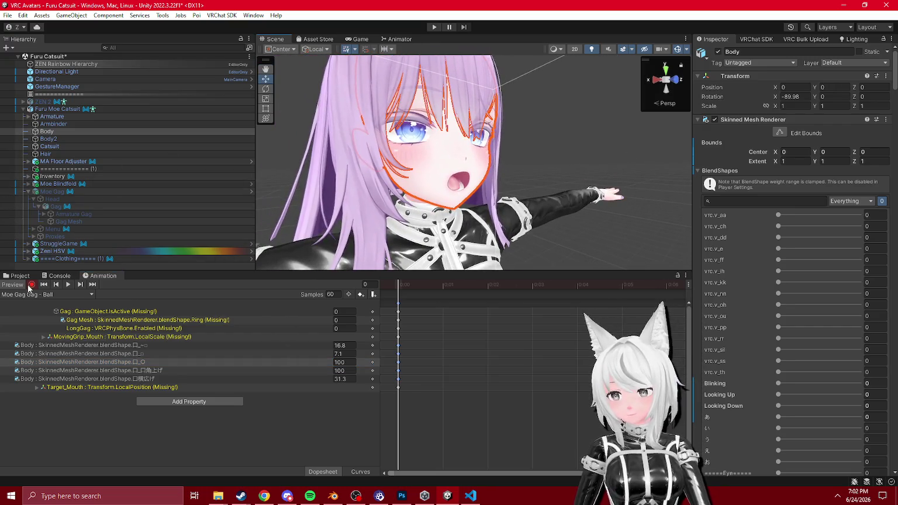
- Start recording into the Ball clip and select the Body mesh to see its blendshapes
left_click(56, 206)
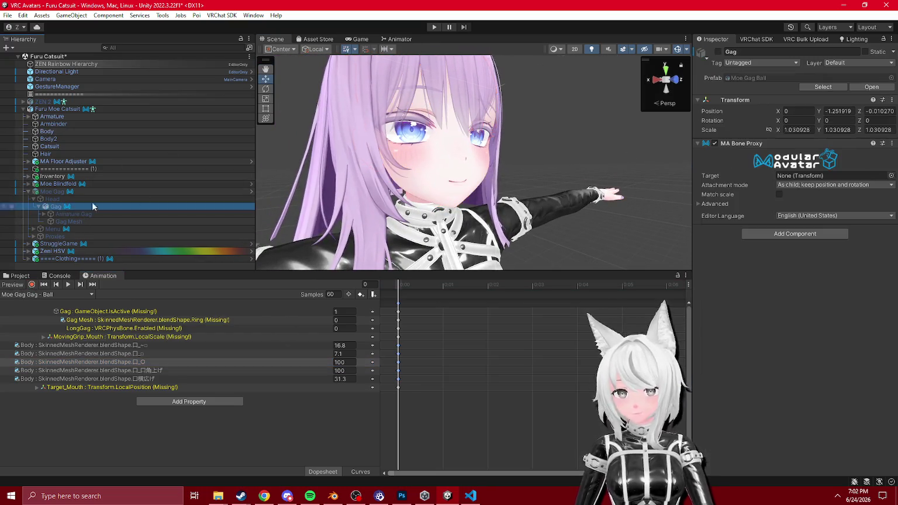
left_click(57, 191)
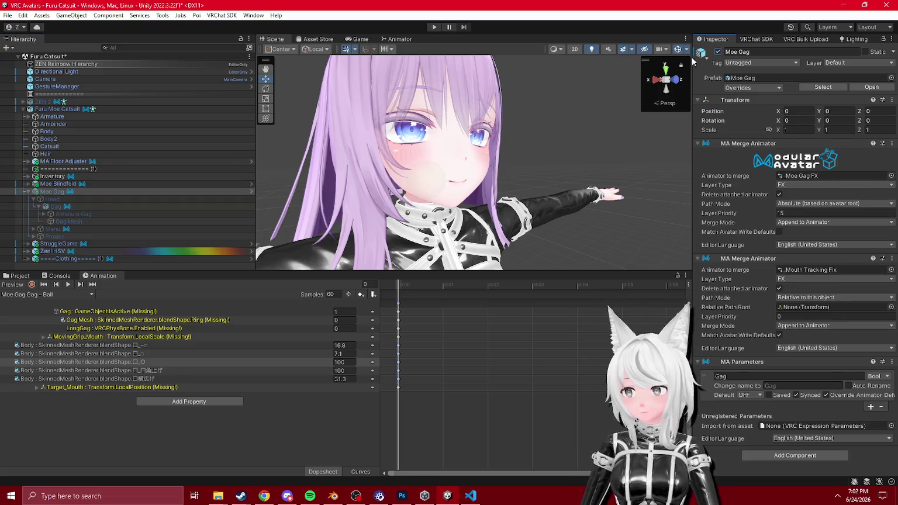
key("ctrl+z")
left_click(32, 285)
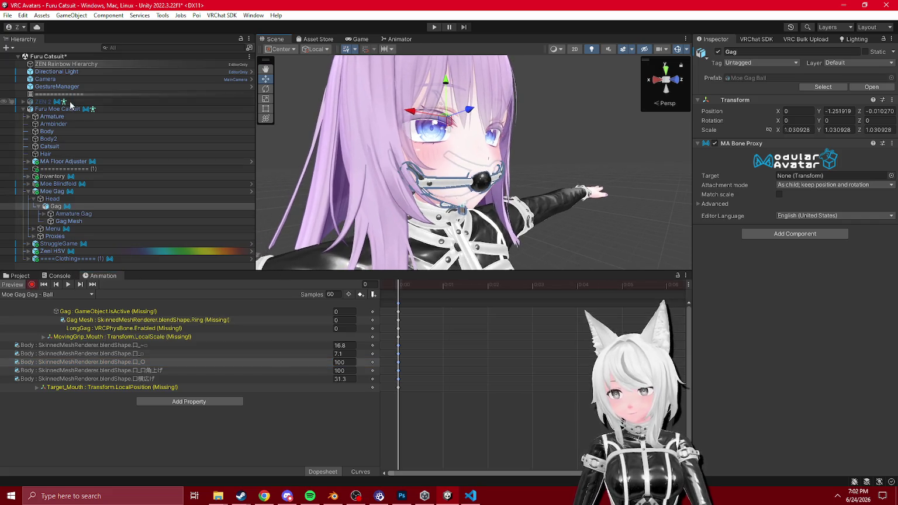
left_click(47, 132)
scroll(831, 349, "down", 5)
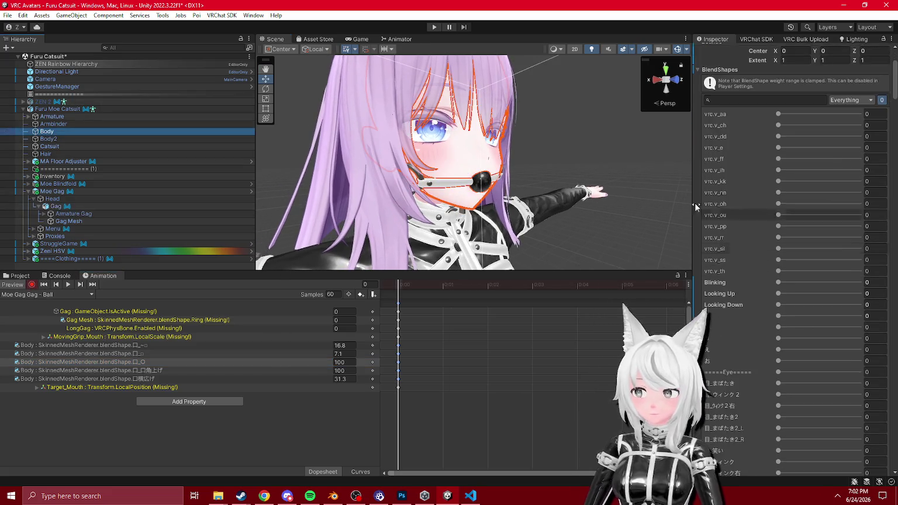
scroll(526, 152, "up", 5)
left_click(162, 16)
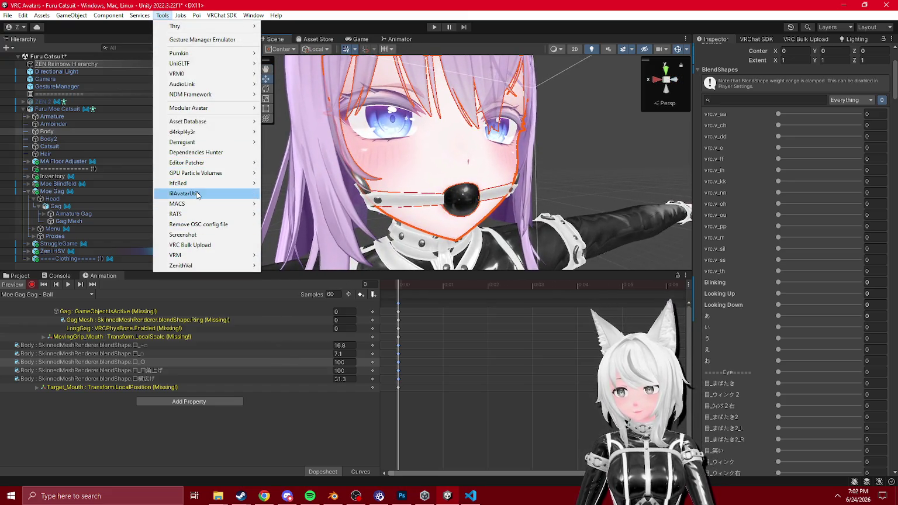
- Open Window > Hai > BlendshapeViewer, then return to the Ball clip's tracks with the gag previewed
mouse_move(253, 15)
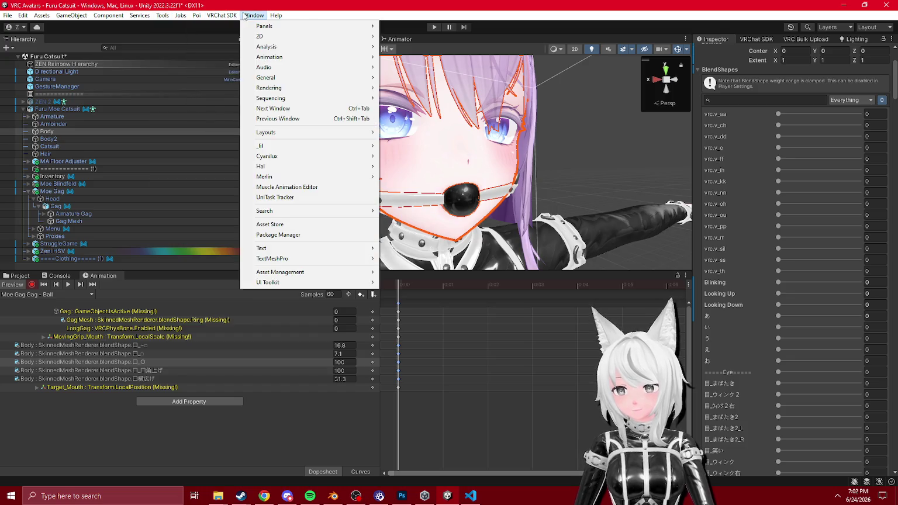
mouse_move(315, 168)
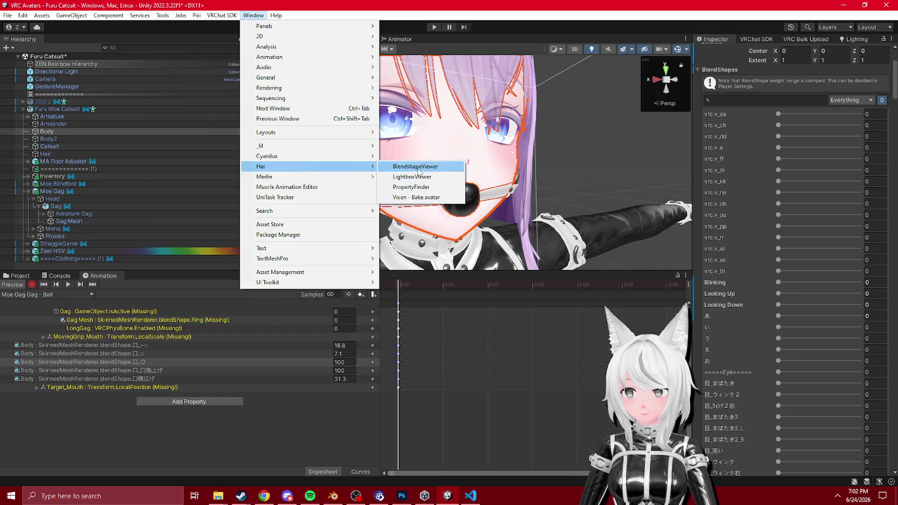
left_click(418, 170)
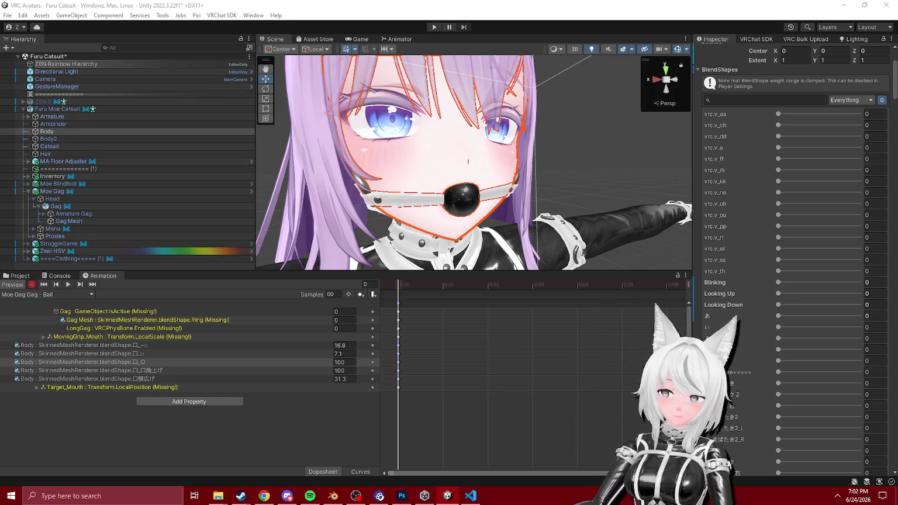
left_click(17, 276)
left_click(103, 276)
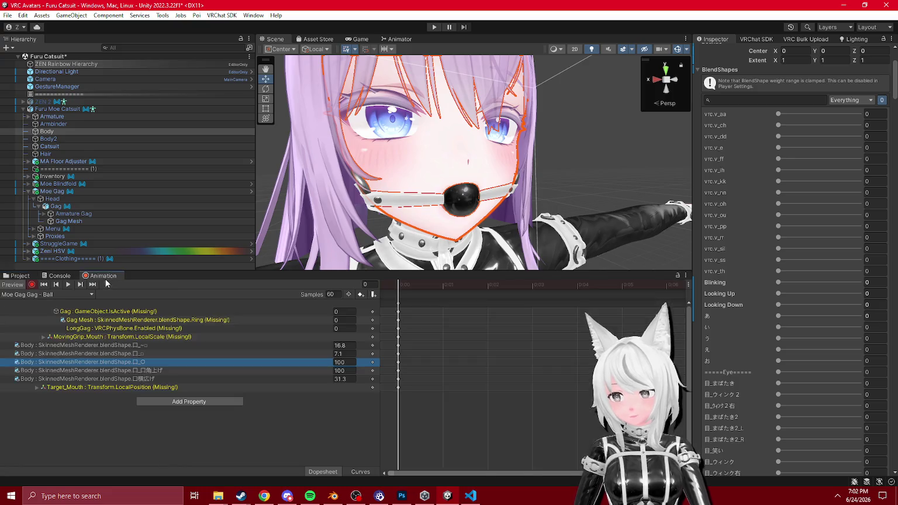
left_click(32, 284)
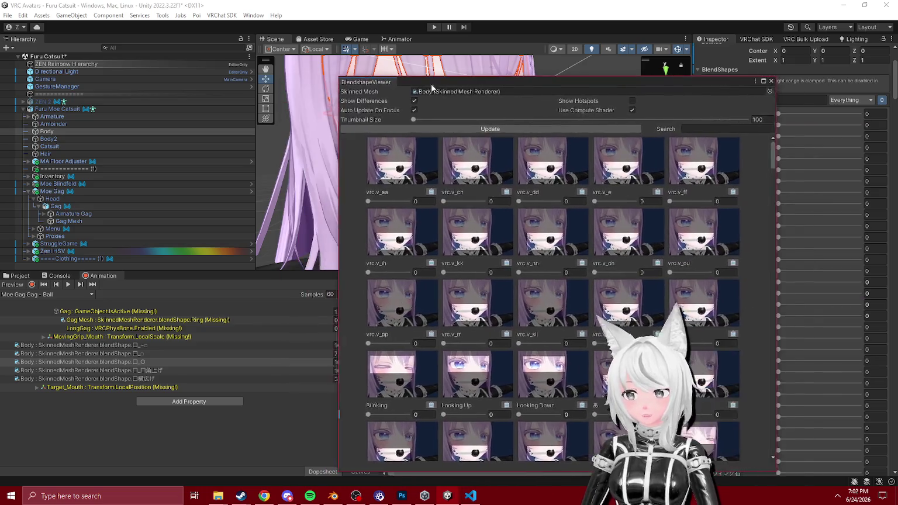
- Move the BlendshapeViewer aside and key the い, う, え and お mouth blendshapes at 0
left_click_drag(431, 83, 480, 83)
left_click(209, 283)
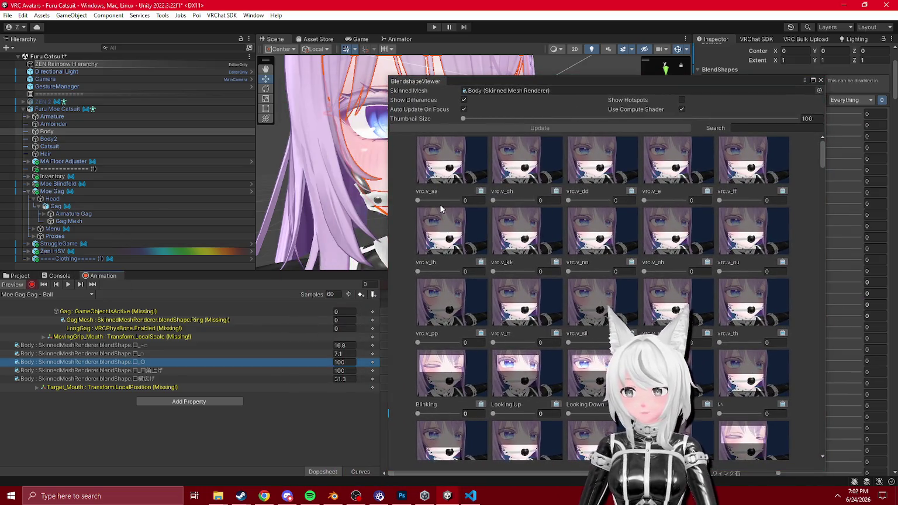
scroll(462, 211, "down", 6)
scroll(510, 264, "up", 2)
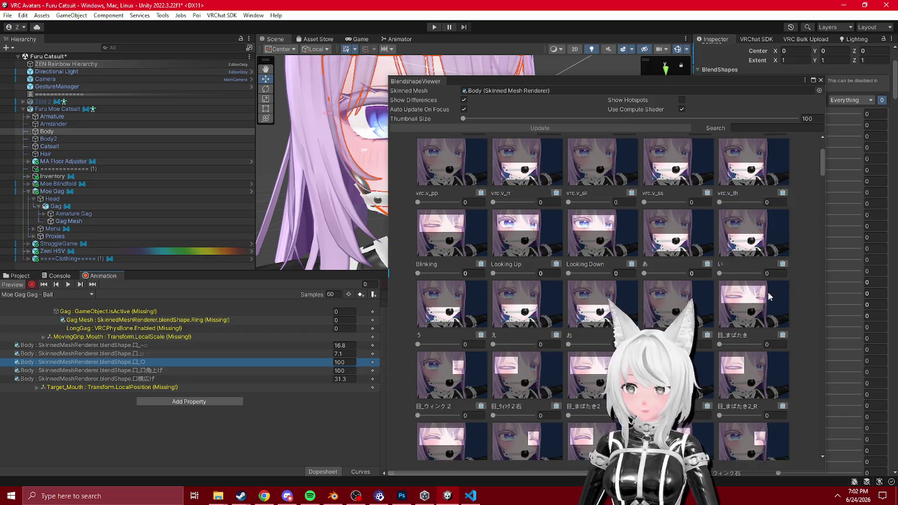
left_click(725, 279)
mouse_move(546, 82)
left_mouse_down()
mouse_move(546, 116)
mouse_move(664, 119)
mouse_move(612, 112)
left_mouse_up()
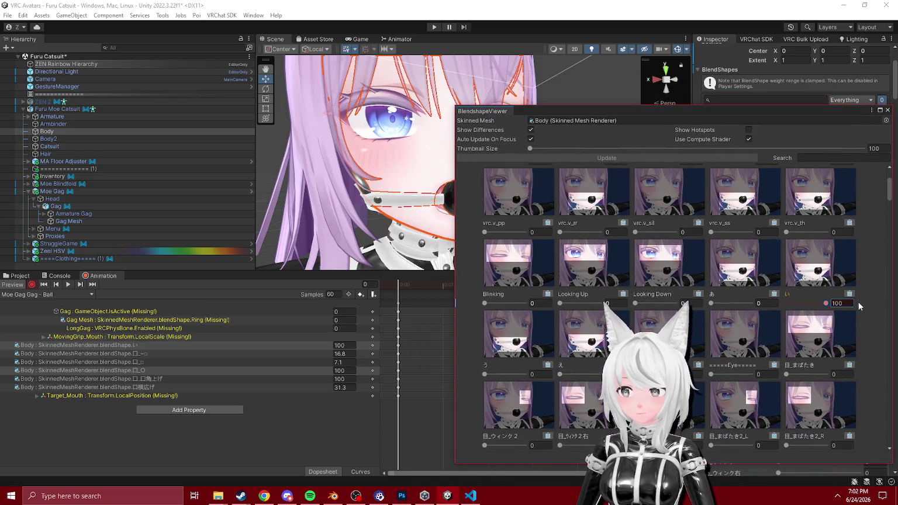
type("0")
left_click(485, 374)
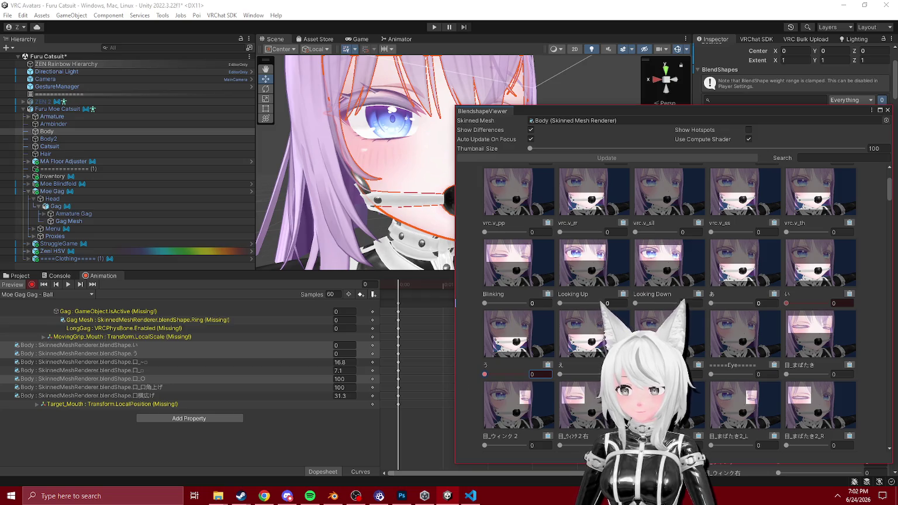
left_click_drag(570, 374, 560, 374)
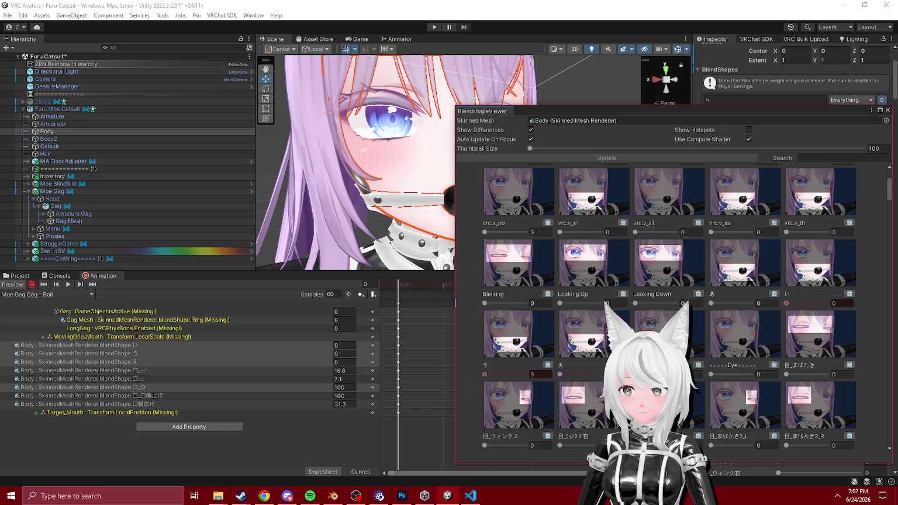
left_click(636, 374)
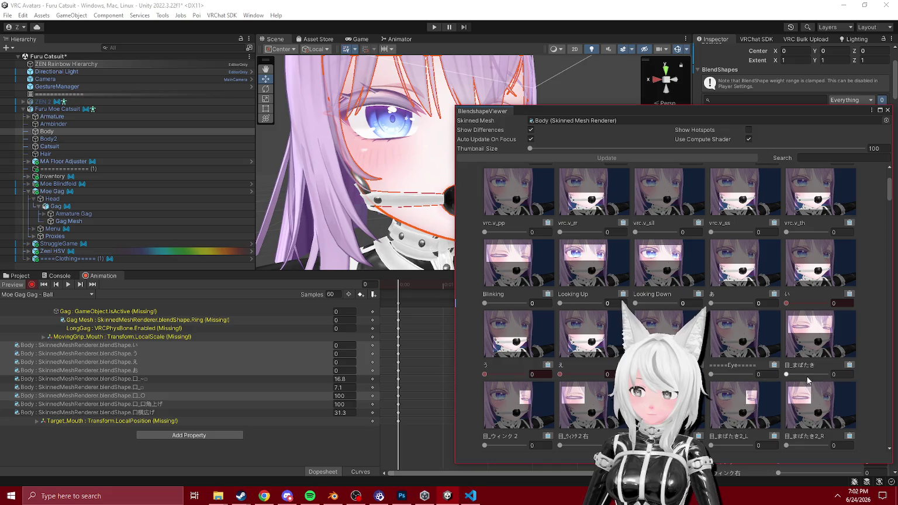
- Add the 口_口角上げ_L blendshape track and move the viewer window out of the way
scroll(731, 375, "down", 3)
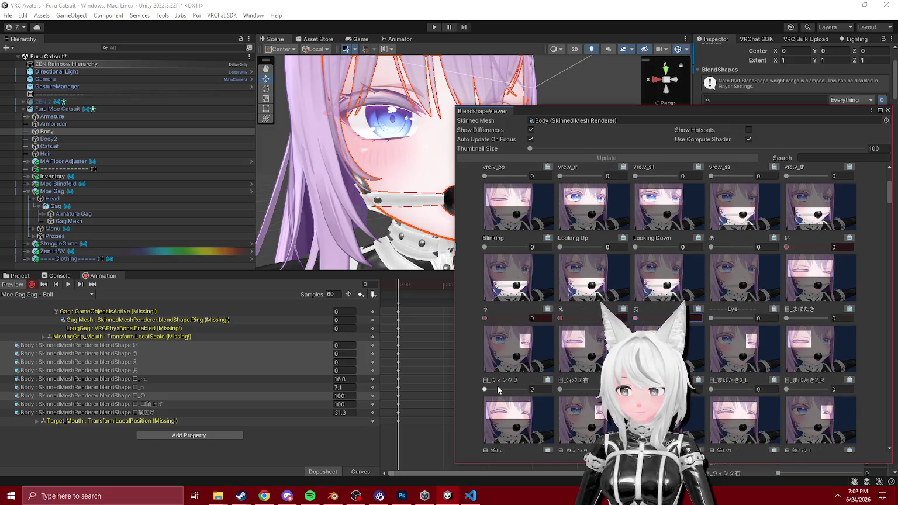
scroll(527, 391, "down", 12)
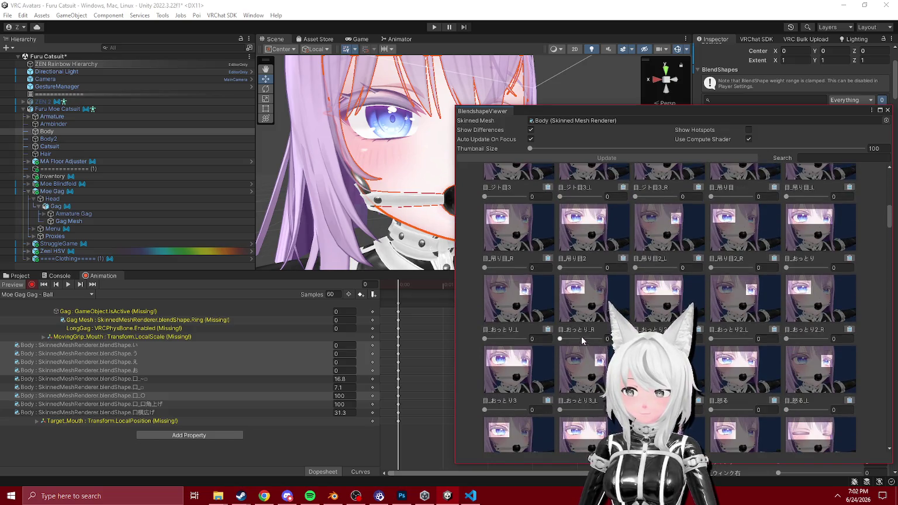
scroll(593, 323, "down", 15)
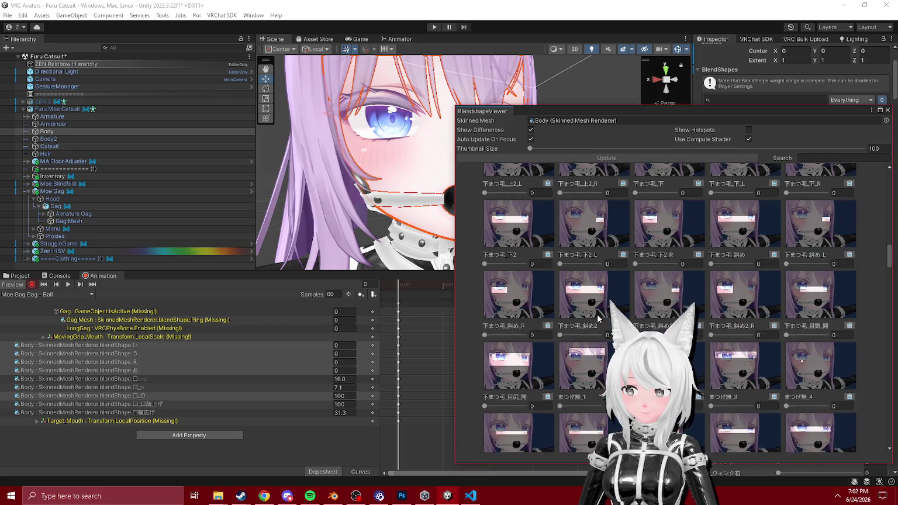
scroll(598, 318, "down", 10)
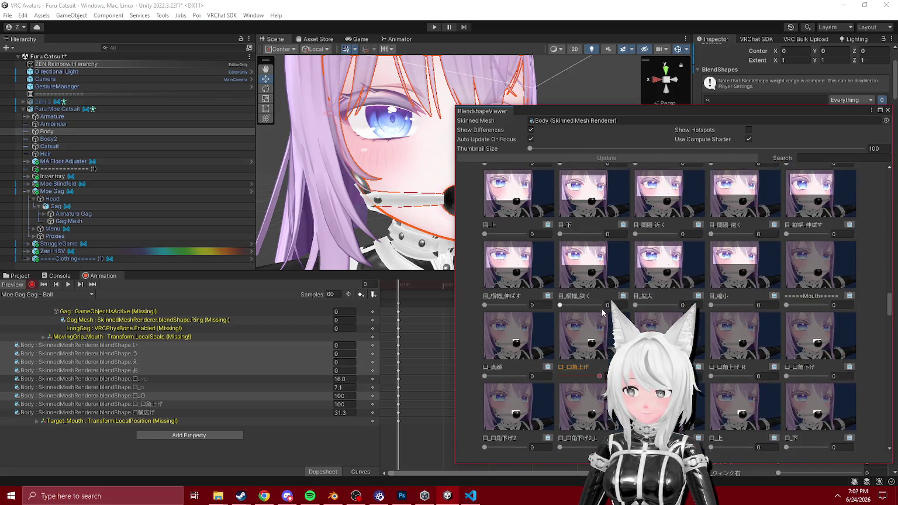
scroll(604, 311, "up", 2)
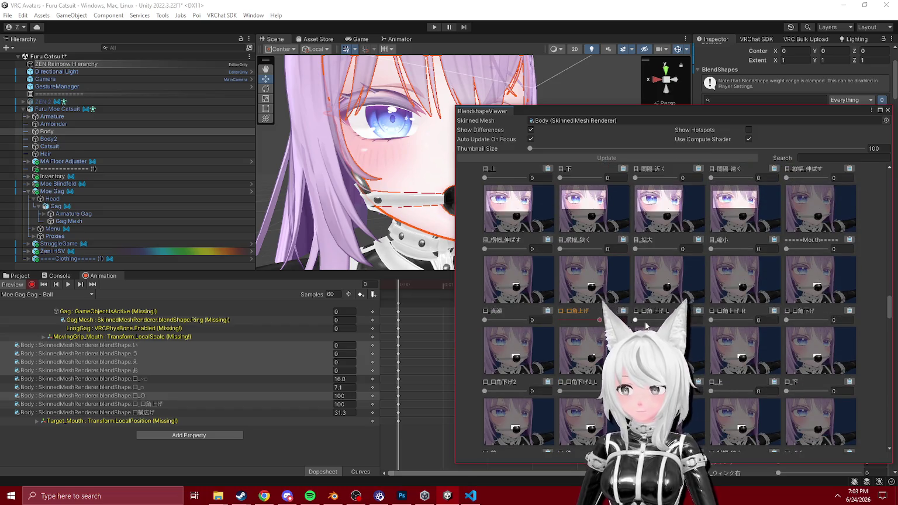
left_click(666, 299)
mouse_move(585, 111)
left_mouse_down()
mouse_move(557, 137)
mouse_move(897, 231)
left_mouse_up()
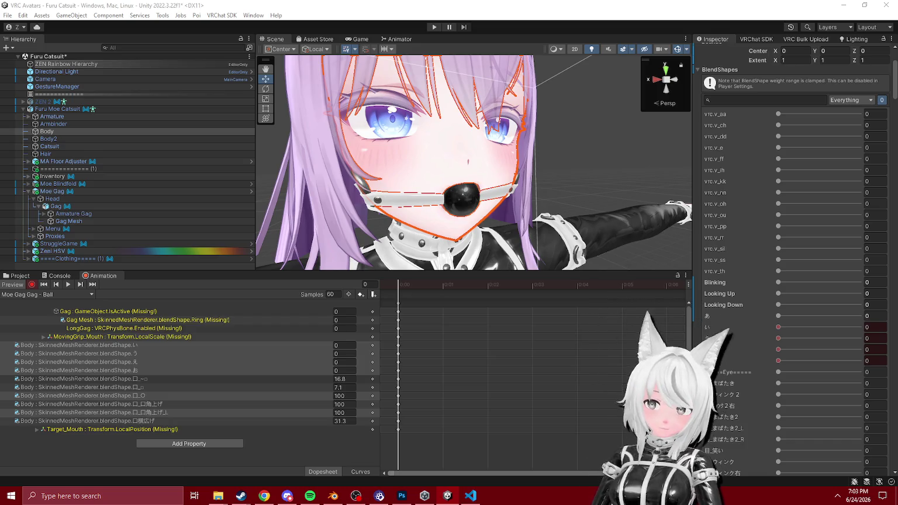
- Delete the 口_口角上げ_L and 口_口角上げ_R tracks from the Gag - Ball clip
left_click(200, 413)
key("Delete")
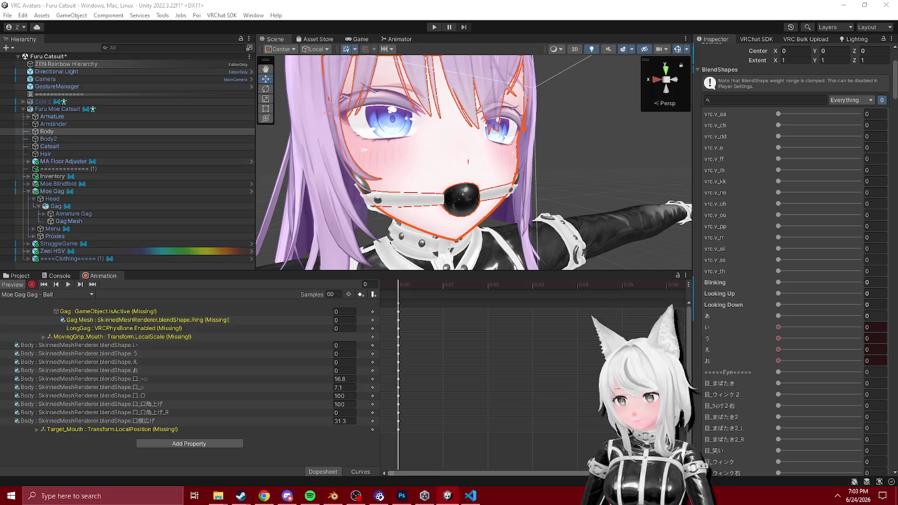
left_click(176, 412)
key("Delete")
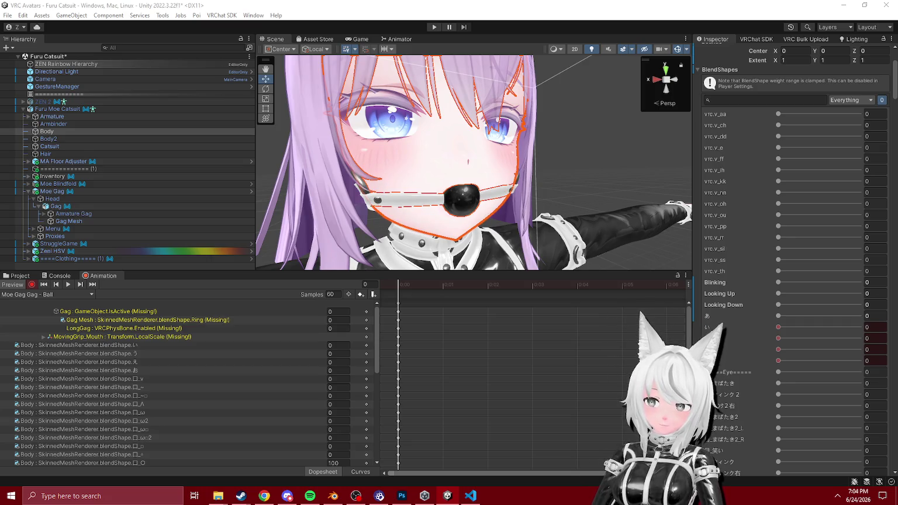
- Set 頬_ぶくー to 0, then remove the 頬_ぶくー and 頬_シャープ tracks
scroll(424, 457, "down", 2)
scroll(285, 427, "down", 10)
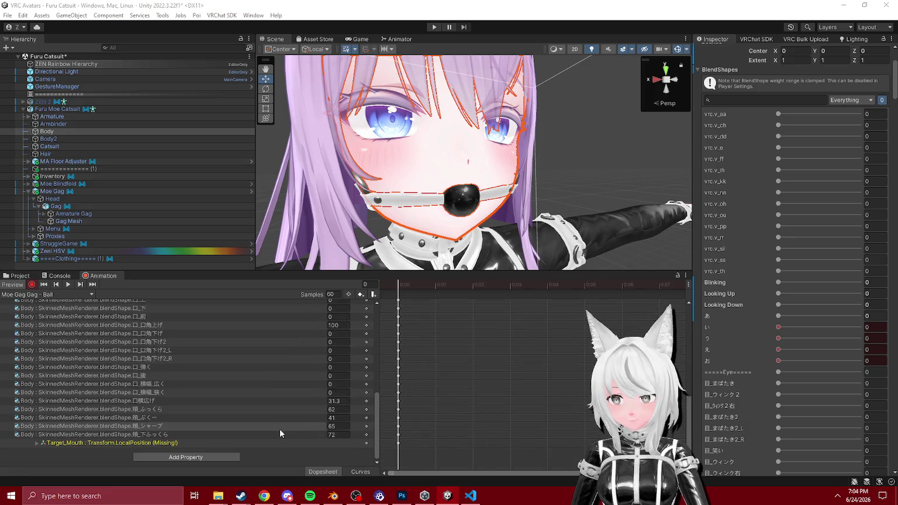
left_click(336, 417)
type("0")
key("Return")
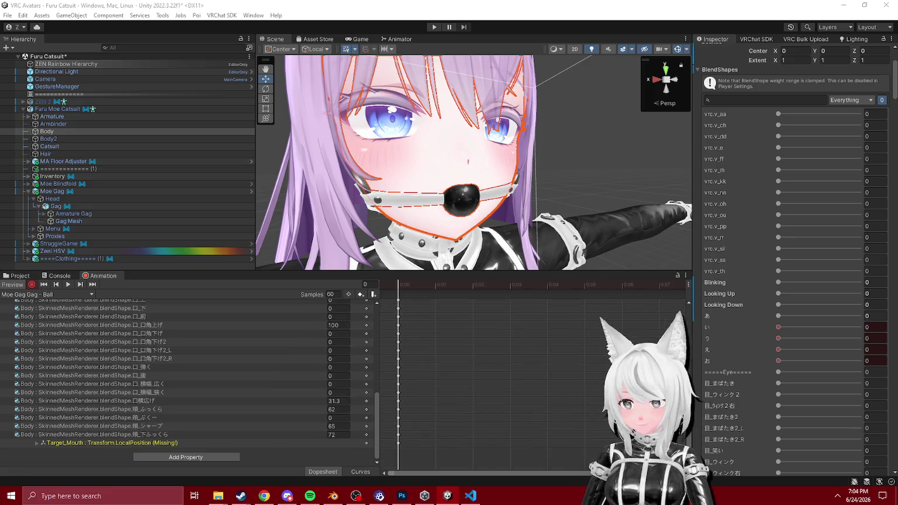
right_click(311, 418)
left_click(333, 424)
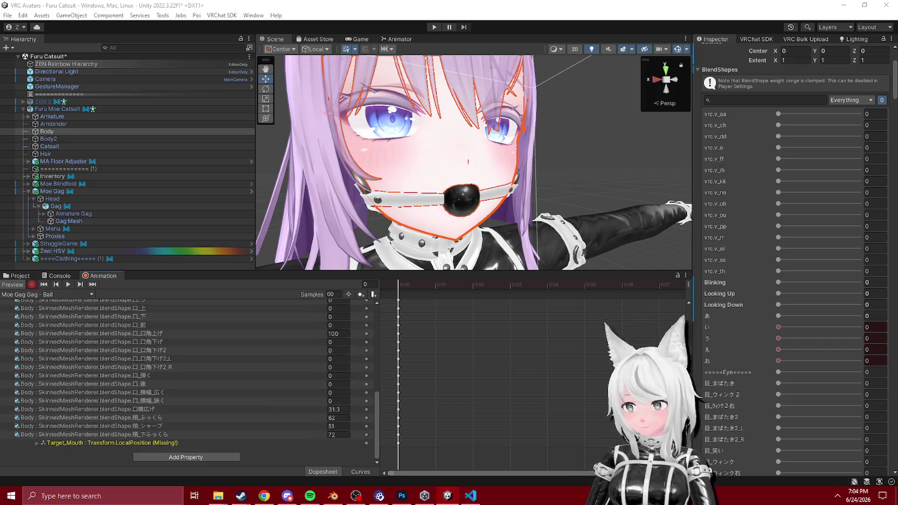
right_click(298, 426)
left_click(301, 435)
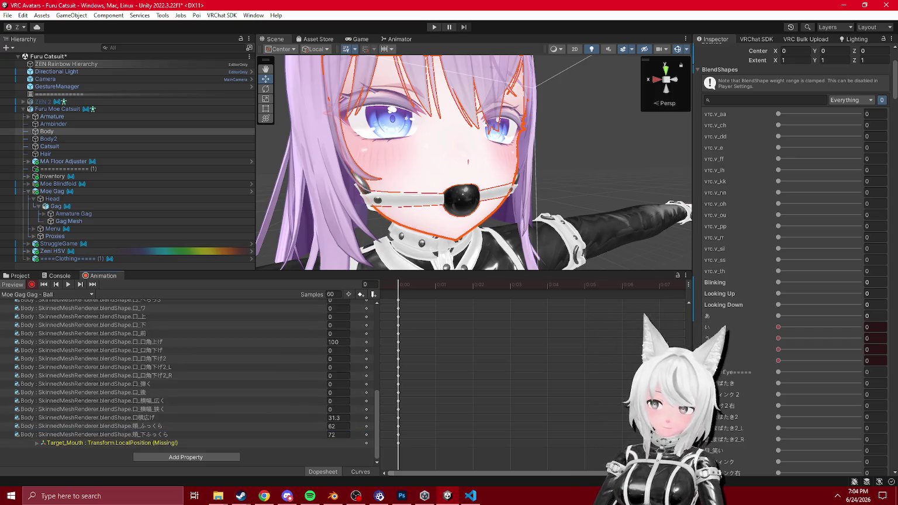
- Delete the 頬_ぷくら, 頬_下ふっくら and 顎_丸く tracks from the clip
left_click(336, 425)
type("100")
left_click(268, 430)
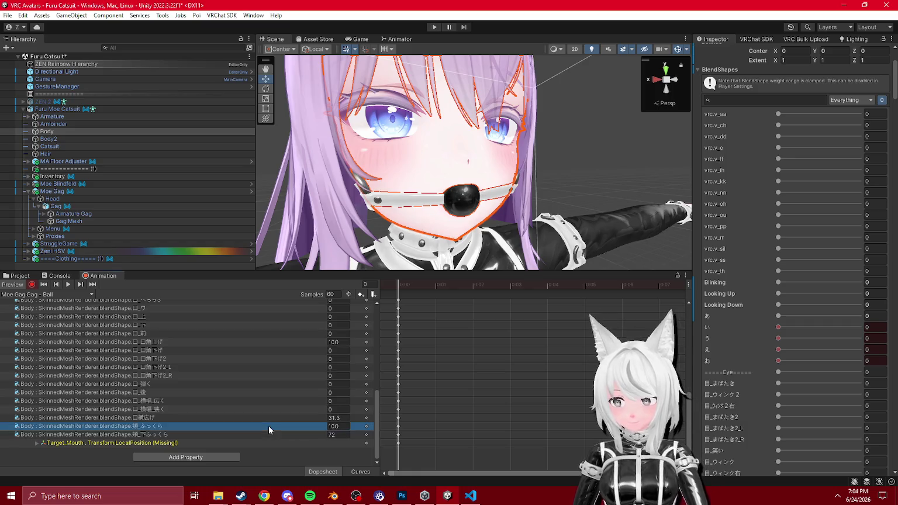
key("Delete")
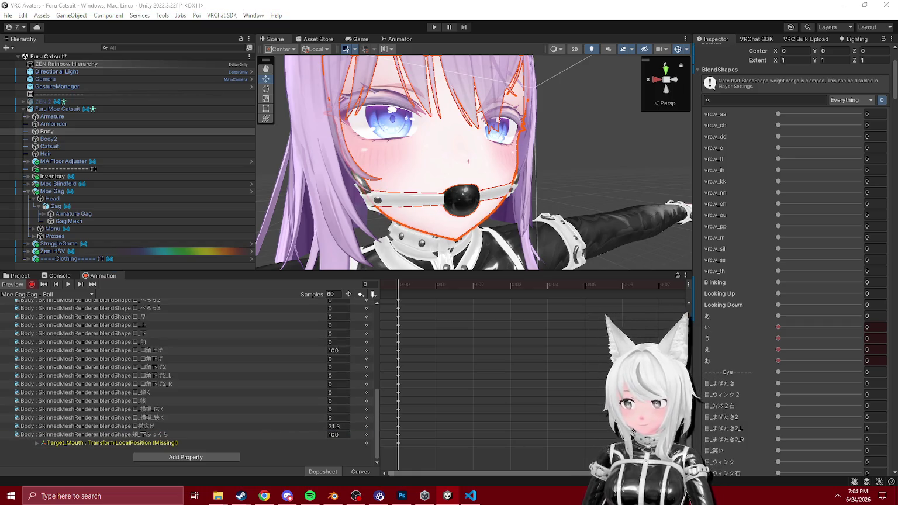
left_click(216, 427)
left_click(216, 434)
key("Delete")
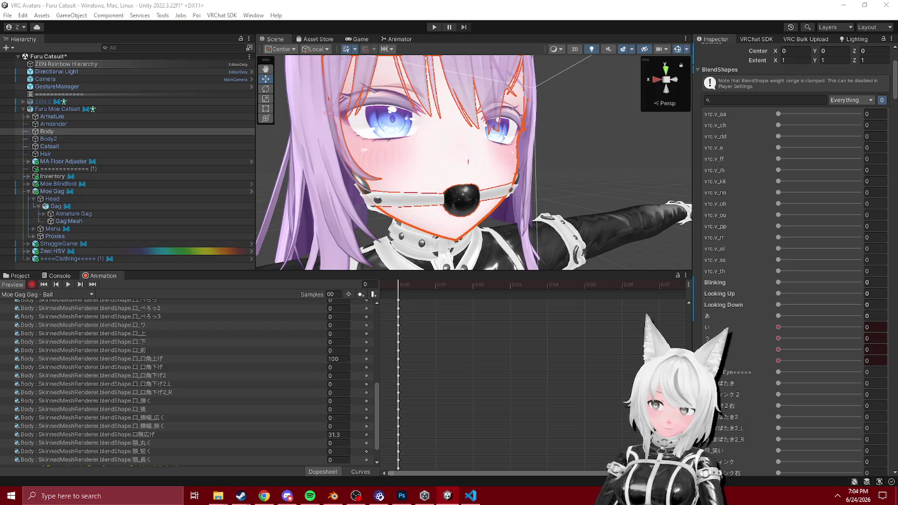
left_click(240, 443)
key("Delete")
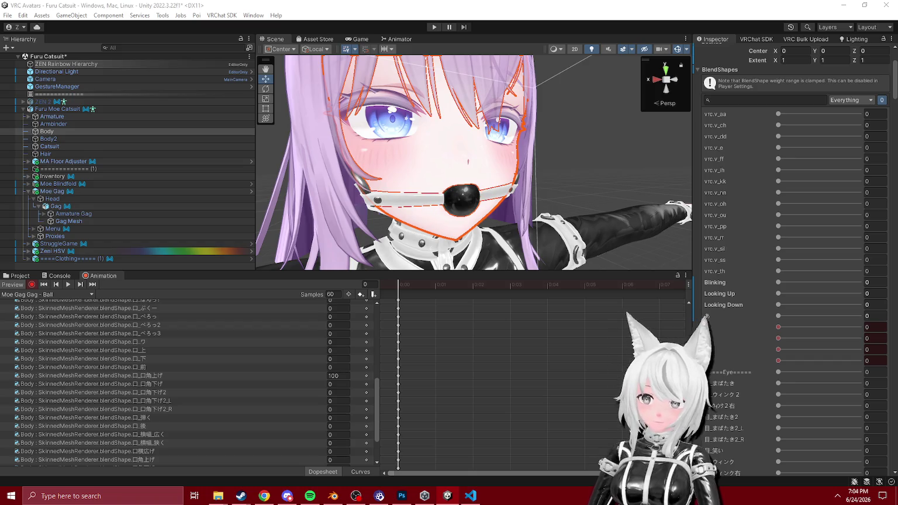
scroll(238, 380, "up", 1)
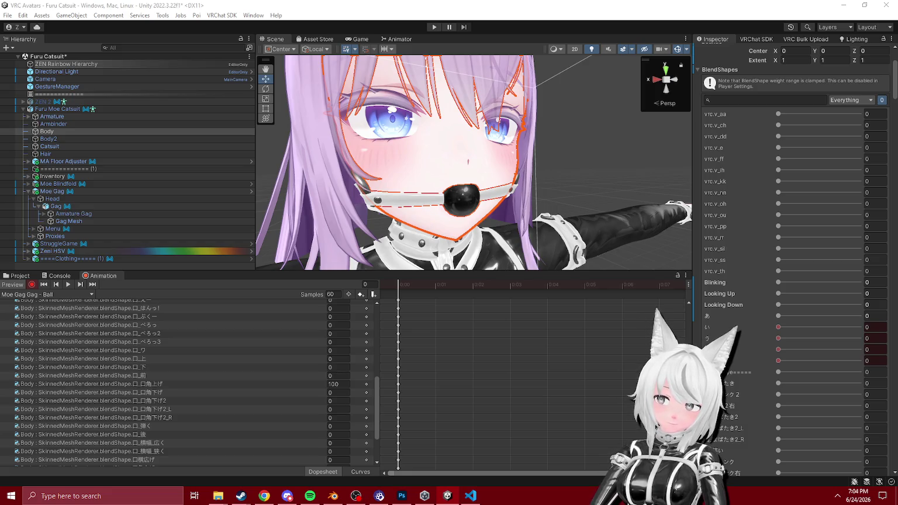
left_click_drag(673, 257, 720, 230)
- Frame the gag-ball face, filter Body blendshapes to 口横広げ and raise it to 100
scroll(84, 348, "up", 5)
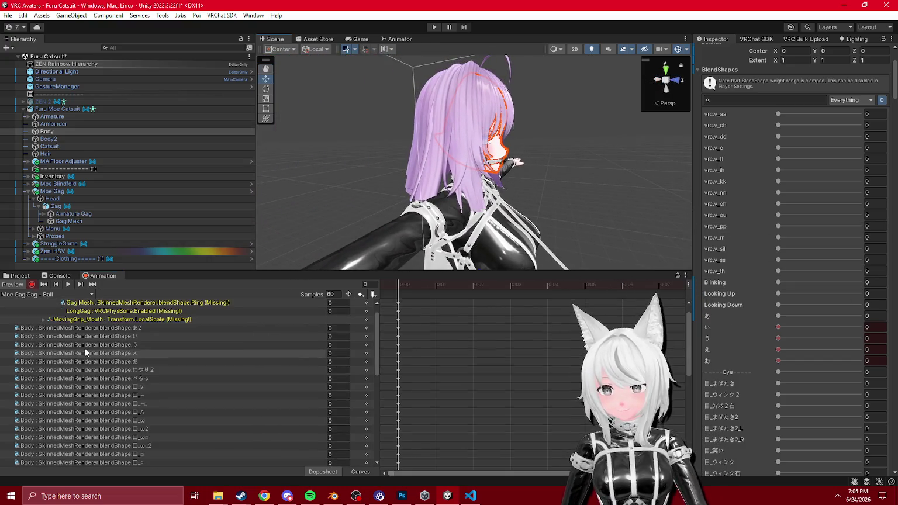
scroll(303, 358, "up", 2)
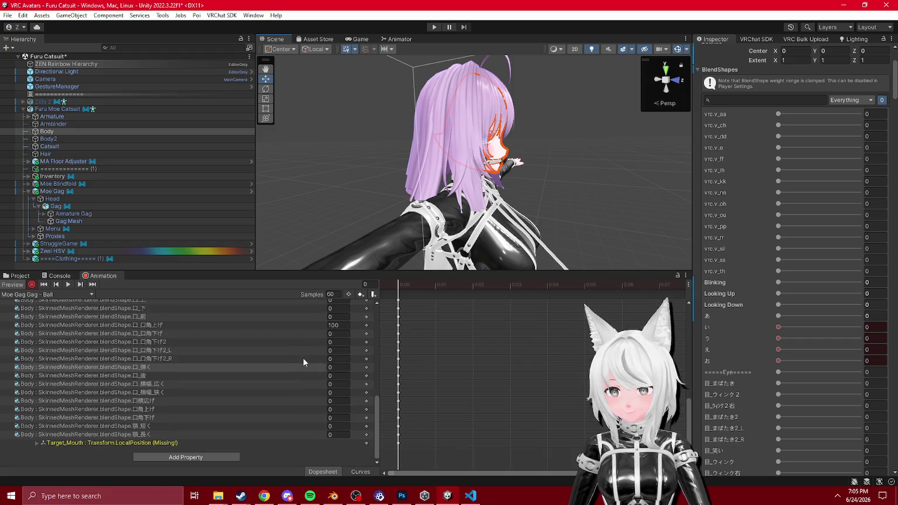
mouse_move(403, 263)
left_mouse_down()
mouse_move(346, 266)
mouse_move(381, 174)
mouse_move(688, 212)
mouse_move(854, 214)
mouse_move(199, 196)
mouse_move(247, 180)
mouse_move(249, 193)
left_mouse_up()
key("f")
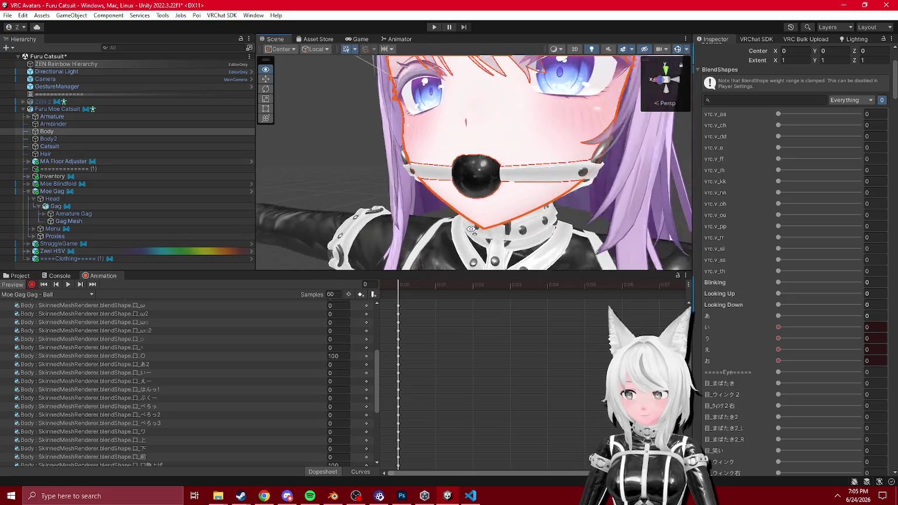
left_click(264, 495)
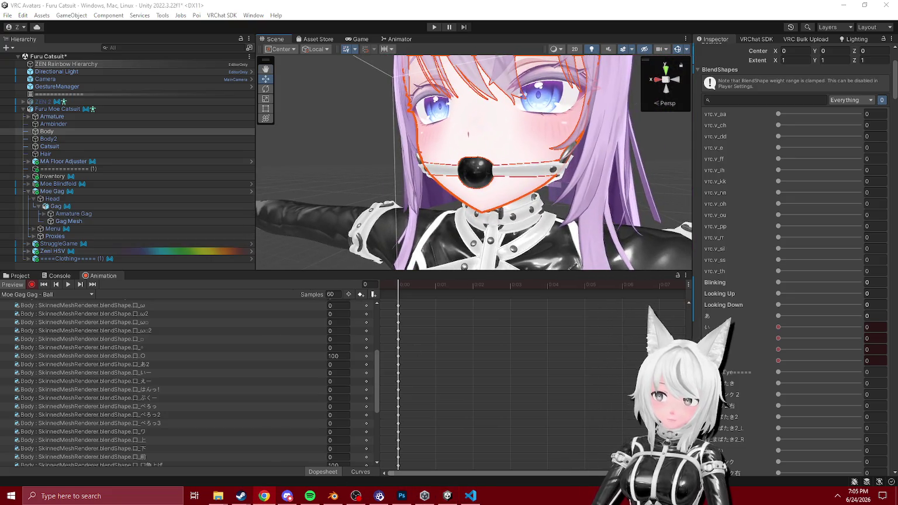
left_click(727, 100)
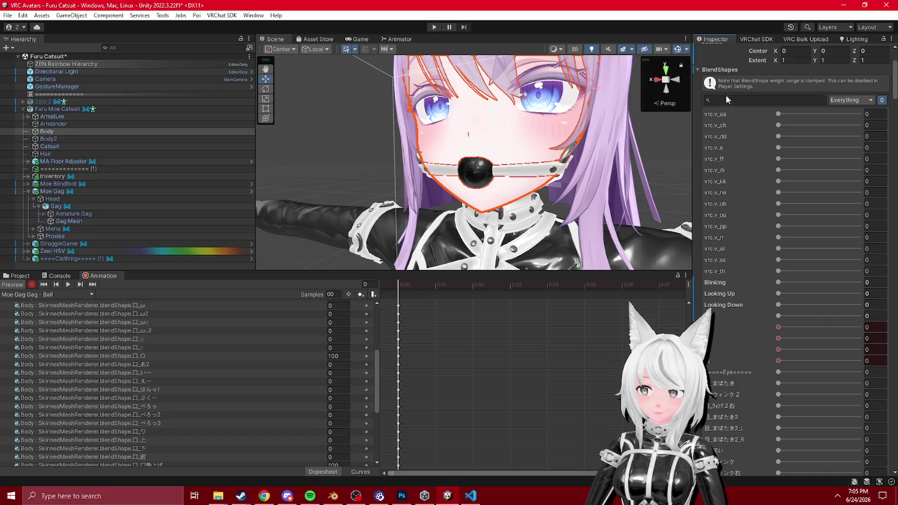
type("口横広げ")
left_click_drag(816, 198, 860, 197)
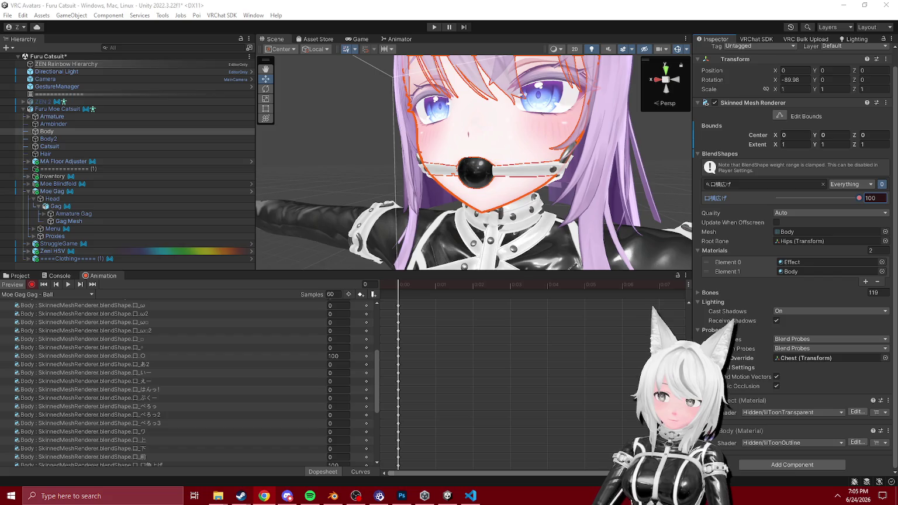
- Filter the blendshapes to a single 口 mouth shape and set it to 7.1
left_click(760, 185)
type("口角上げ")
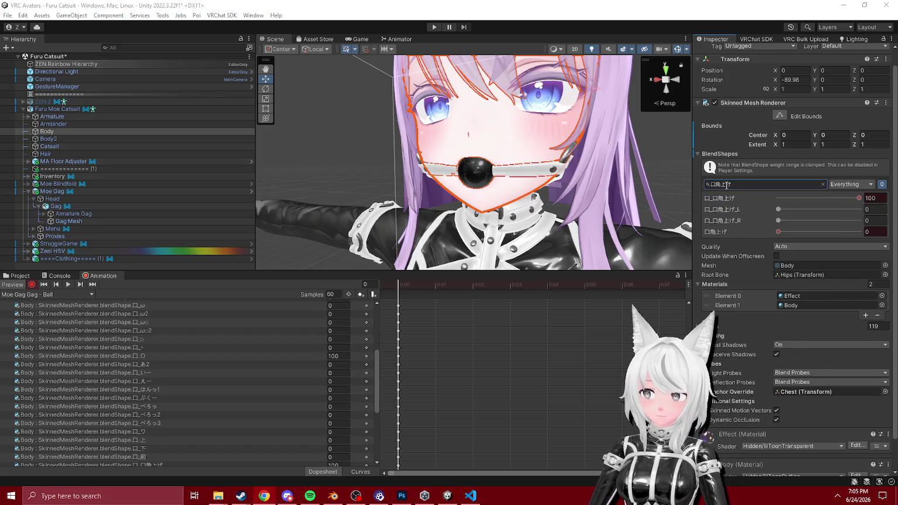
left_click(726, 184)
key("ctrl+v")
mouse_move(778, 197)
left_mouse_down()
mouse_move(804, 199)
mouse_move(816, 214)
left_mouse_up()
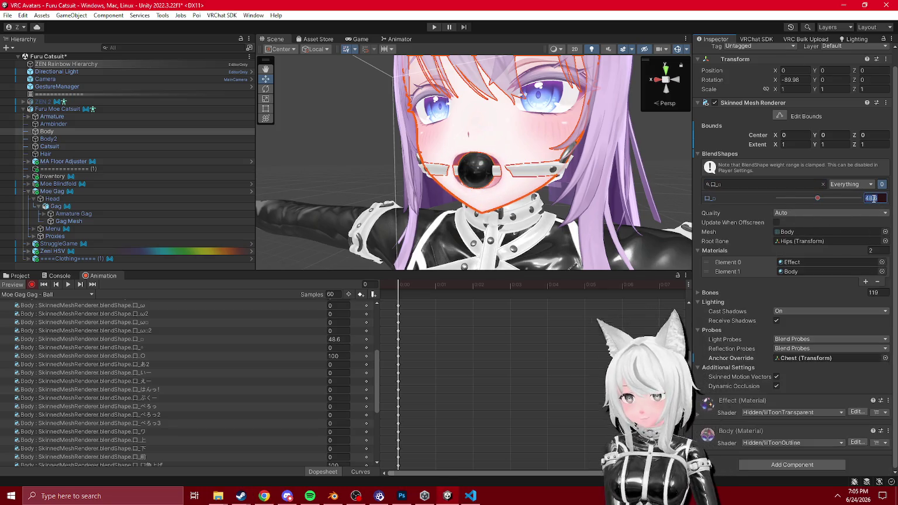
type("7.1")
key("alt+Tab")
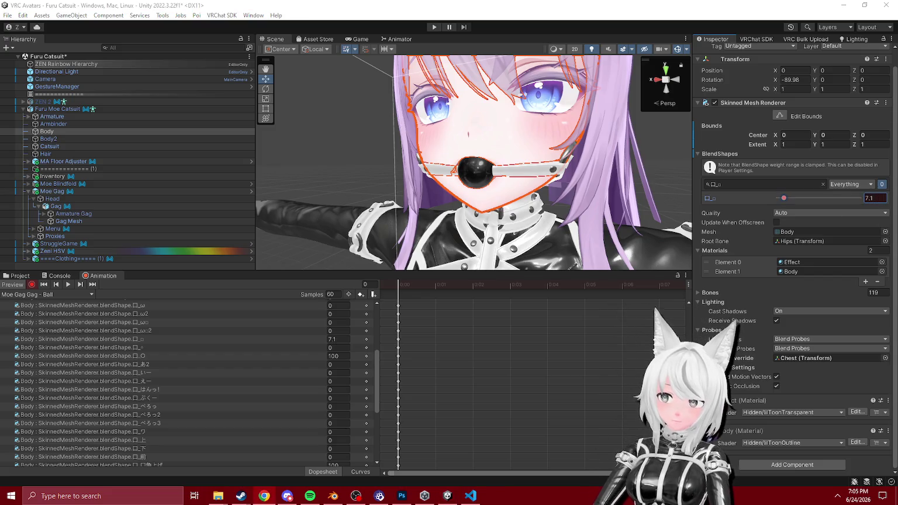
- Filter to the next 口 mouth shape and set its value to 16.8
key("BackSpace")
type("O")
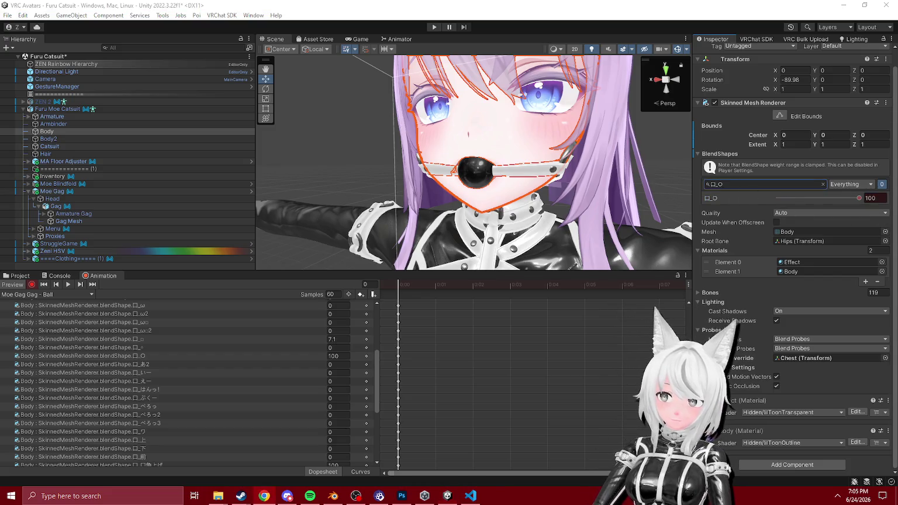
left_click(734, 183)
key("BackSpace")
type("~口")
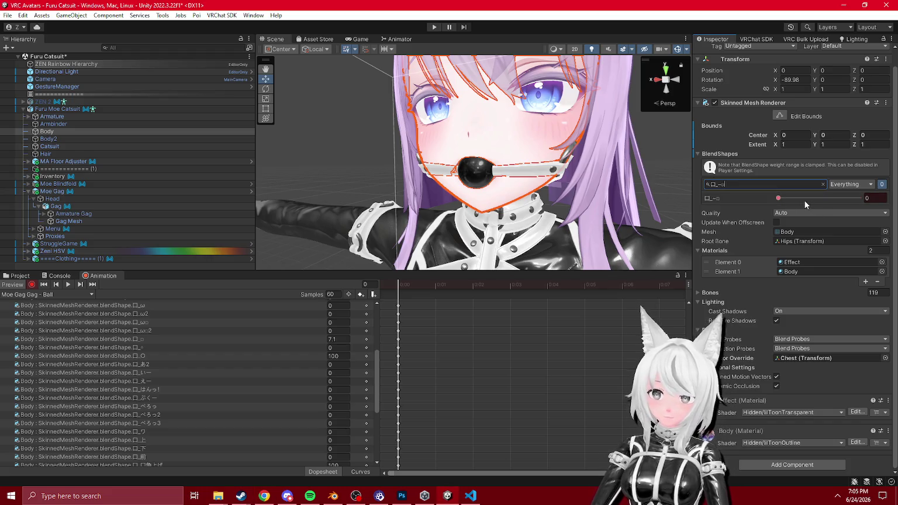
left_click_drag(808, 199, 794, 207)
left_click(871, 198)
type("100")
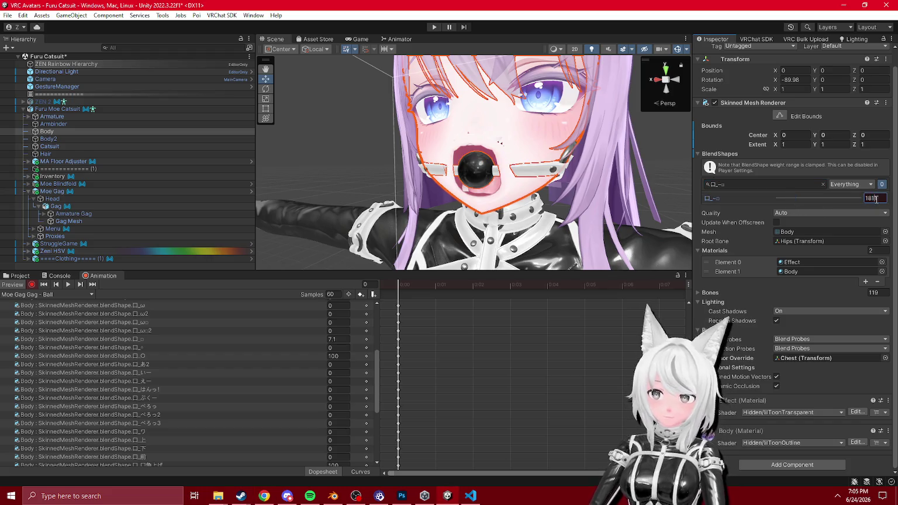
key("BackSpace")
key("BackSpace")
key("BackSpace")
type("16")
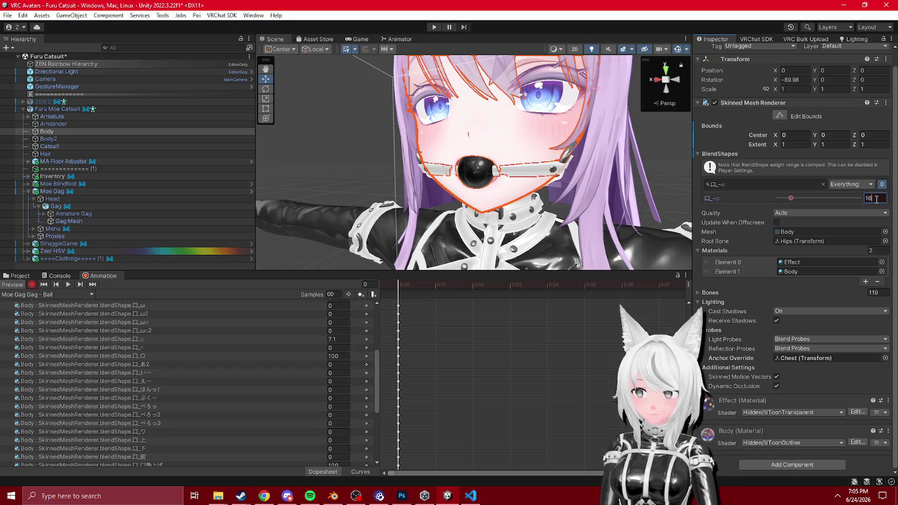
key("Return")
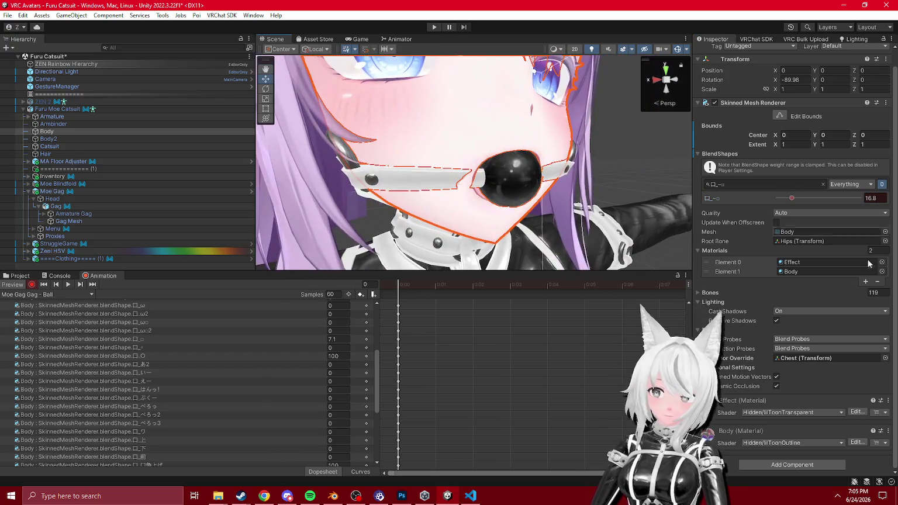
- Filter back to 口横広げ and set it to 31, then clear the selection
key("alt+Tab")
key("alt+Tab")
type("口横広げ")
left_click(871, 198)
type("31")
mouse_move(526, 175)
left_mouse_down()
mouse_move(418, 195)
mouse_move(571, 208)
left_mouse_up()
left_click(419, 195)
scroll(130, 365, "up", 5)
- Turn off the animation preview and revert the overridden Gag property
left_click(12, 285)
left_click(19, 275)
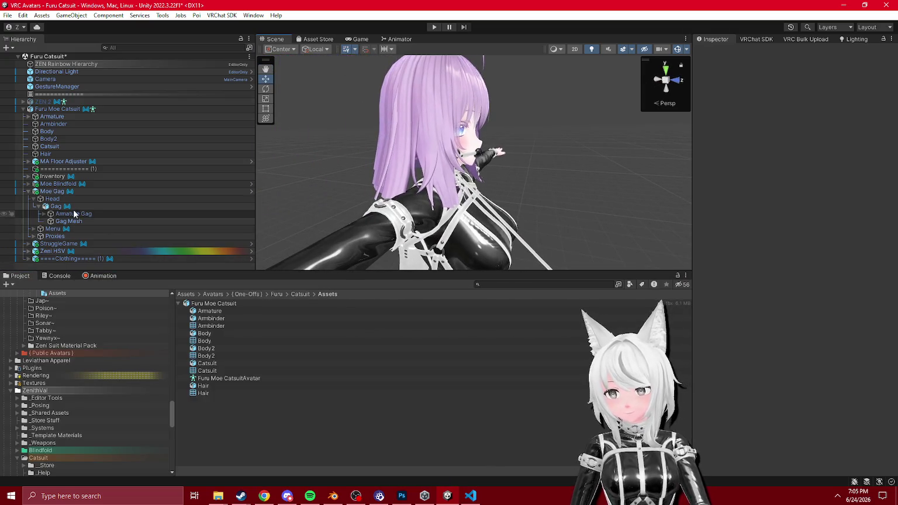
left_click(65, 207)
right_click(720, 54)
left_click(754, 98)
mouse_move(350, 222)
left_mouse_down()
mouse_move(398, 223)
mouse_move(351, 222)
left_mouse_up()
left_click(56, 191)
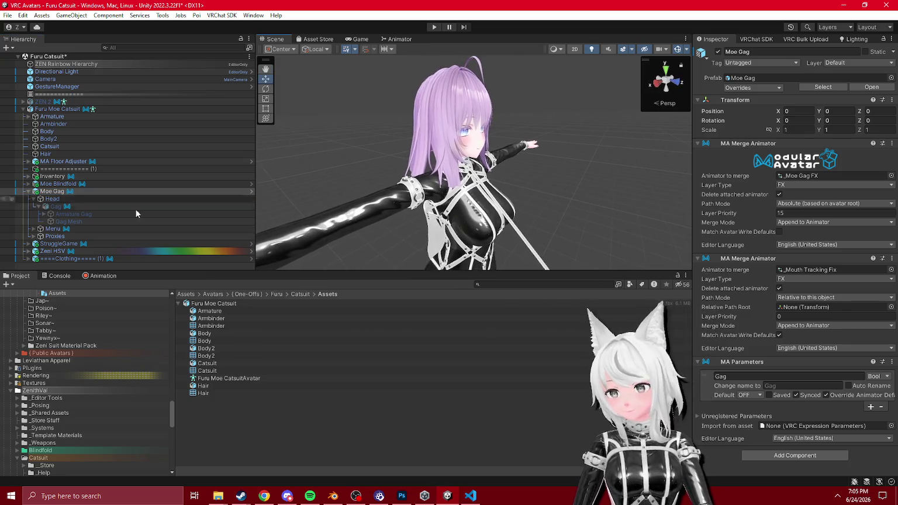
left_click(28, 191)
- Inspect the Clothing menu toggles: Emissions, Reflections, UpperCuffs and Alt Pallete
left_click(82, 199)
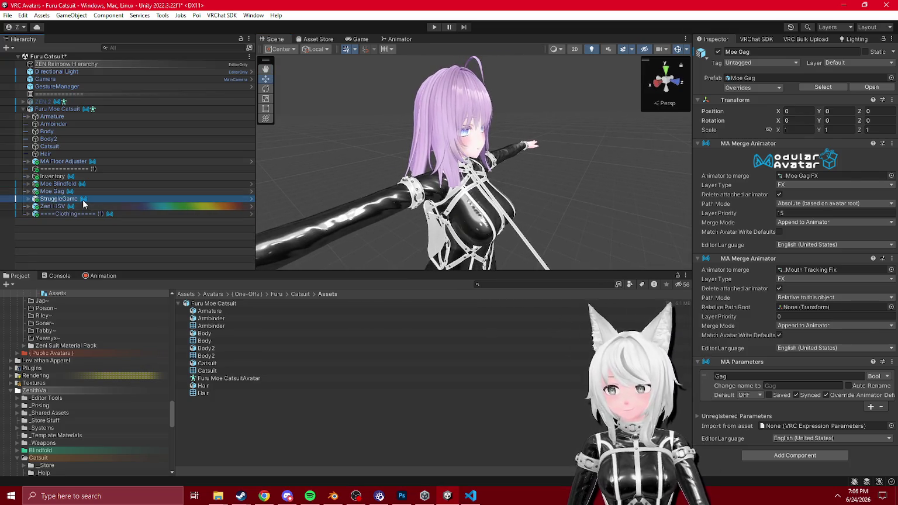
scroll(741, 302, "down", 3)
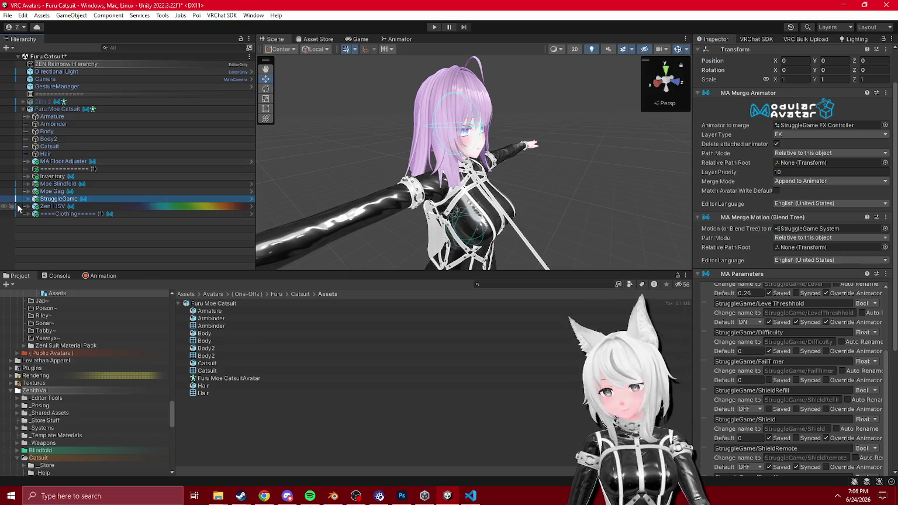
left_click(34, 215)
left_click(29, 214)
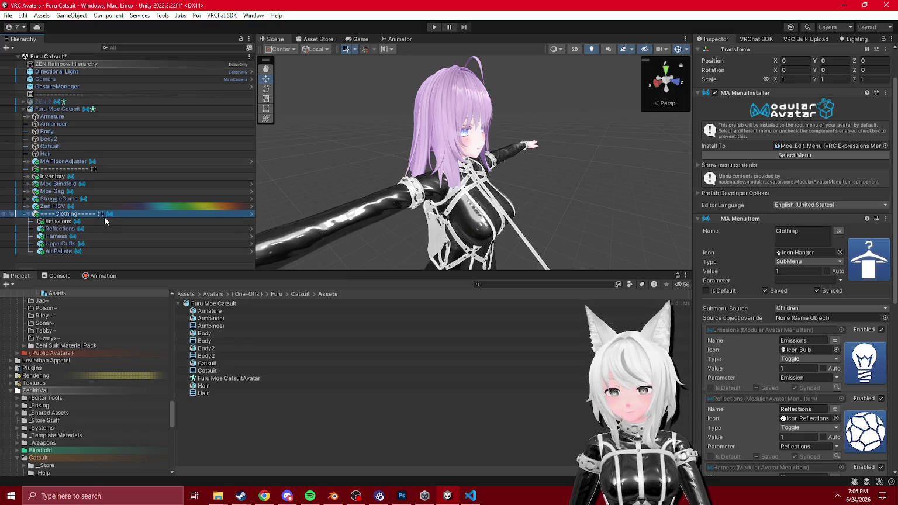
left_click_drag(104, 222, 81, 218)
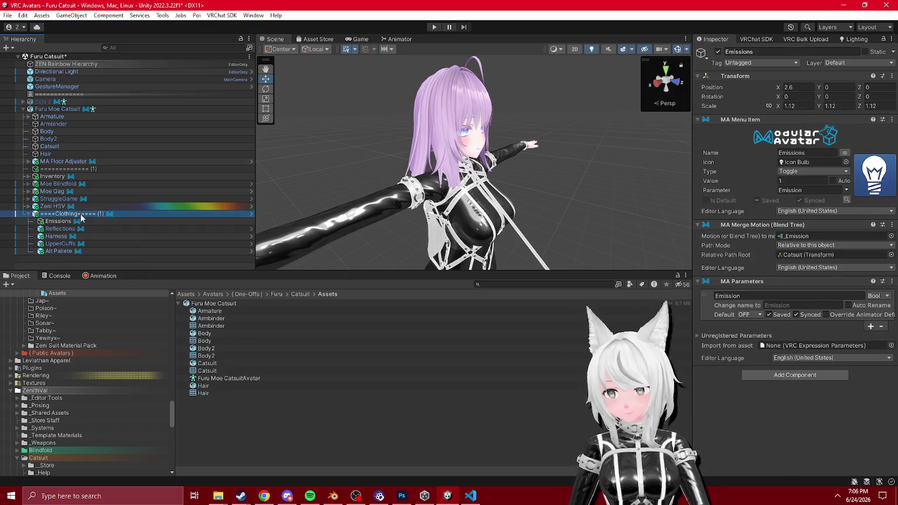
left_click(96, 214)
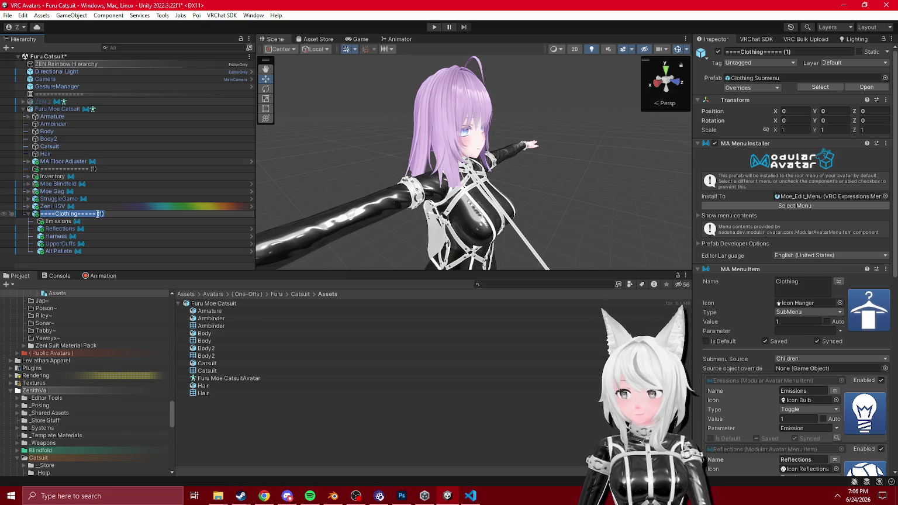
left_click(91, 222)
key("f")
scroll(505, 191, "up", 5)
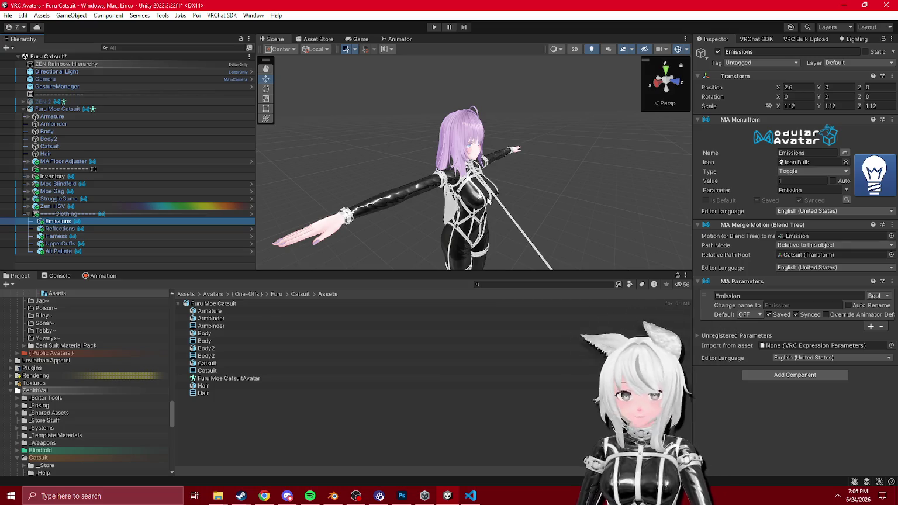
left_click(60, 228)
key("Down")
key("Down")
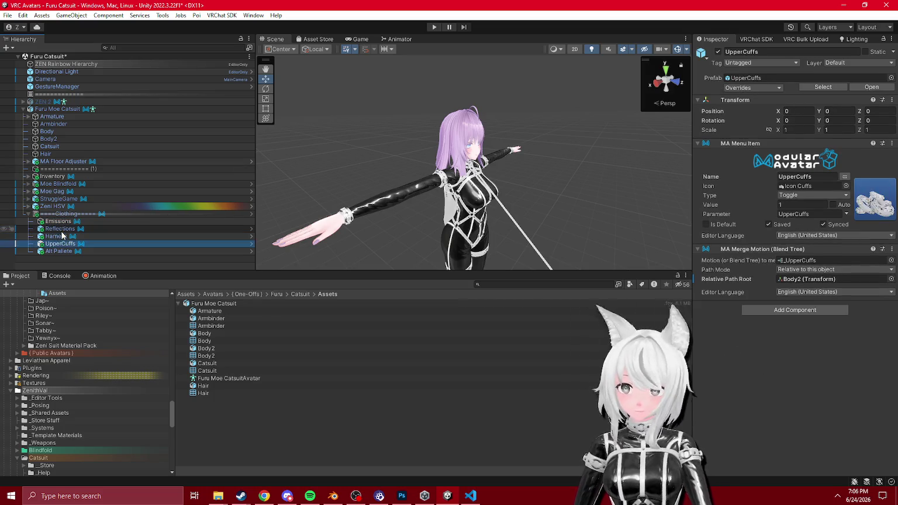
key("Down")
left_click(29, 213)
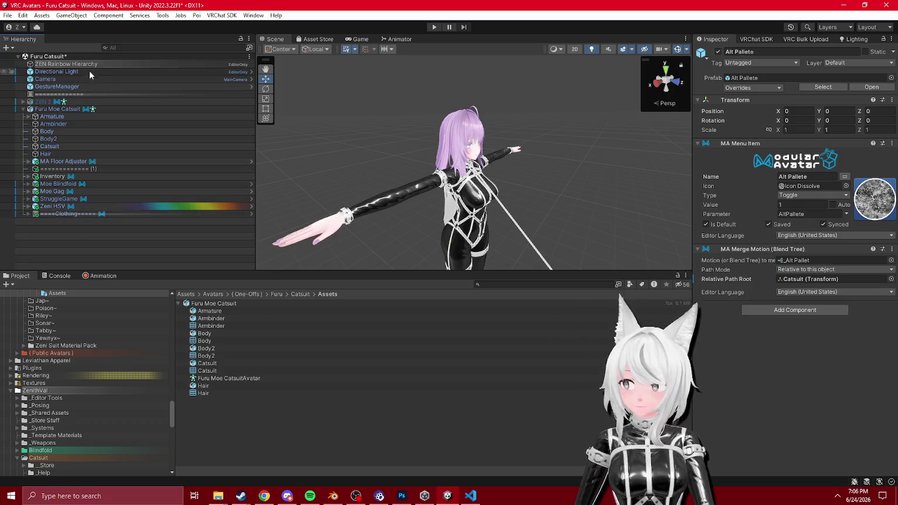
- Save the scene from the Hierarchy's context menu
right_click(89, 71)
right_click(89, 56)
left_click(104, 79)
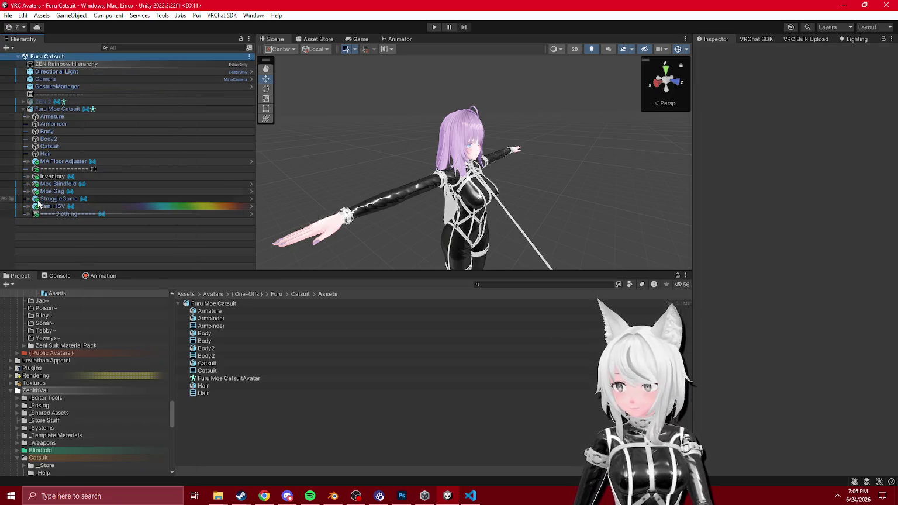
- Open StruggleGame's FX Controller in the Animator on the Struggle Game Timers layer
left_click(40, 214)
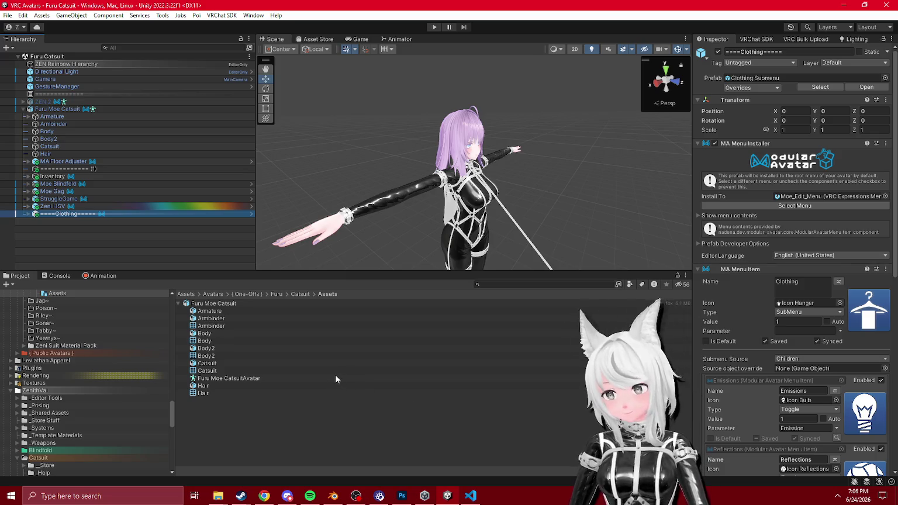
key("Up")
key("Up")
left_click(801, 175)
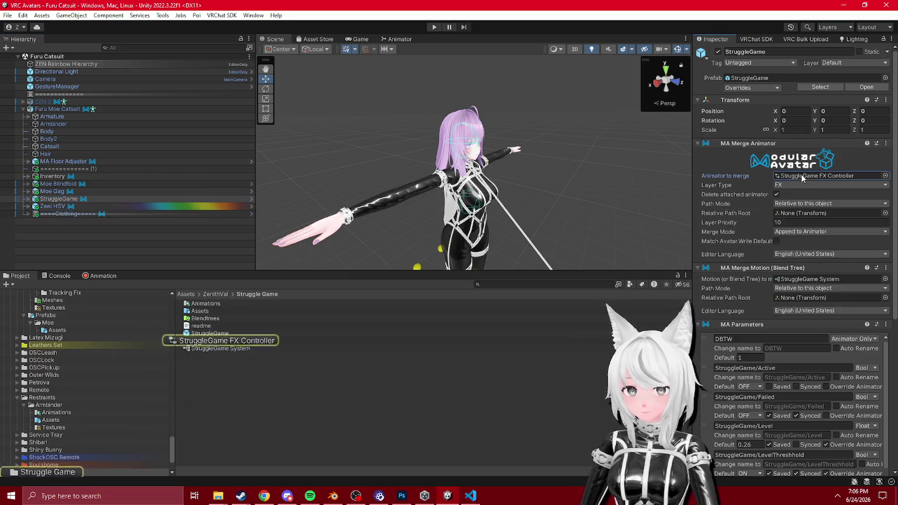
left_click(764, 80)
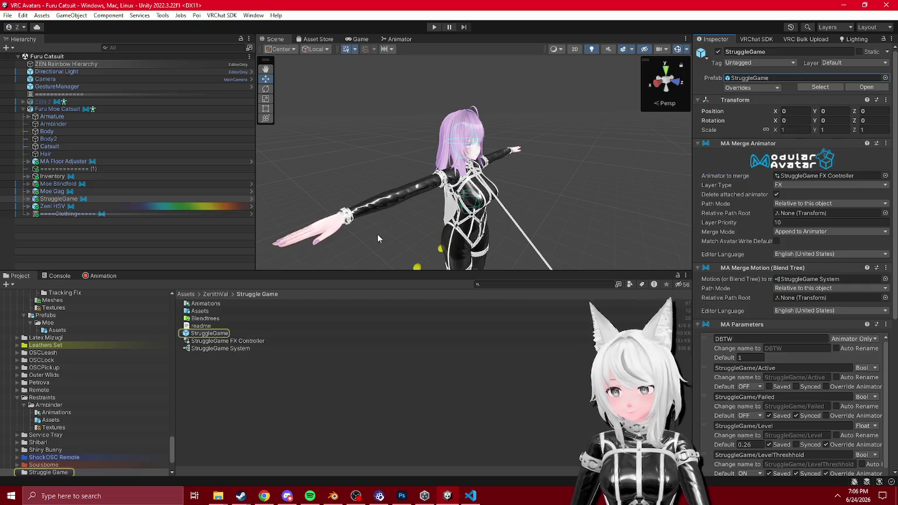
double_click(228, 341)
left_click(327, 93)
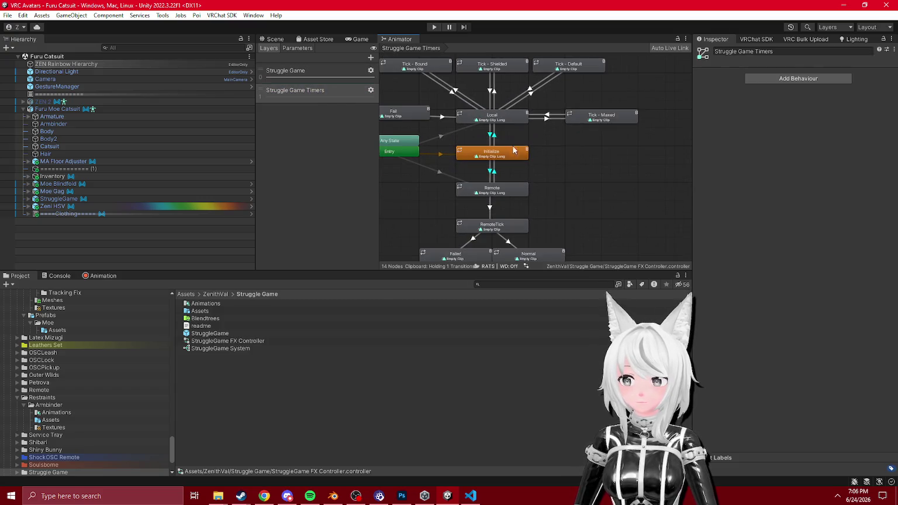
- Locate the Local state's Empty Clip and untick its Loop Time
left_click(491, 115)
left_click(812, 75)
double_click(812, 76)
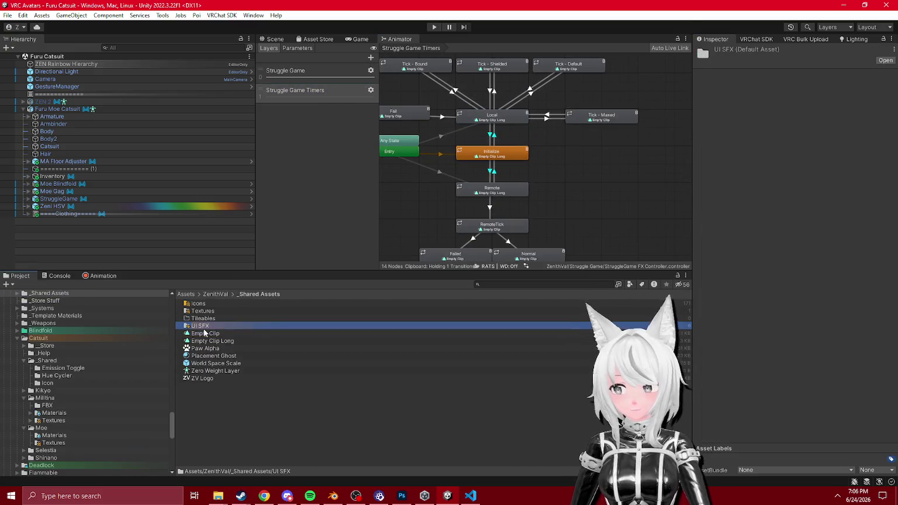
left_click(779, 83)
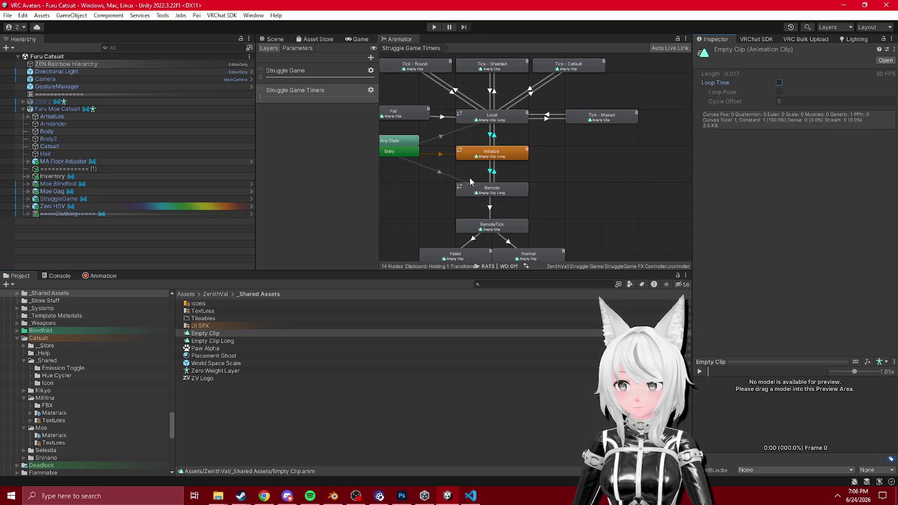
- Check the Tick transitions from Bound, Default and Shielded to Local
left_click(454, 93)
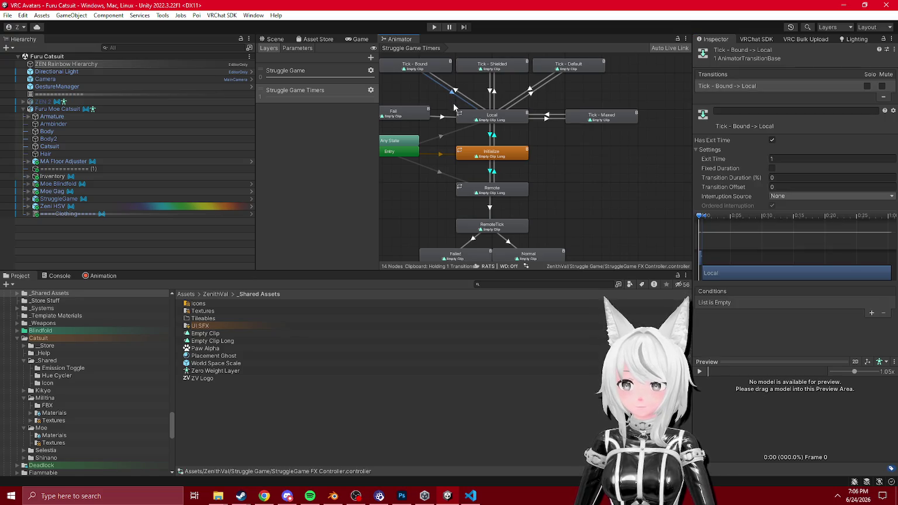
left_click(525, 95)
left_click(493, 94)
mouse_move(485, 215)
left_mouse_down()
mouse_move(512, 152)
mouse_move(513, 209)
left_mouse_up()
left_click(209, 334)
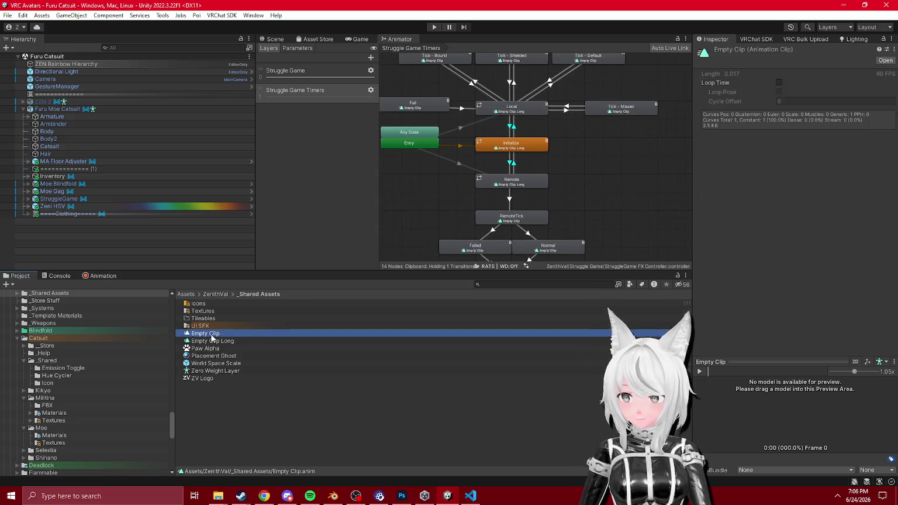
- Duplicate Empty Clip as Empty Clip Looping and restore the name Empty Clip Long
key("ctrl+d")
type("Looping")
key("Return")
left_click(223, 341)
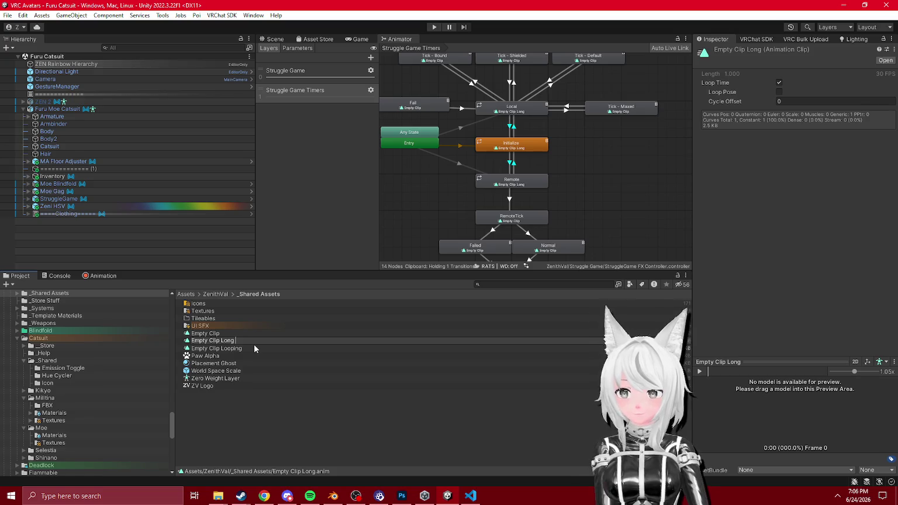
type("Loop")
key("Return")
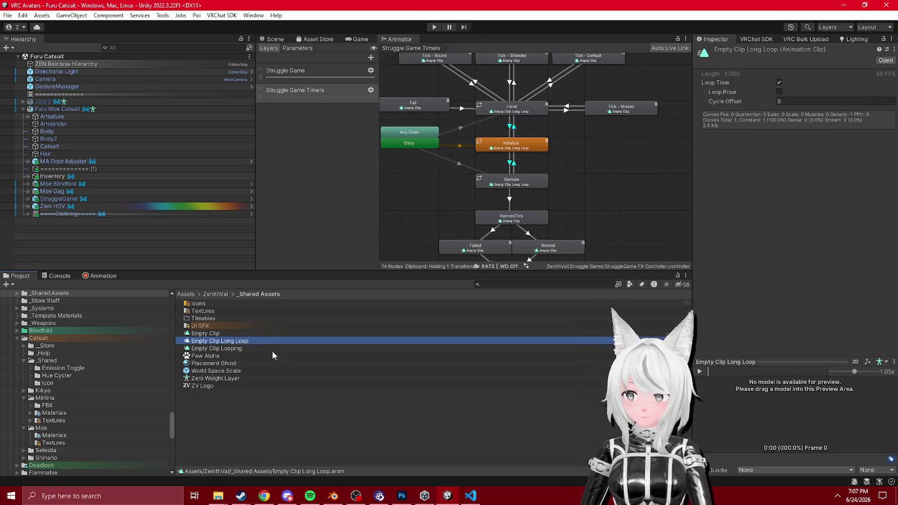
left_click(235, 340)
key("BackSpace")
key("Return")
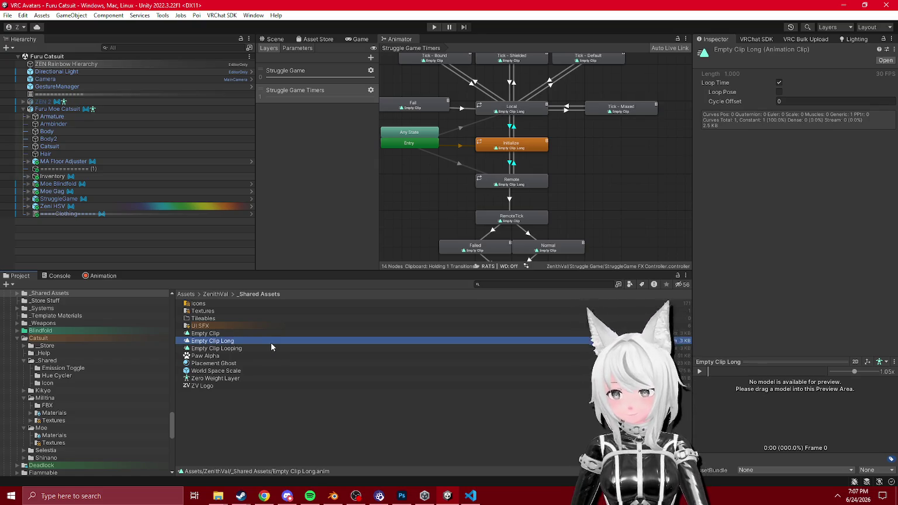
- Rename a clip to Empty Clip Long Looping and duplicate it as Empty Clip Long
left_click(266, 348)
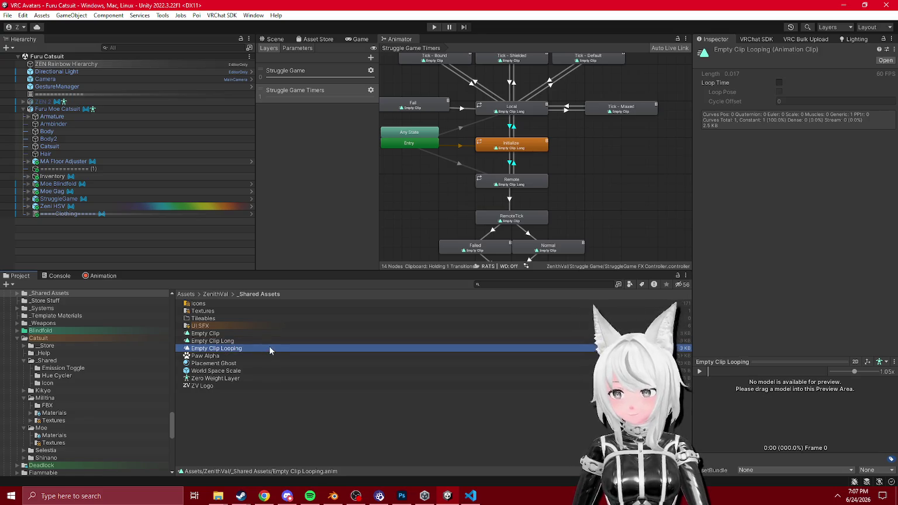
left_click(246, 340)
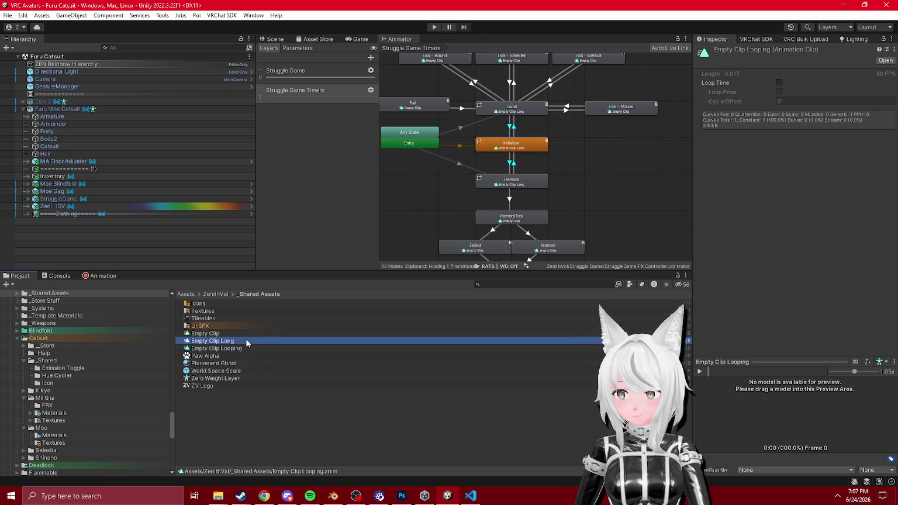
left_click(242, 343)
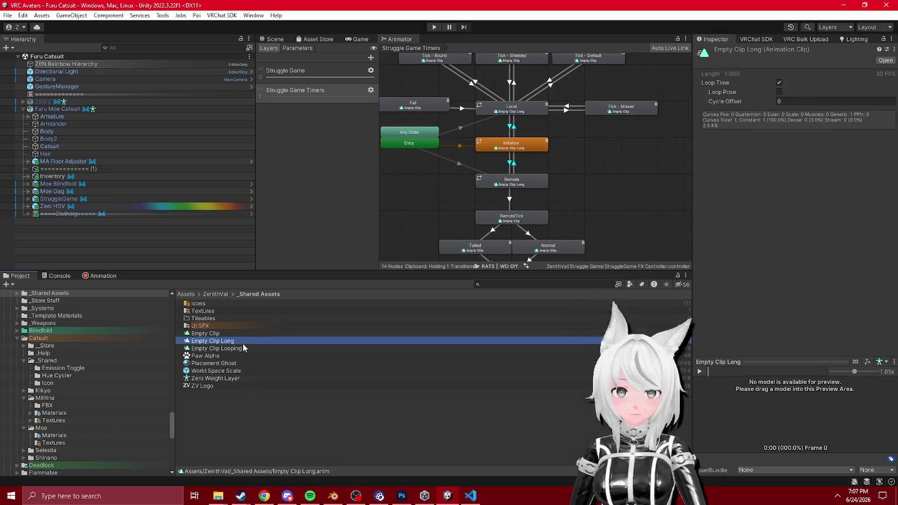
type(" Looping")
key("Return")
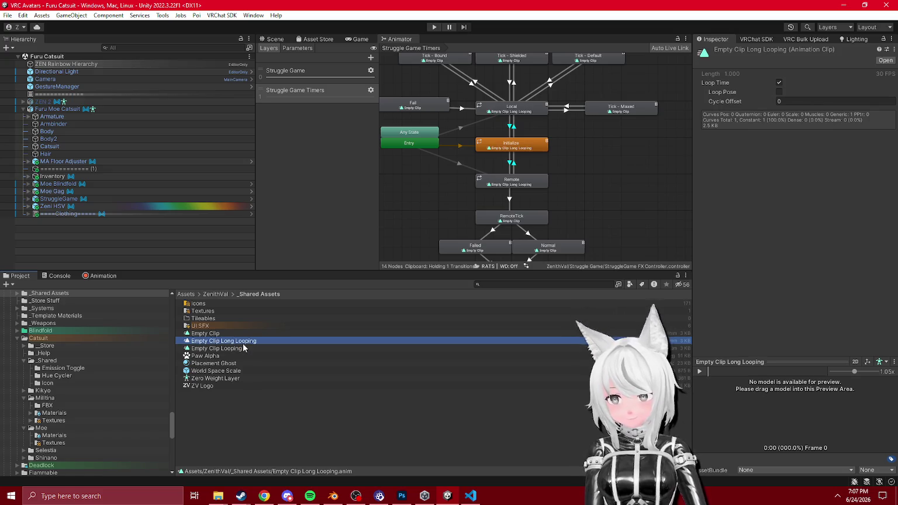
left_click(243, 349)
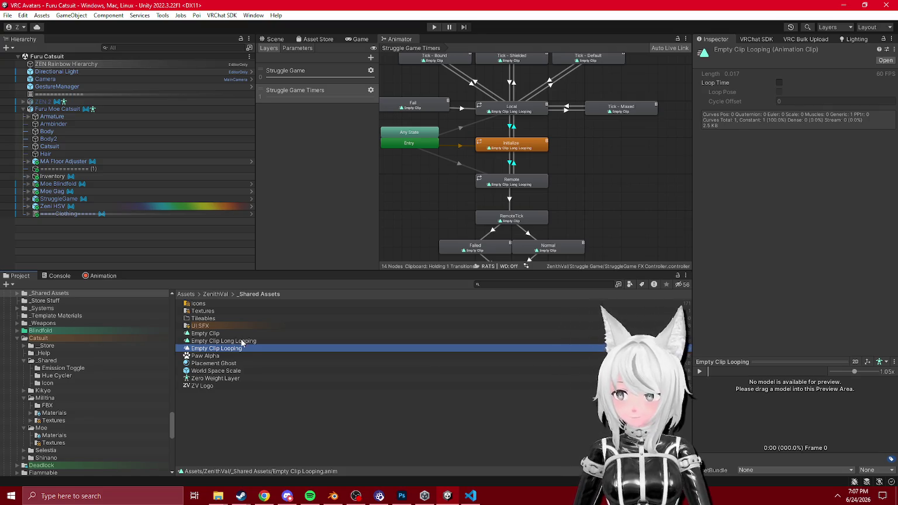
left_click(243, 342)
key("ctrl+d")
key("F2")
key("BackSpace")
key("BackSpace")
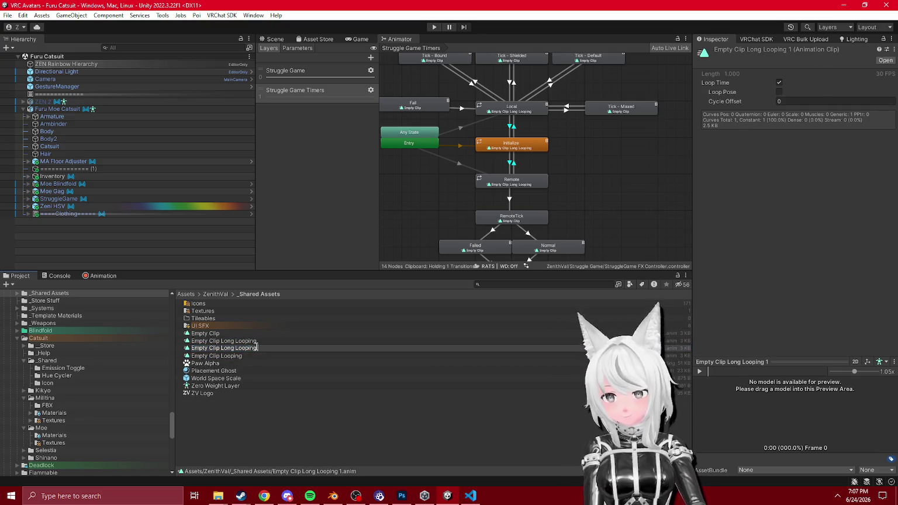
key("Return")
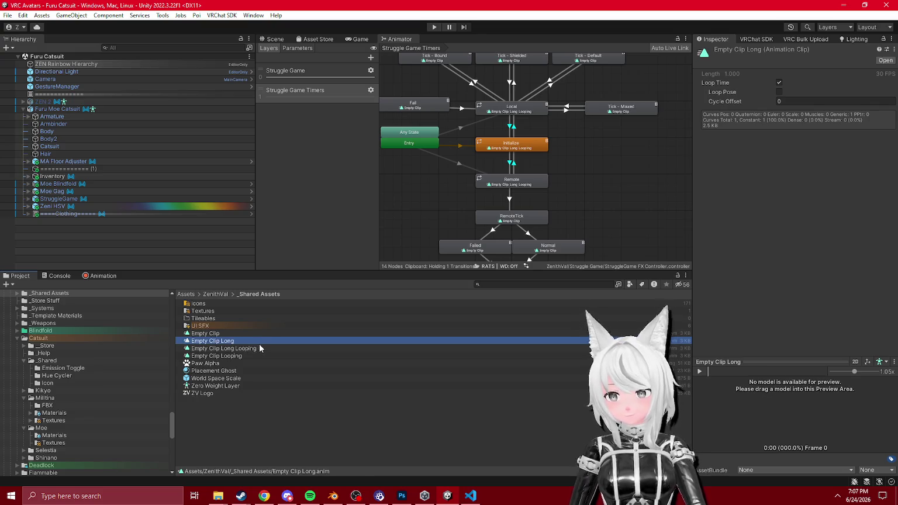
- Turn looping on for Empty Clip Looping and off for Empty Clip Long
left_click(268, 349)
key("Down")
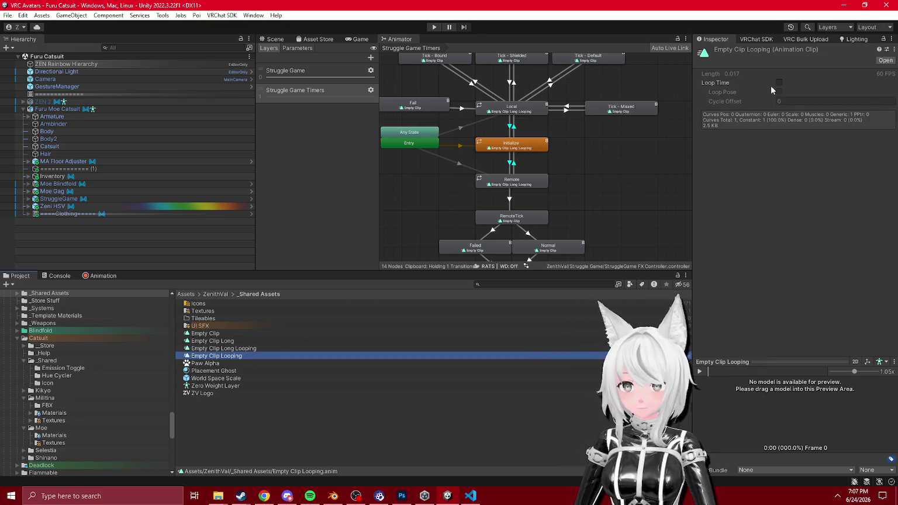
left_click(779, 83)
left_click(205, 333)
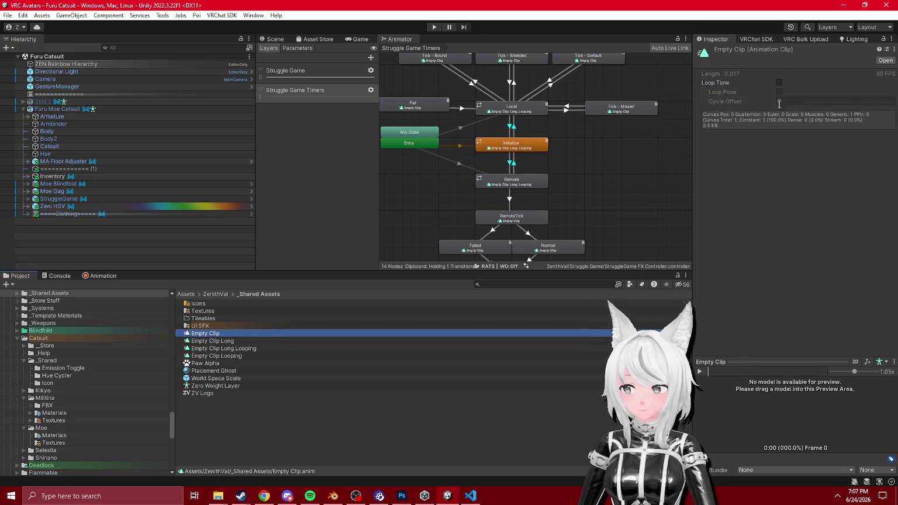
left_click(224, 341)
left_click(779, 83)
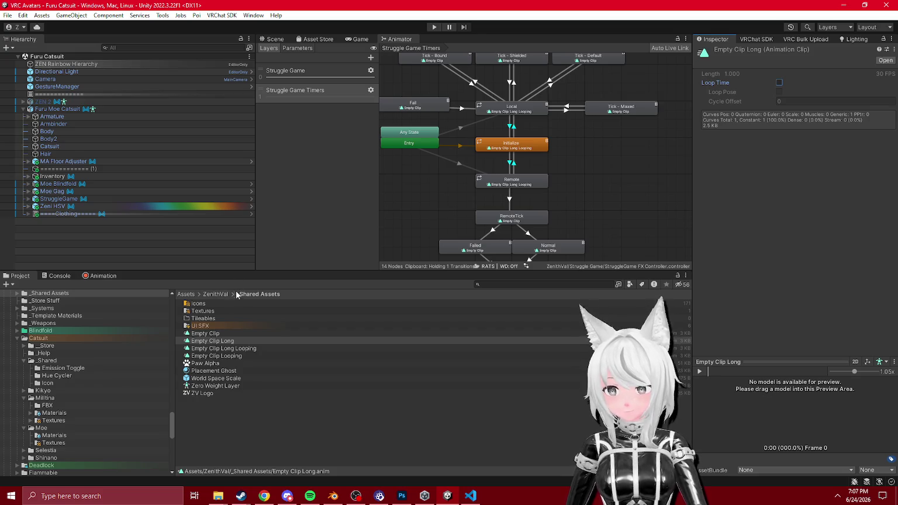
left_click(224, 358)
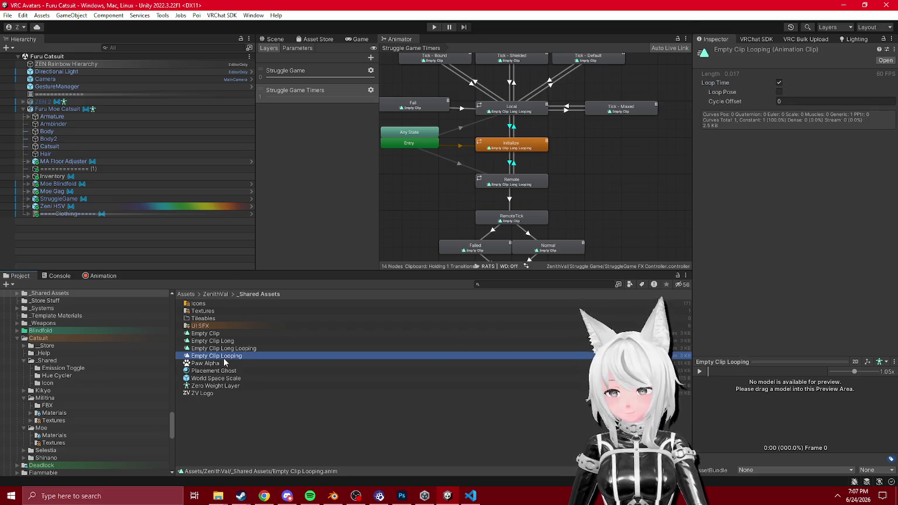
left_click(224, 342)
- Rename the short clips to Empty Clip _Looping and Empty Clip _
left_click(230, 341)
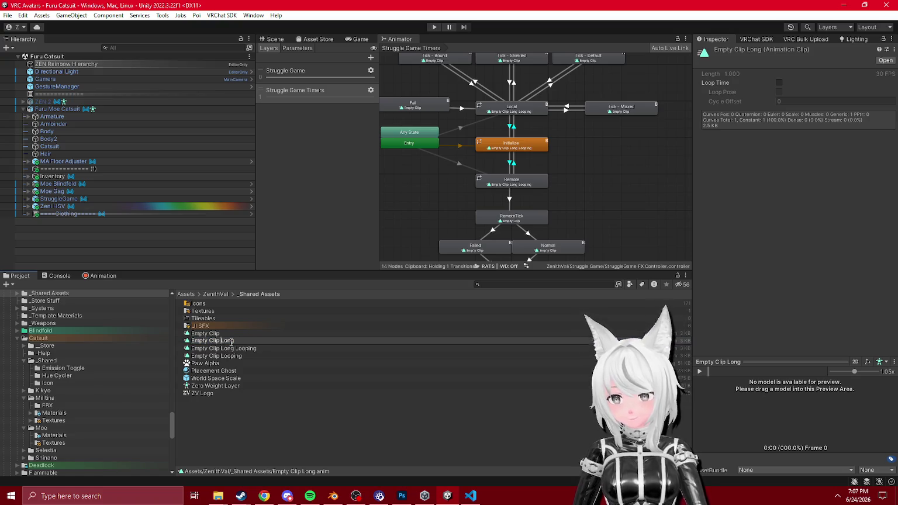
left_click(234, 355)
left_click(236, 355)
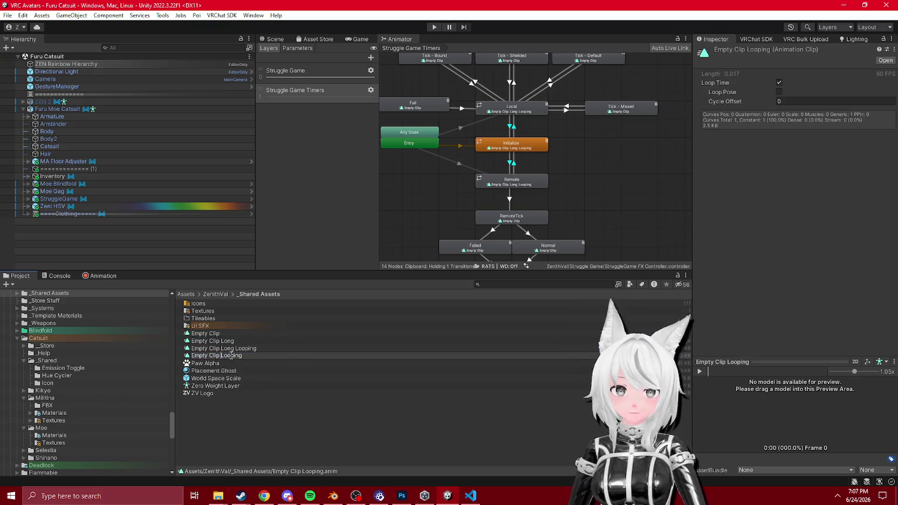
type("_")
key("Return")
left_click(230, 336)
left_click(231, 336)
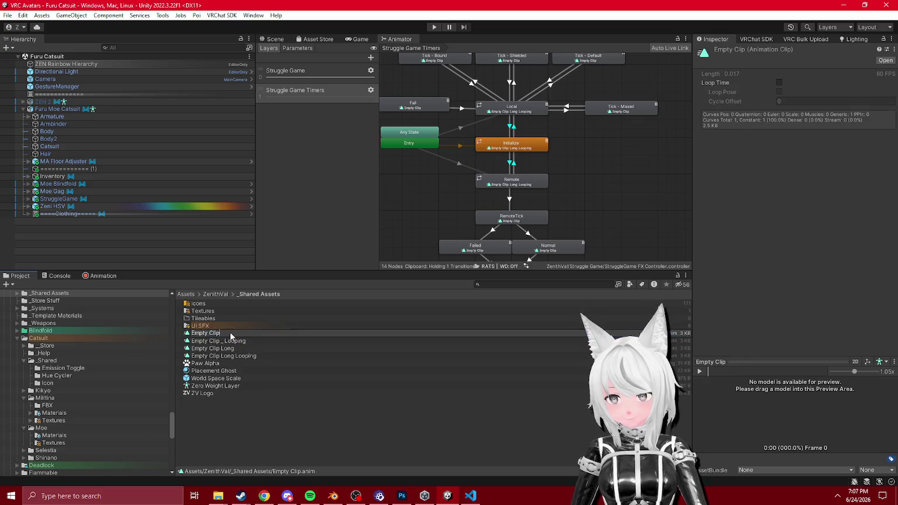
type("_")
key("Return")
- Rename the long clips to Empty Clip Long _ and Empty Clip Long _ Looping
left_click(224, 349)
left_click(225, 349)
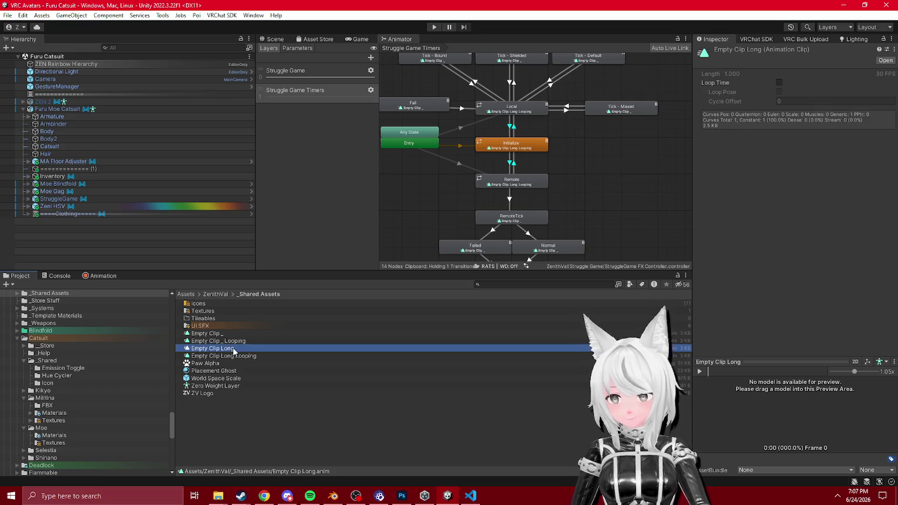
key("End")
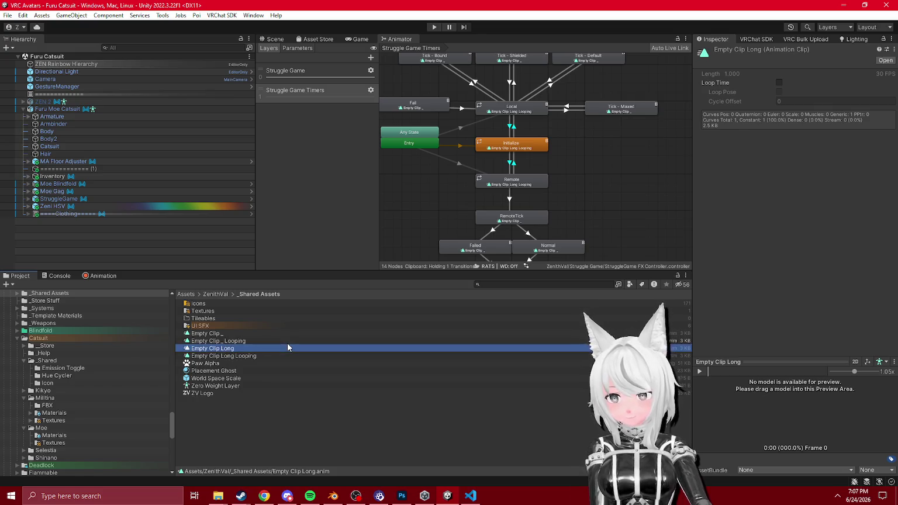
type(" _")
key("Return")
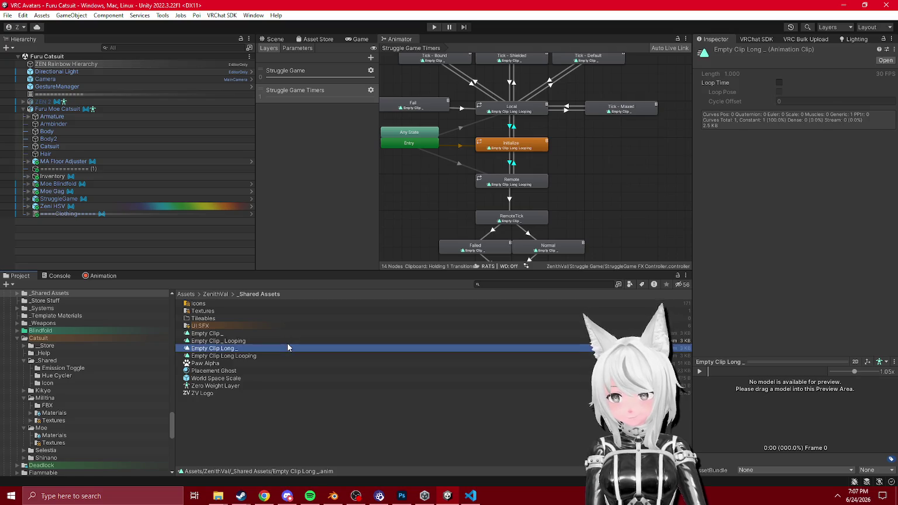
left_click(237, 356)
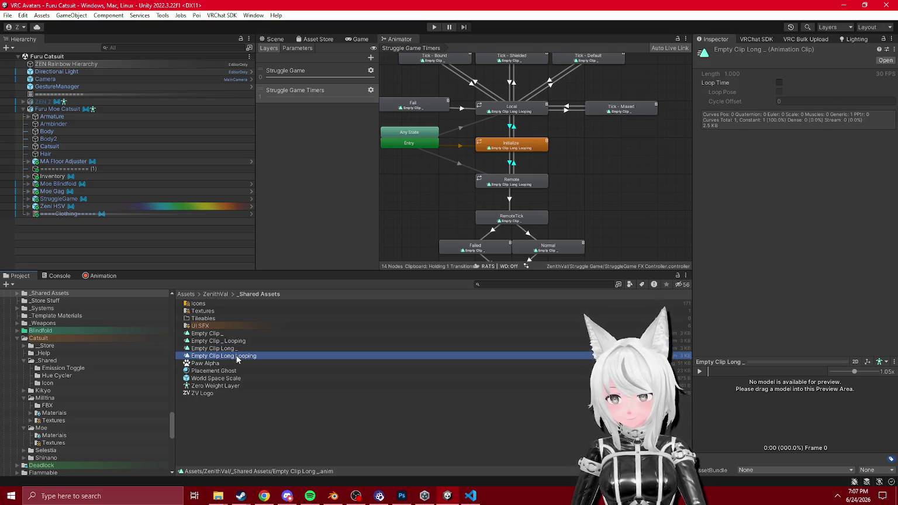
type("_")
key("Return")
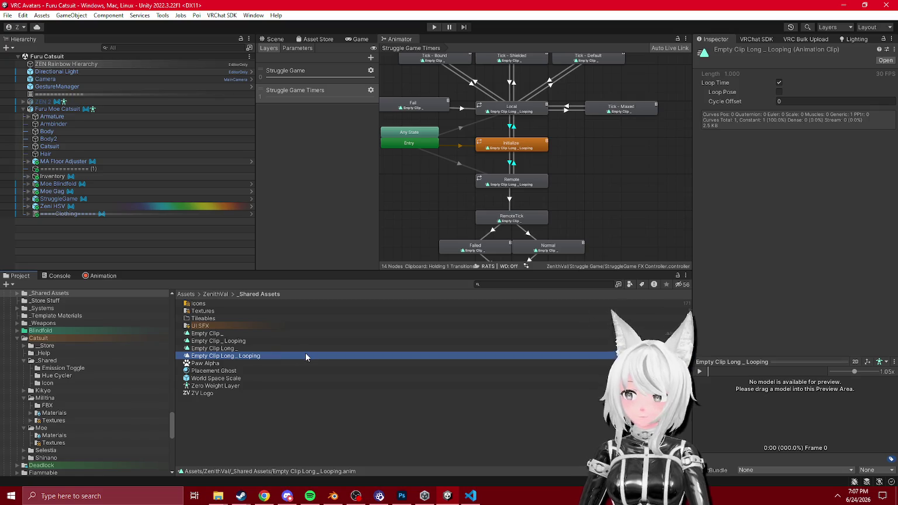
left_click(580, 168)
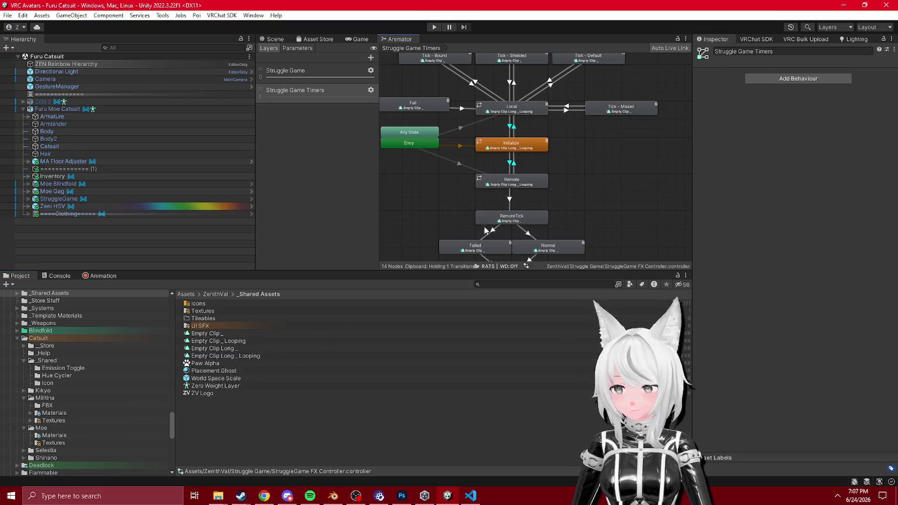
- Rename Empty Clip _ back to Empty Clip
left_click_drag(512, 156, 505, 204)
scroll(506, 196, "up", 2)
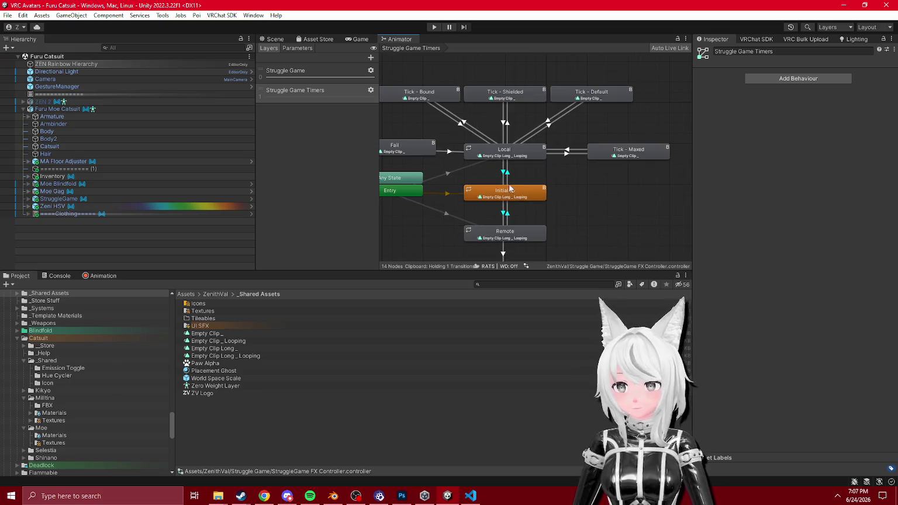
left_click(239, 333)
left_click(228, 341)
left_click(225, 340)
key("BackSpace")
key("BackSpace")
key("Return")
- Name the looping clip Empty Clip _ Looping and check that Empty Clip Long _ Looping loops
left_click(224, 355)
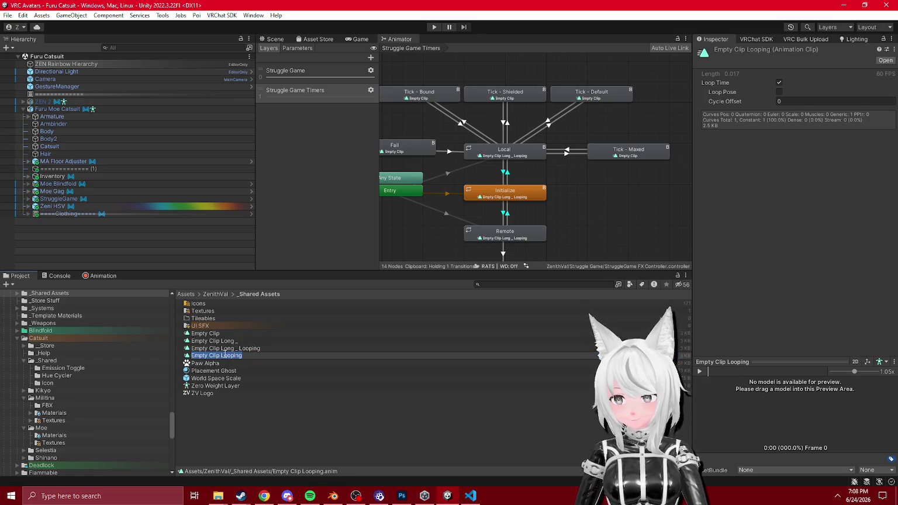
left_click(219, 355)
type("_")
key("Return")
left_click(241, 349)
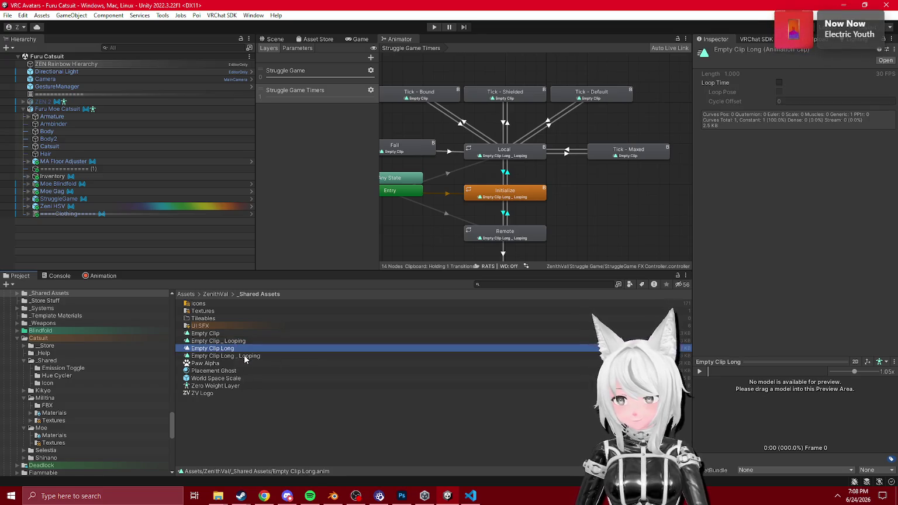
left_click(243, 356)
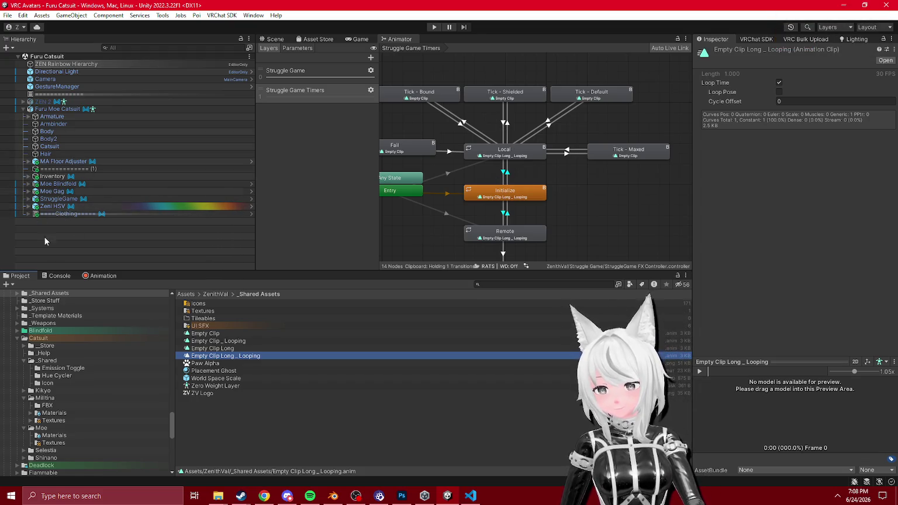
scroll(58, 363, "down", 15)
scroll(52, 394, "up", 2)
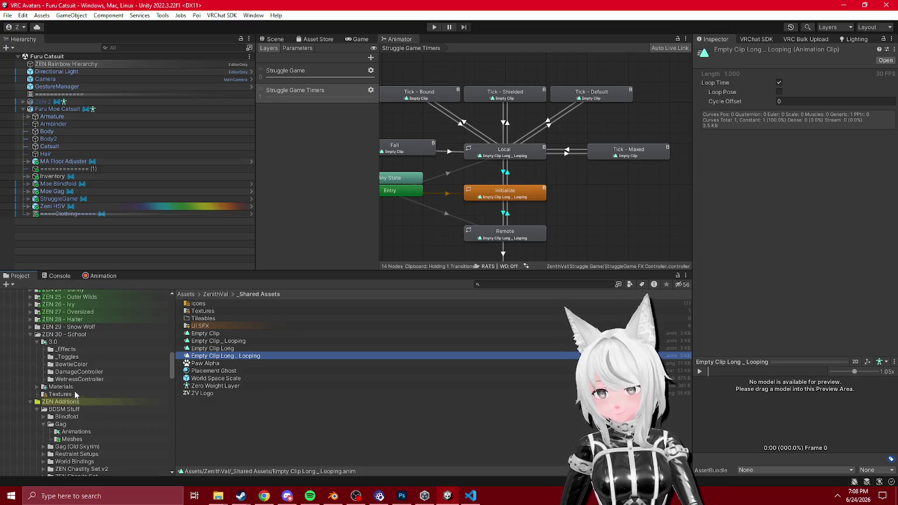
- Open the DamageController animator from the ZEN 30 - School > 3.0 folder
left_click(26, 390)
left_click(30, 391)
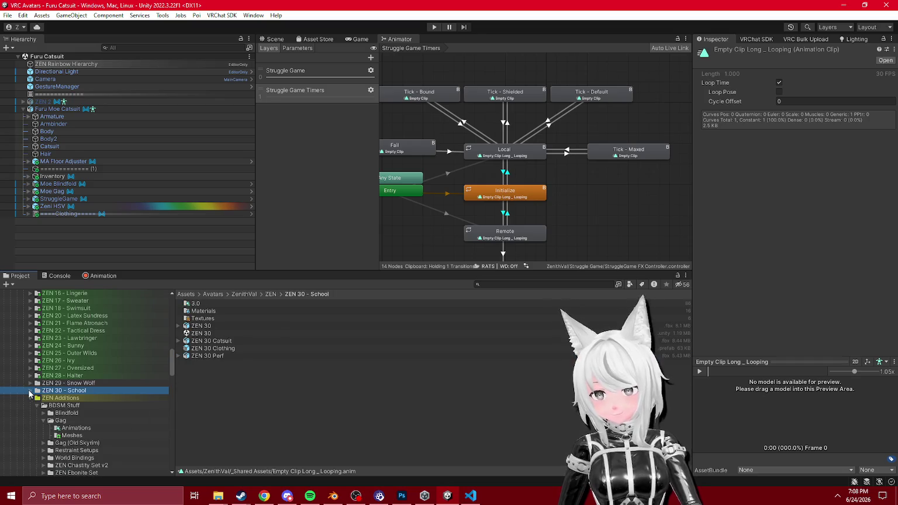
left_click(30, 391)
scroll(53, 380, "down", 2)
left_click(54, 370)
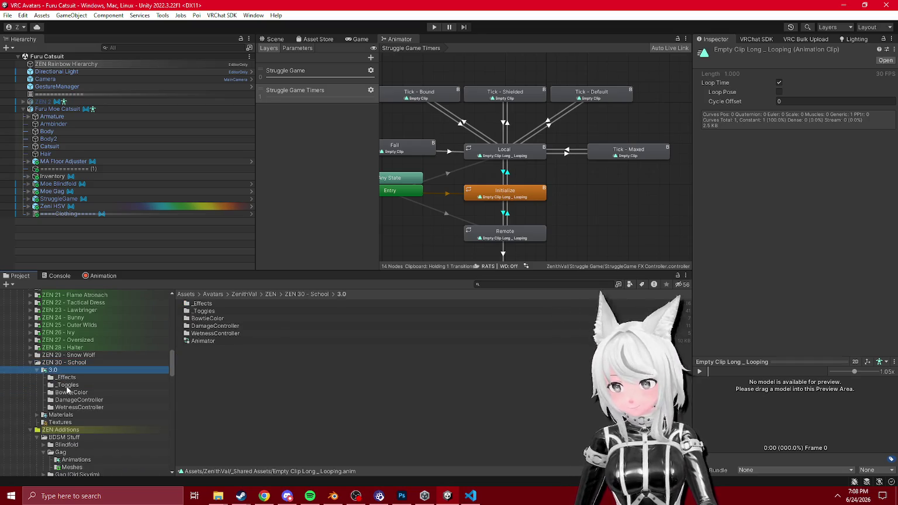
double_click(202, 326)
left_click(209, 334)
scroll(539, 176, "up", 3)
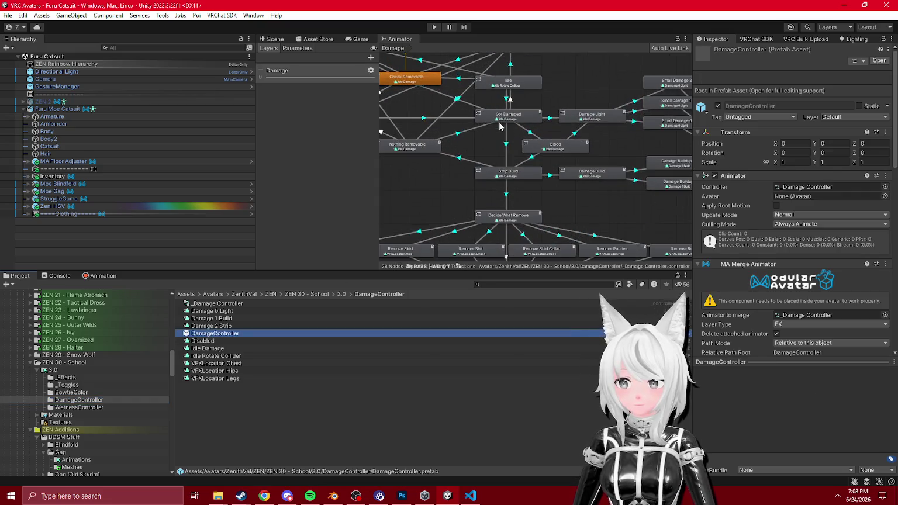
scroll(539, 177, "up", 1)
- Inspect the Something Removable, Damage Light, Blood, Damage Build and Idle states
left_click(459, 155)
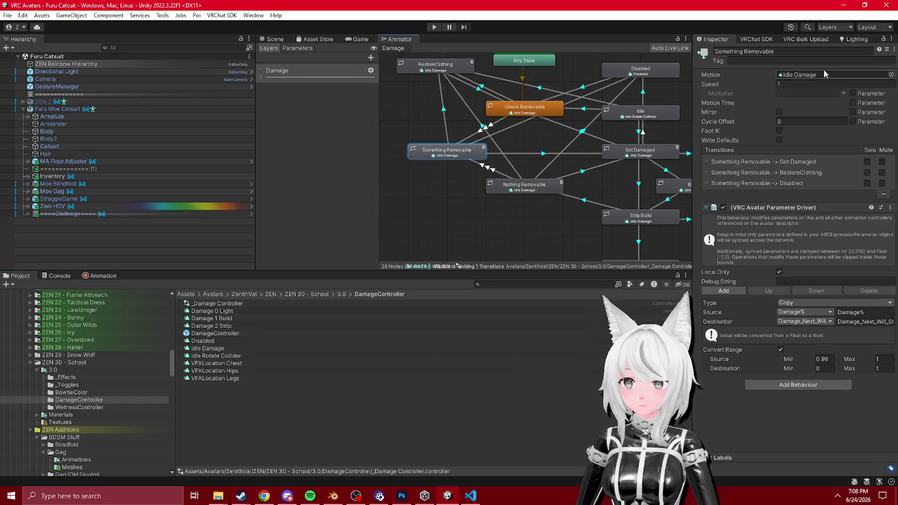
mouse_move(669, 142)
left_mouse_down()
mouse_move(582, 142)
mouse_move(612, 119)
mouse_move(578, 143)
left_mouse_up()
left_click(593, 116)
left_click(799, 77)
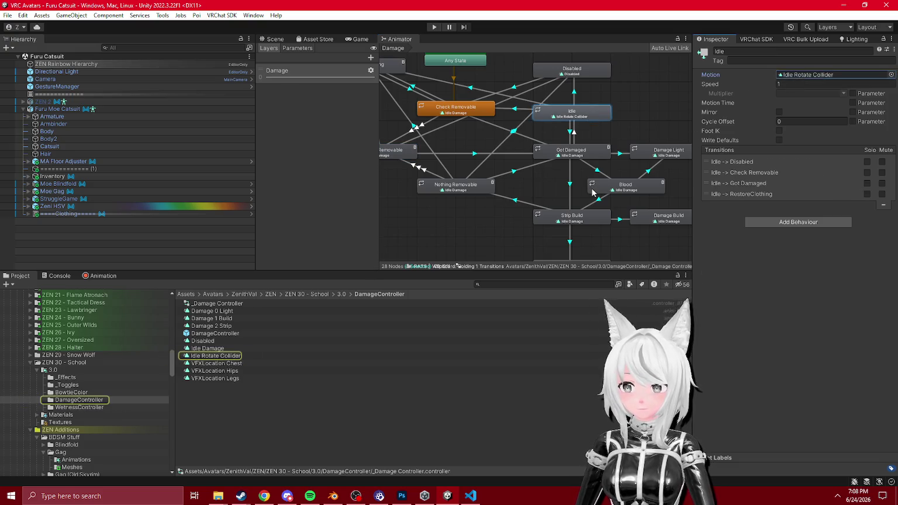
- Open the Wetness controller graph and pan to Entry, Any State and Dry Hot
left_click(68, 408)
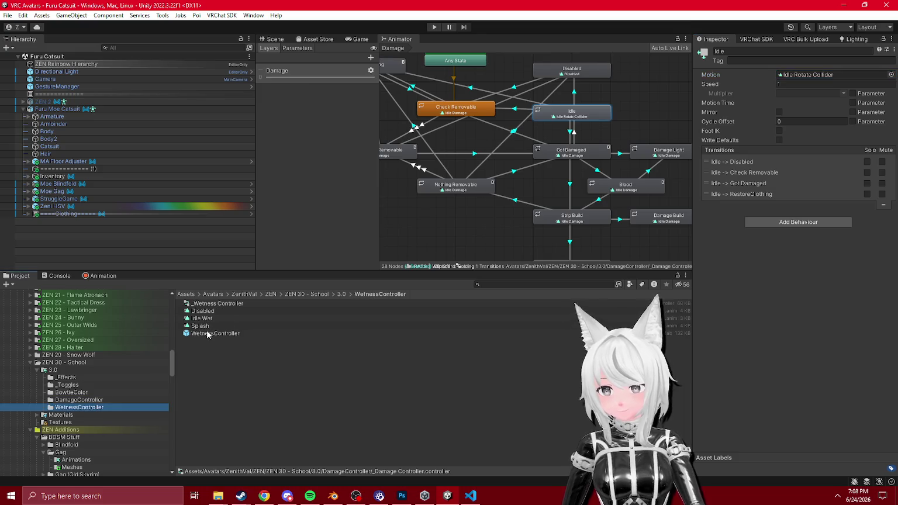
left_click(212, 303)
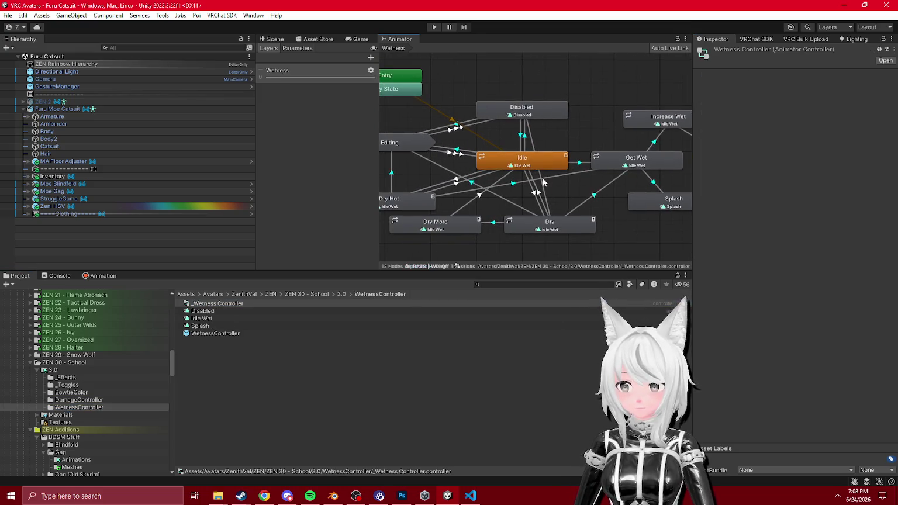
left_click_drag(591, 199, 573, 205)
left_click_drag(519, 199, 611, 186)
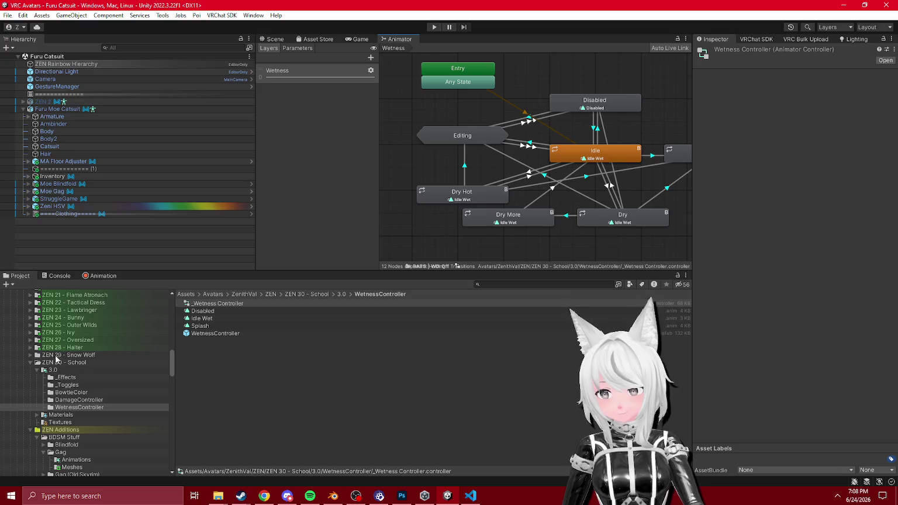
scroll(63, 406, "down", 5)
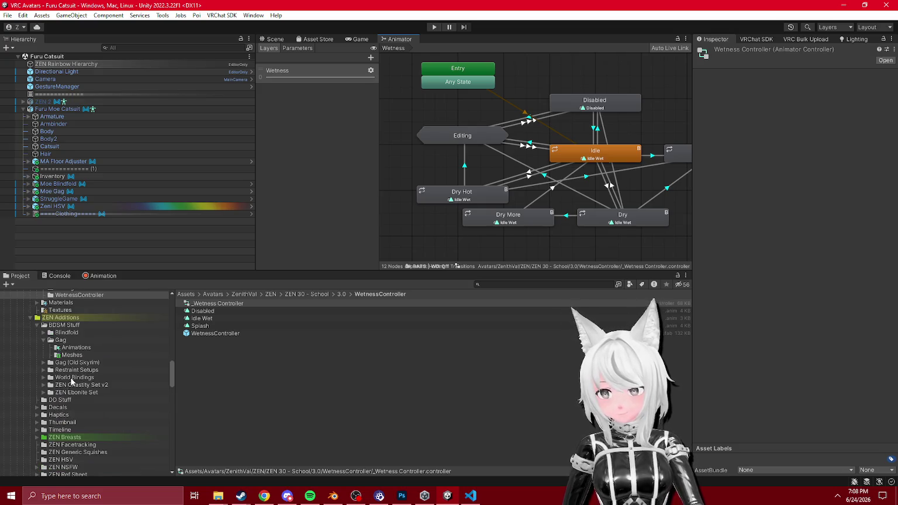
scroll(73, 381, "up", 3)
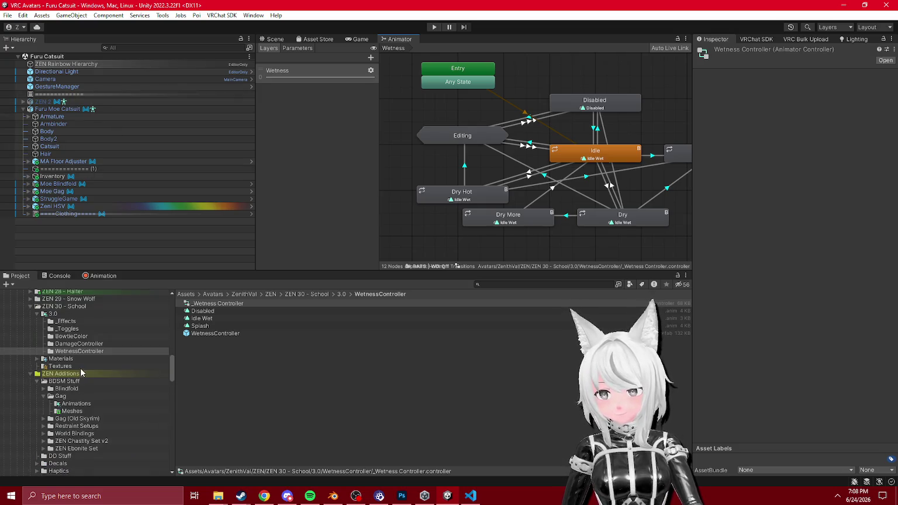
- Return to the 3.0 folder and switch to the Scene view
left_click(64, 316)
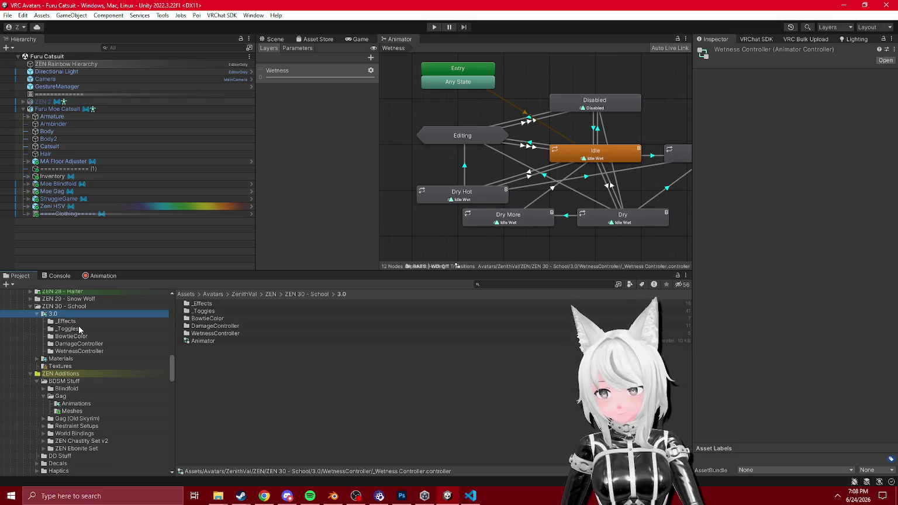
scroll(80, 331, "down", 4)
scroll(88, 404, "down", 10)
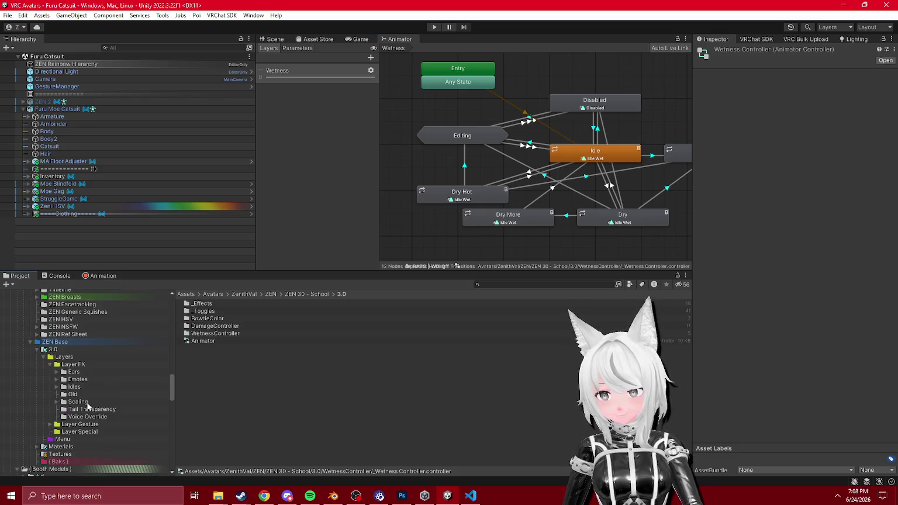
scroll(96, 377, "up", 10)
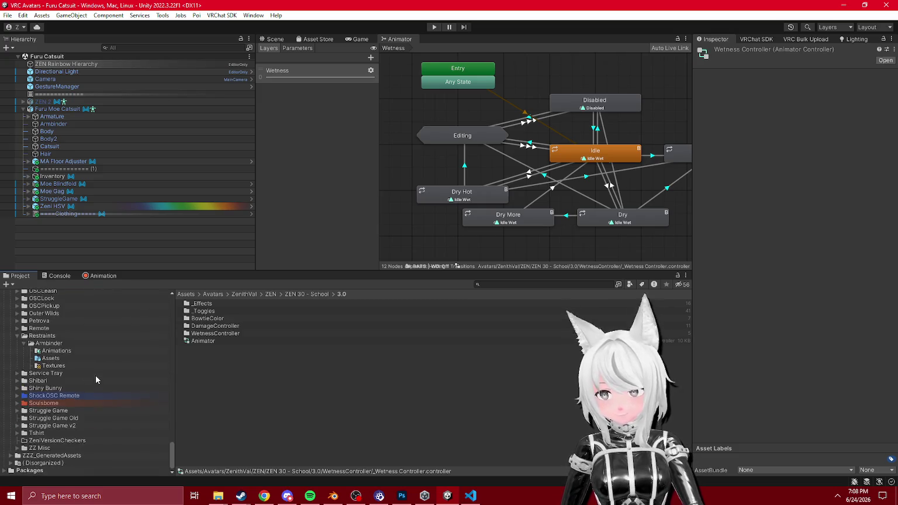
left_click(273, 38)
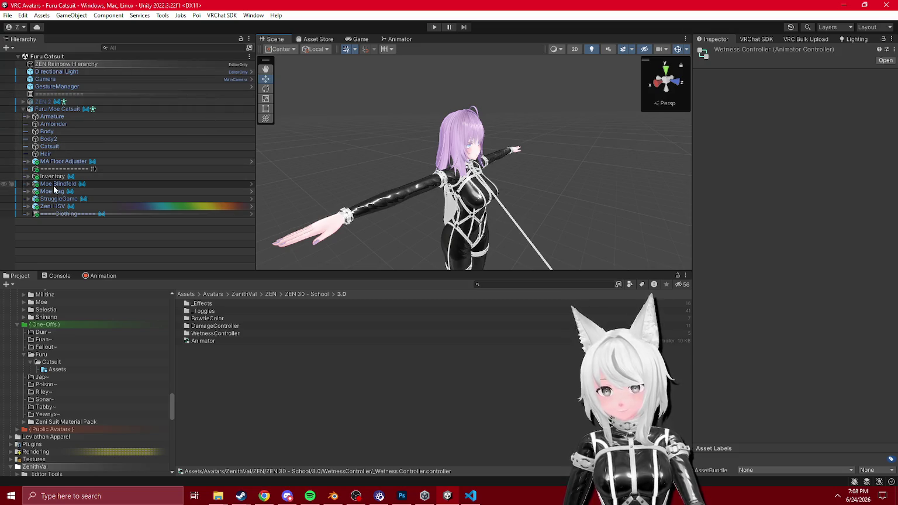
- Select and frame the Moe Blindfold, then select the Zeni HSV object
left_click(57, 183)
key("f")
scroll(489, 202, "down", 5)
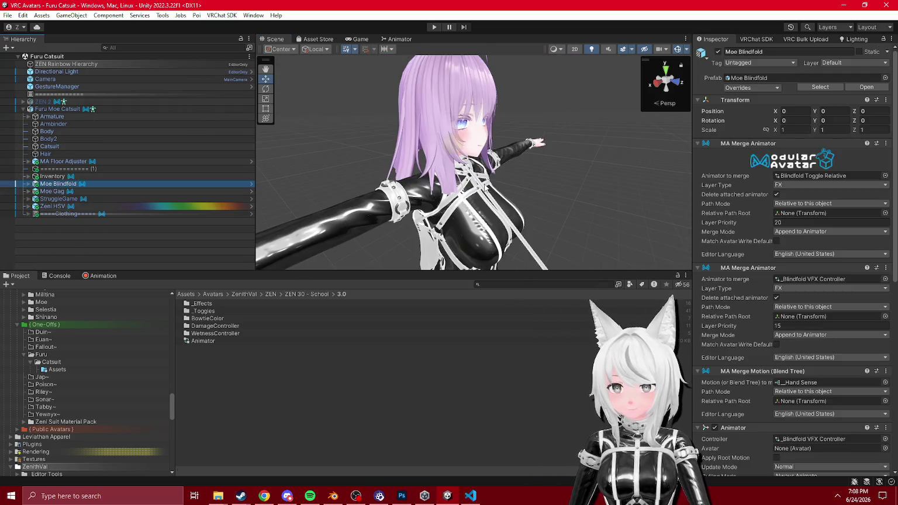
scroll(488, 201, "down", 3)
left_click(80, 208)
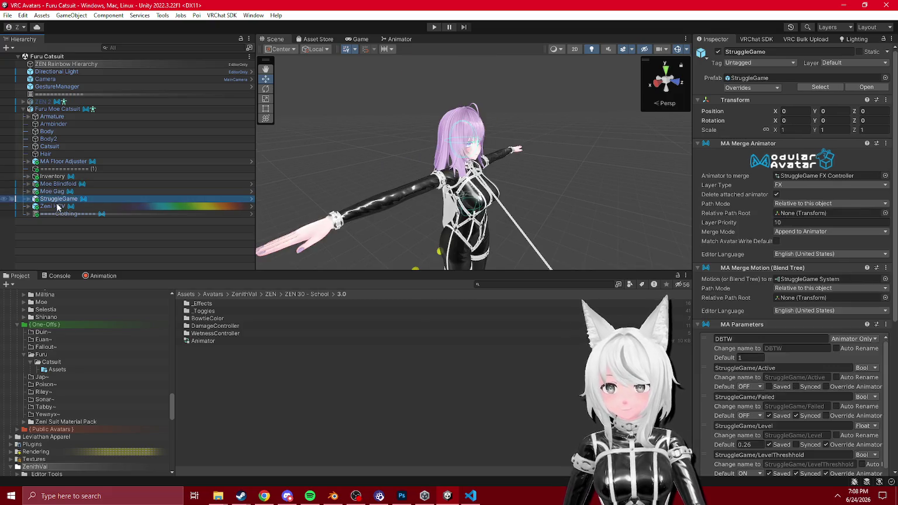
- Expand the Clothing and Inventory groups in the Hierarchy
left_click(28, 214)
left_click(28, 214)
left_click(28, 214)
left_click(28, 176)
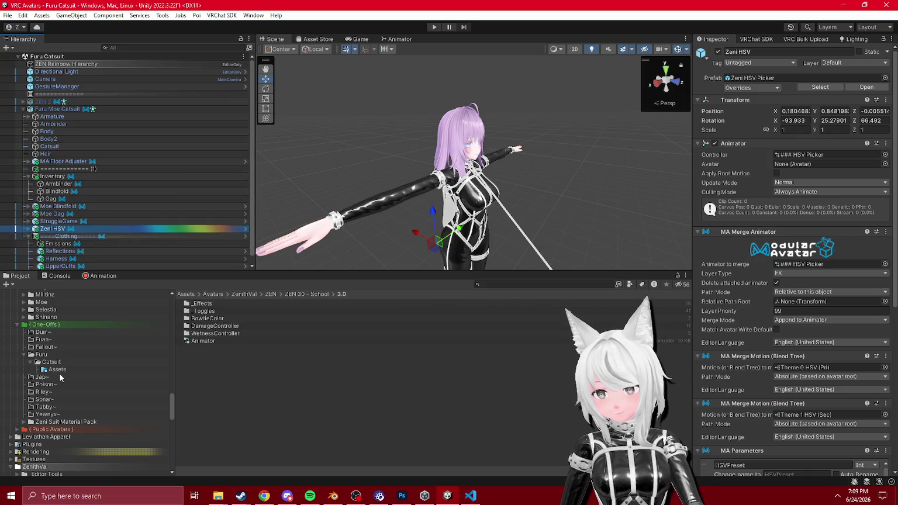
scroll(60, 378, "up", 8)
scroll(68, 369, "up", 10)
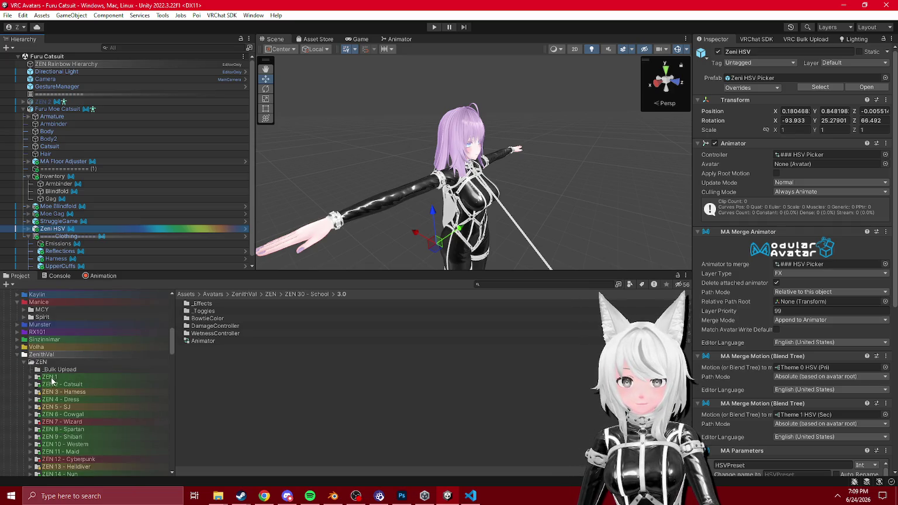
- Copy OSCLeash from the ZEN 2 avatar and paste it under Furu Moe Catsuit
left_click(54, 383)
left_click(23, 109)
left_click(22, 101)
left_click(27, 110)
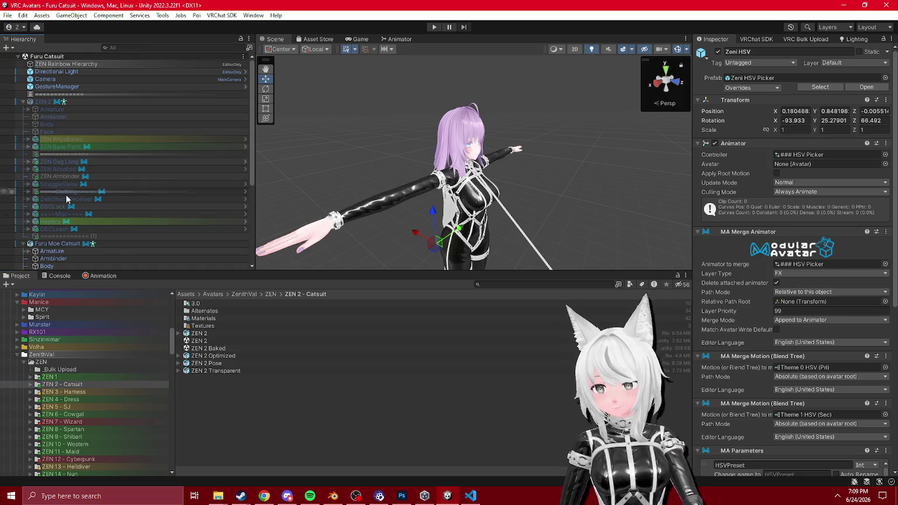
left_click(65, 229)
scroll(90, 210, "down", 5)
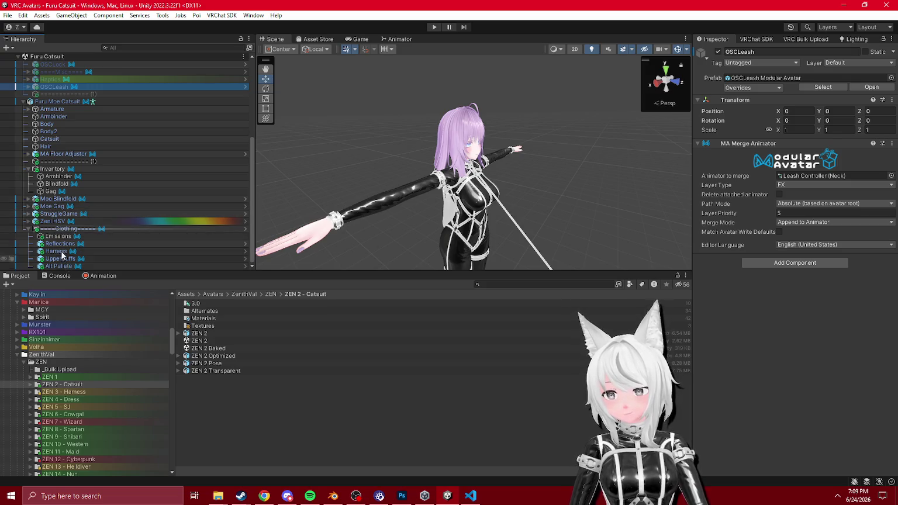
scroll(29, 232, "up", 1)
scroll(29, 232, "up", 2)
left_click(146, 256)
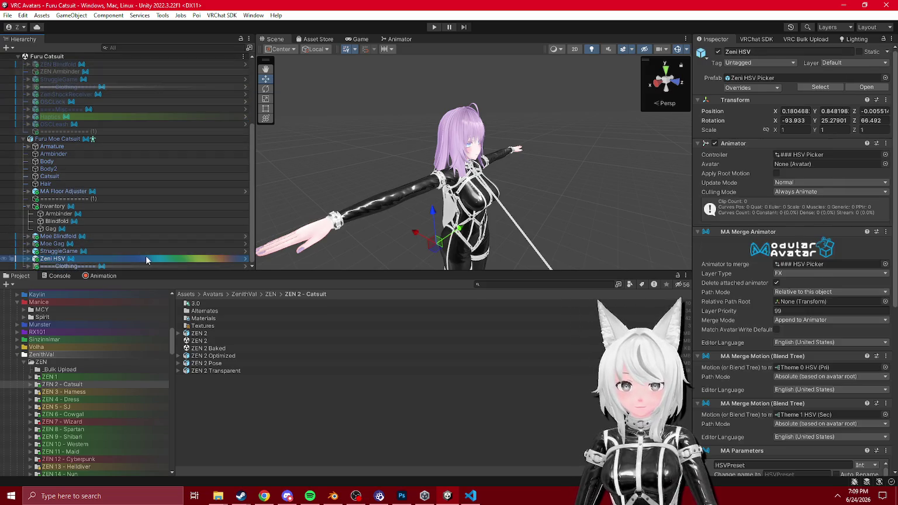
key("ctrl+v")
- Set the Compass Position Constraint source to the Neck bone
left_click(28, 199)
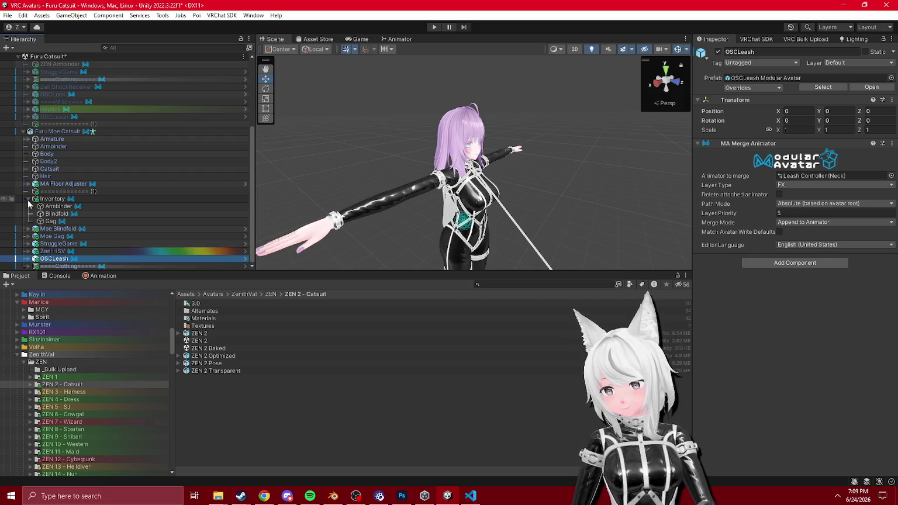
left_click(28, 258)
left_click(59, 236)
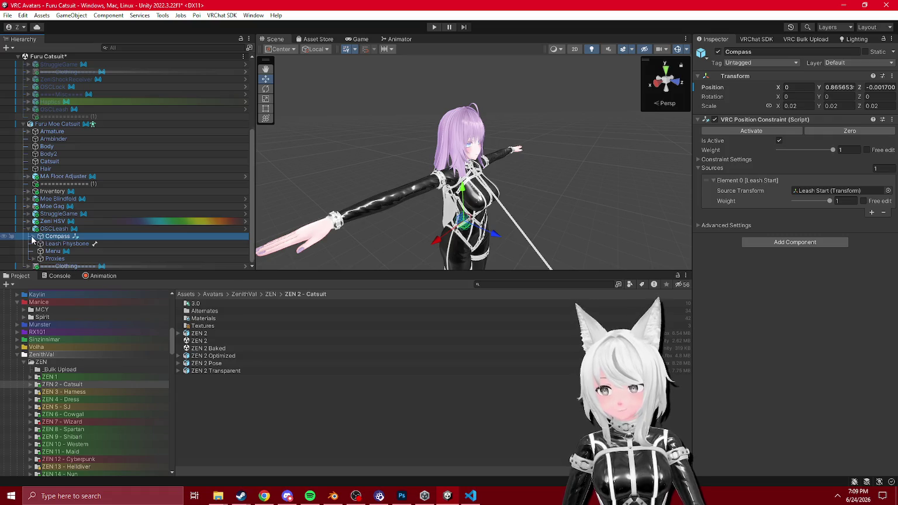
scroll(32, 240, "down", 1)
left_click(28, 117)
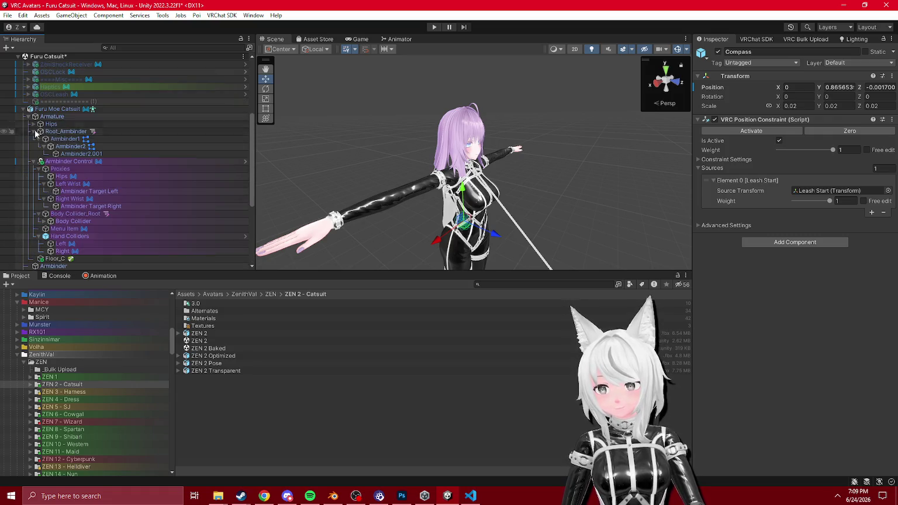
scroll(36, 134, "down", 2)
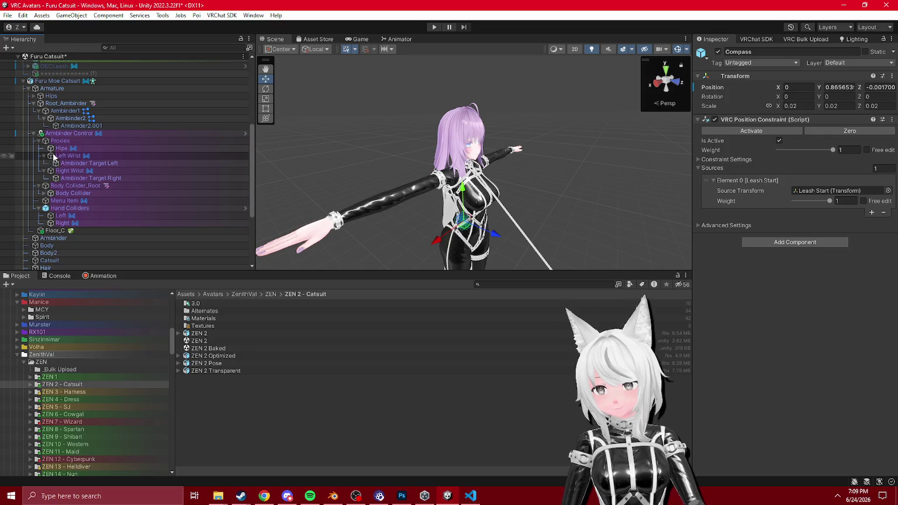
left_click(34, 96, "alt")
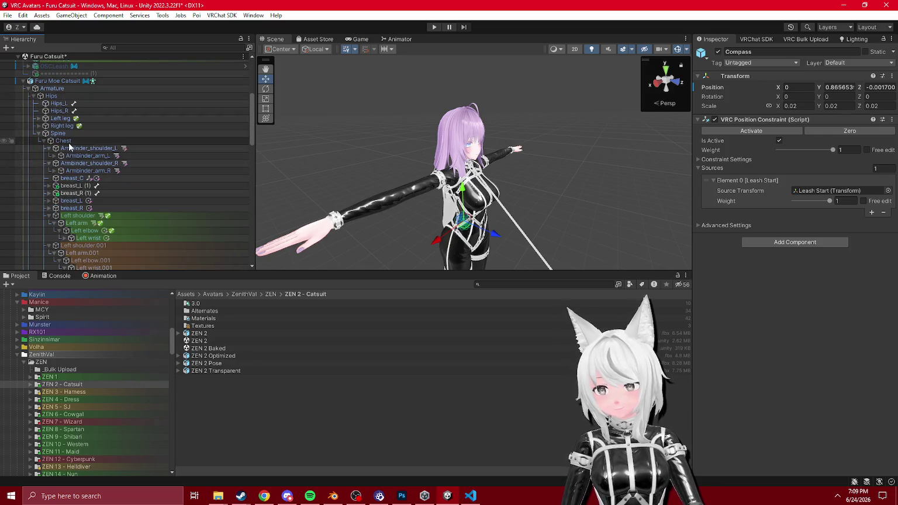
scroll(69, 147, "down", 5)
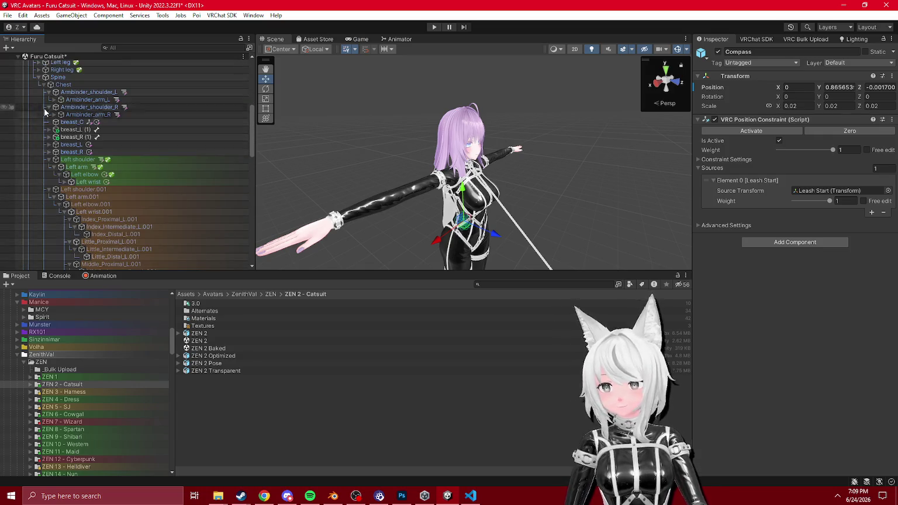
left_click(43, 85, "alt")
left_click(43, 86)
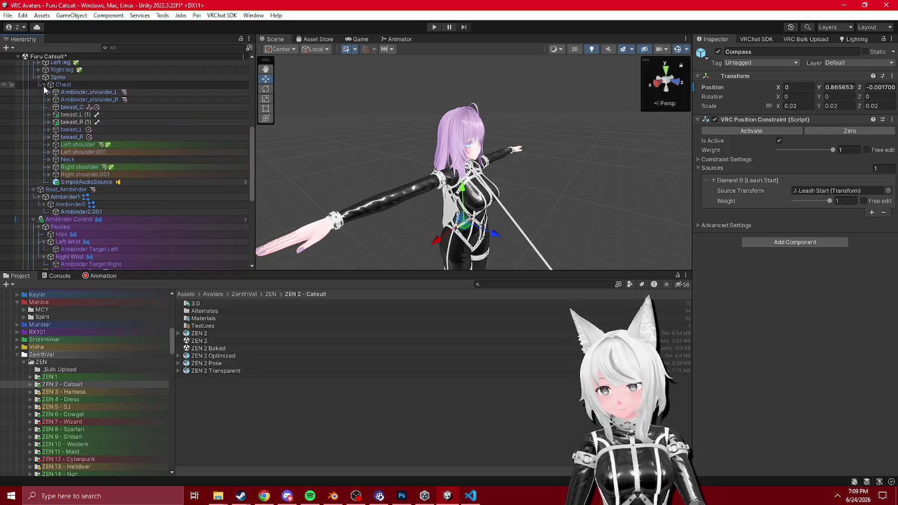
left_click_drag(67, 159, 830, 190)
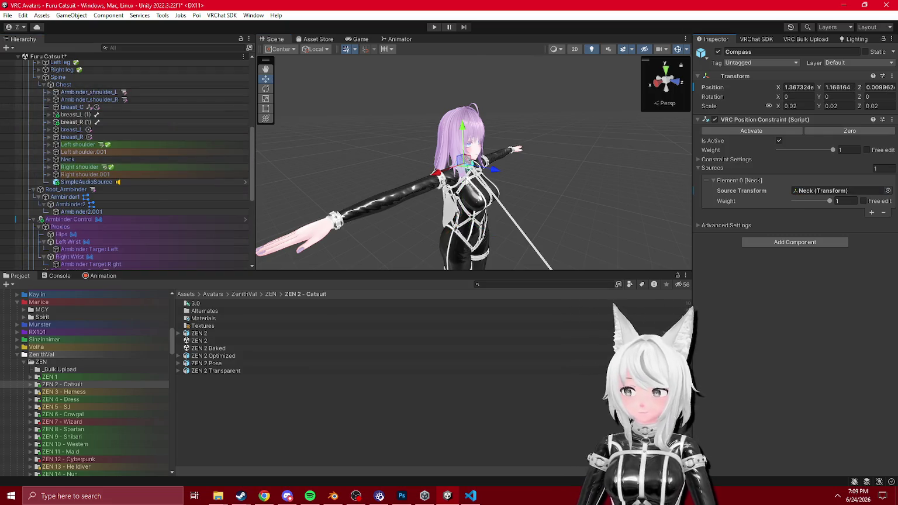
- Set the Aim Needle's Aim Constraint source to Leash.008, the leash chain tip
scroll(71, 194, "down", 10)
left_click(38, 236)
left_click(76, 228)
scroll(98, 199, "up", 4)
scroll(98, 185, "down", 4)
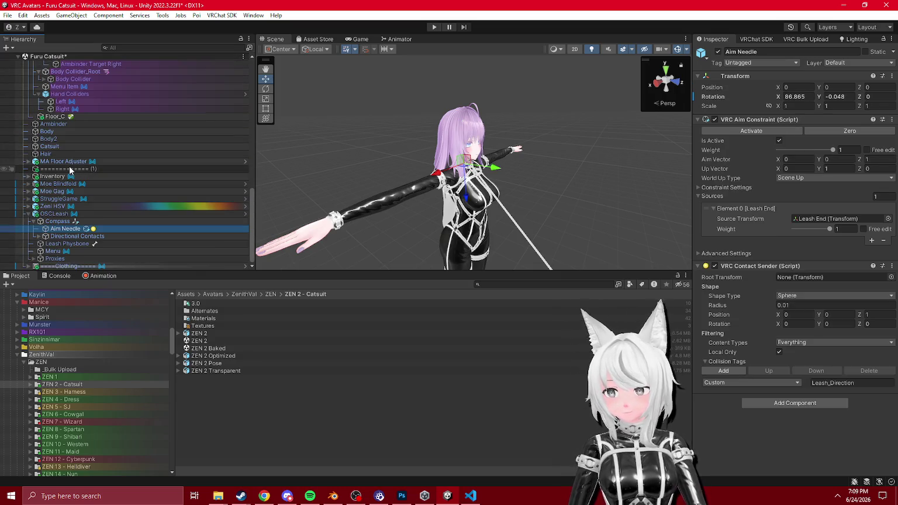
scroll(70, 169, "down", 8)
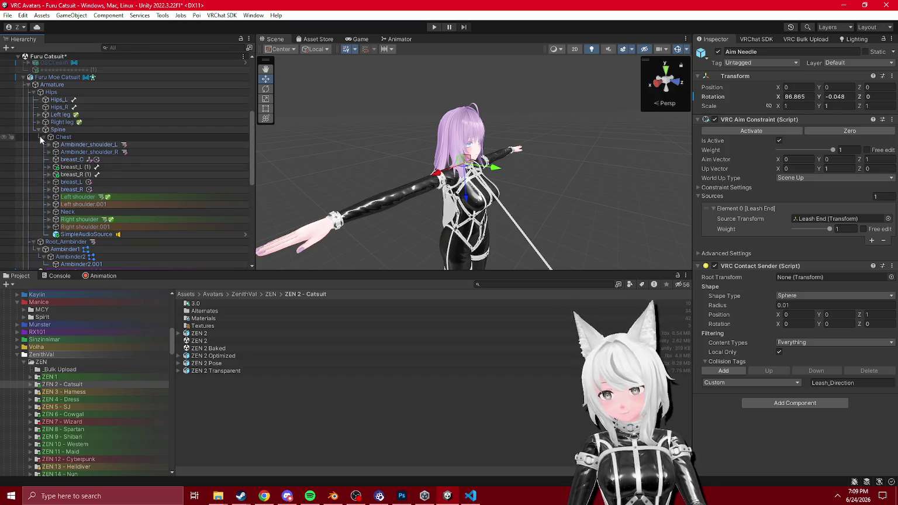
left_click(48, 212)
scroll(50, 206, "down", 1)
left_click(53, 199, "alt")
scroll(94, 197, "down", 2)
left_click_drag(121, 202, 831, 219)
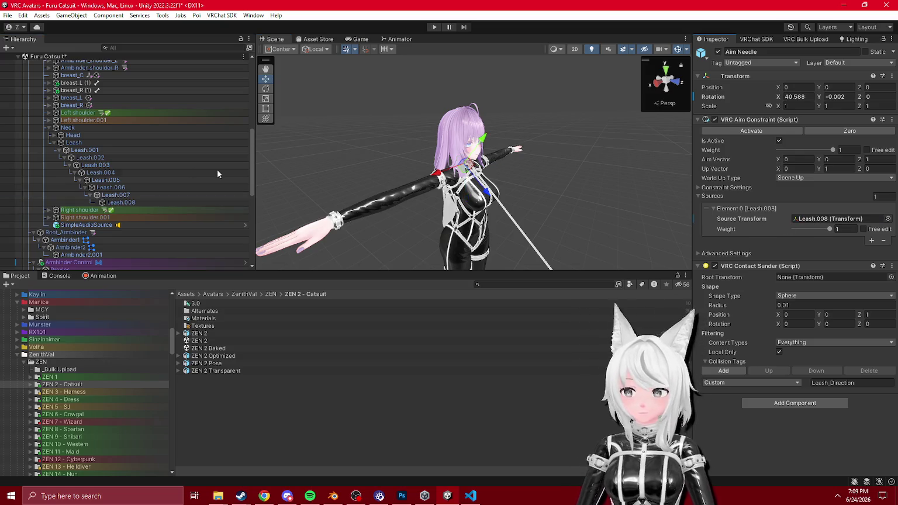
- Recheck the Compass constraint and select the Leash Physbone
scroll(120, 163, "down", 10)
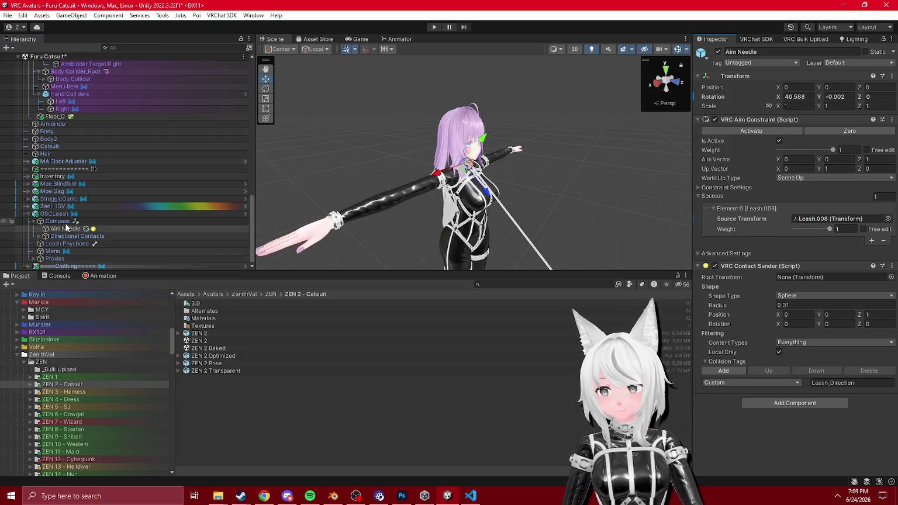
left_click(58, 221)
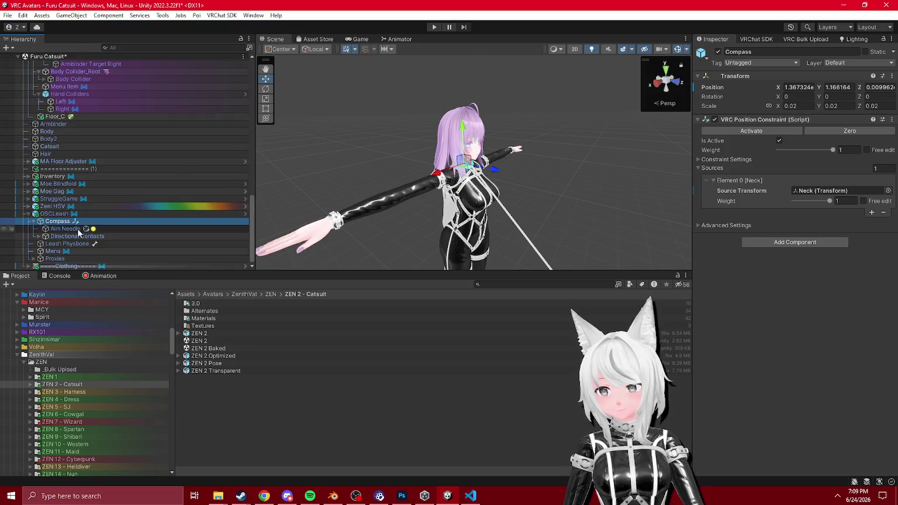
left_click(67, 243)
scroll(154, 186, "up", 10)
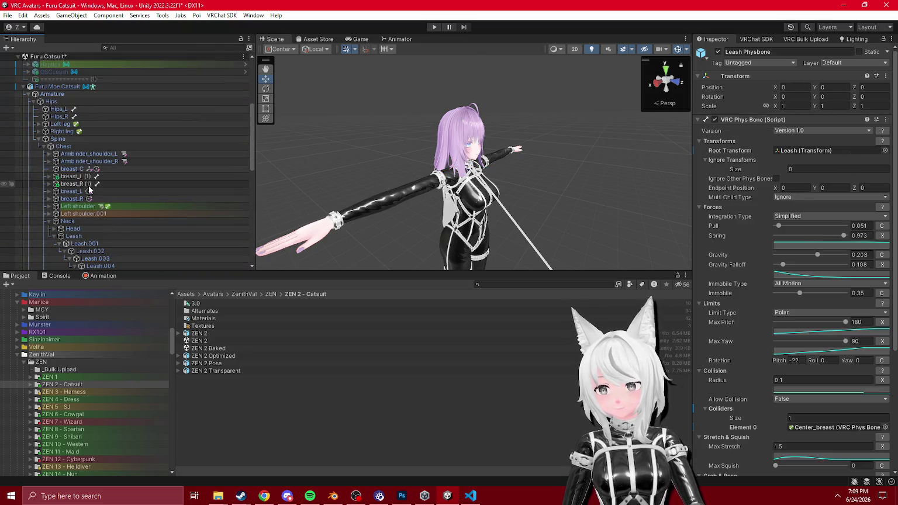
scroll(88, 189, "down", 5)
- Locate the Center_breast collider and copy its collider component
left_click(813, 153)
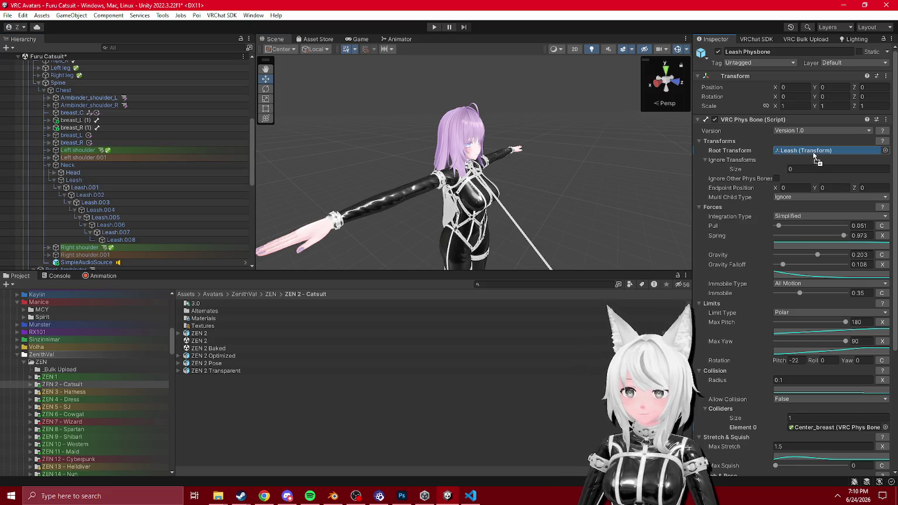
left_click_drag(467, 193, 535, 196)
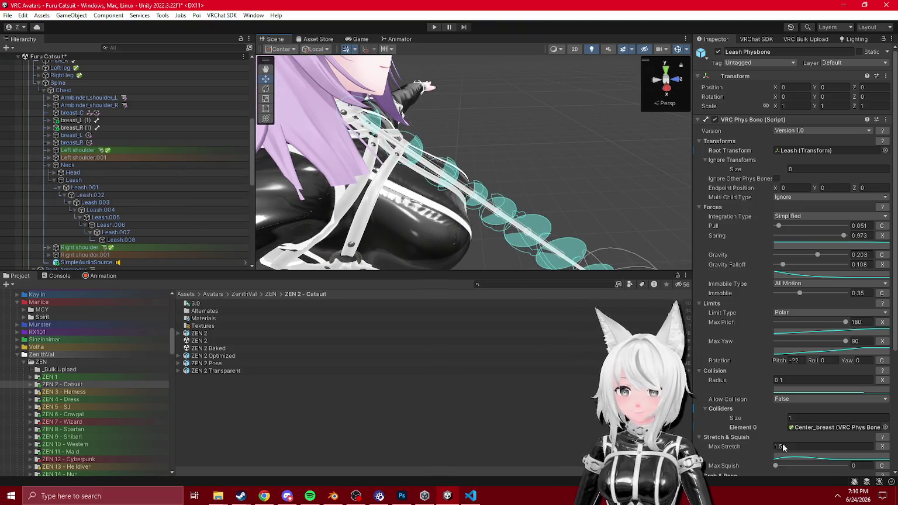
left_click(830, 427)
double_click(830, 427)
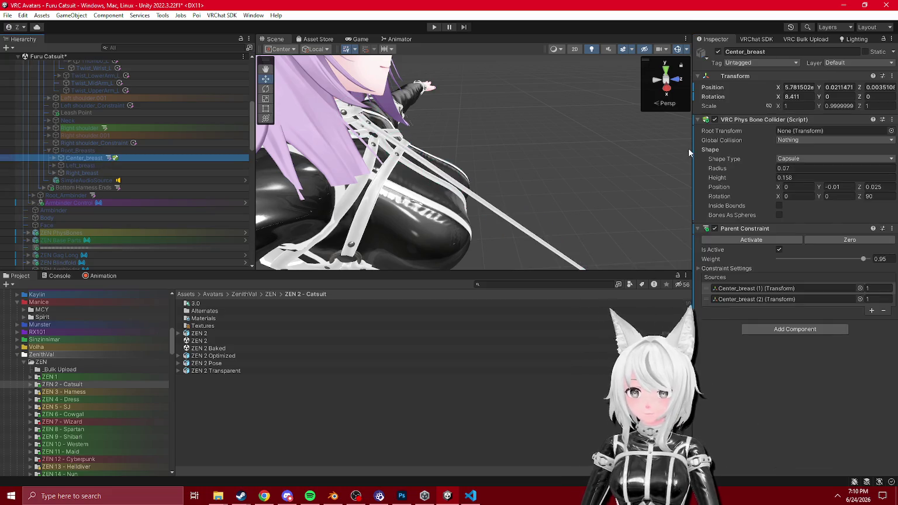
right_click(748, 119)
left_click(765, 213)
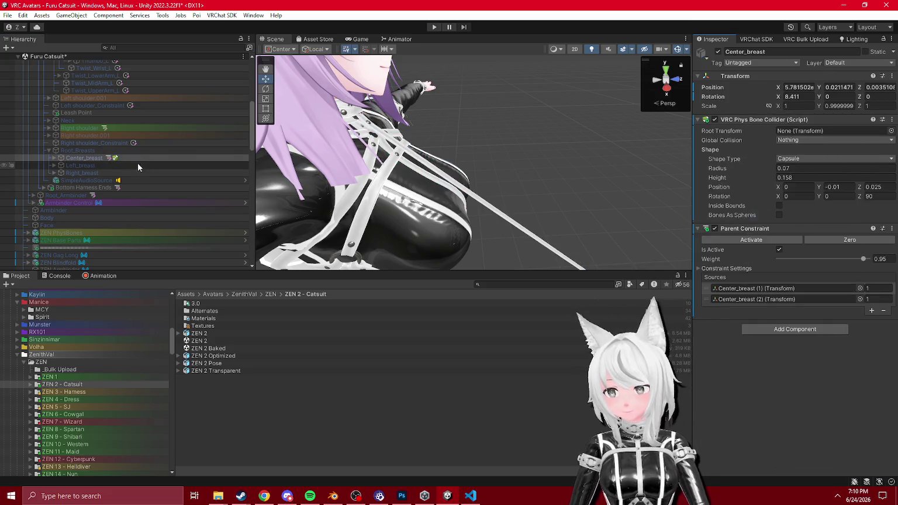
- Parent Center_breast under breast_C and remove its Parent Constraint
left_click(86, 159)
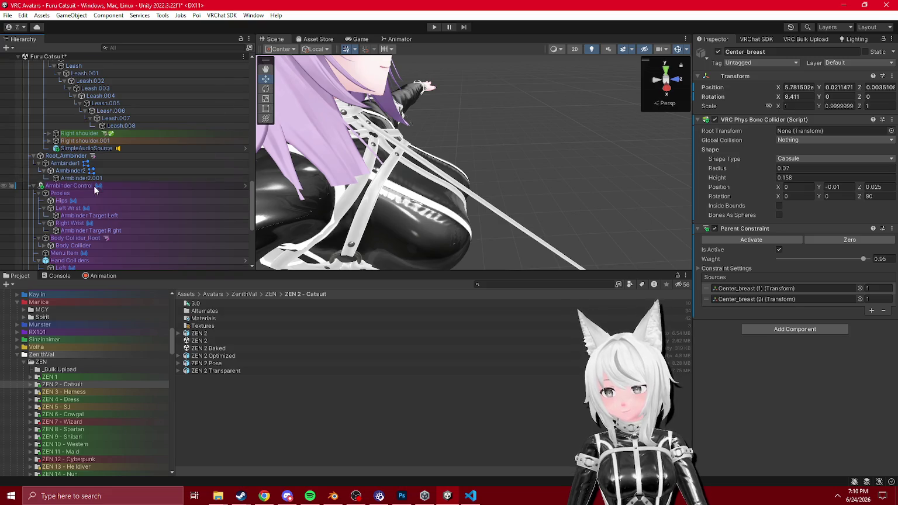
scroll(98, 182, "down", 5)
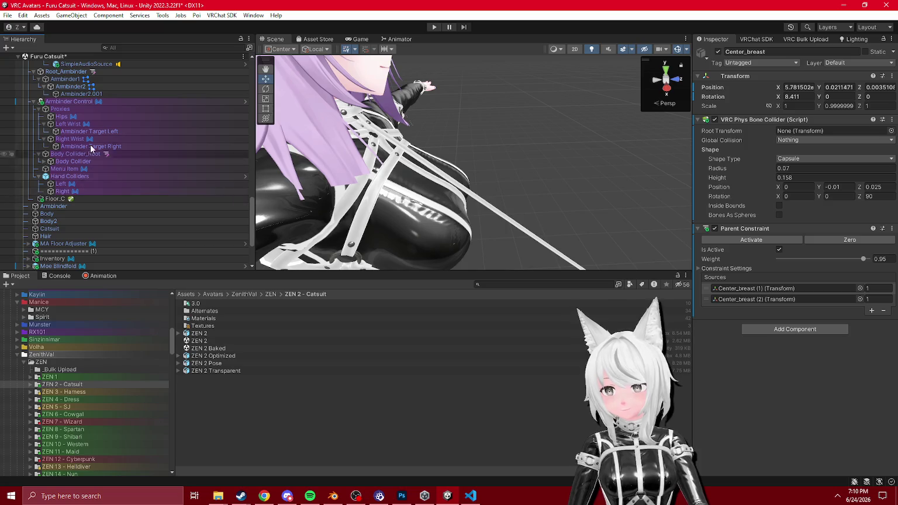
scroll(73, 176, "up", 10)
left_click_drag(82, 156, 73, 139)
right_click(759, 228)
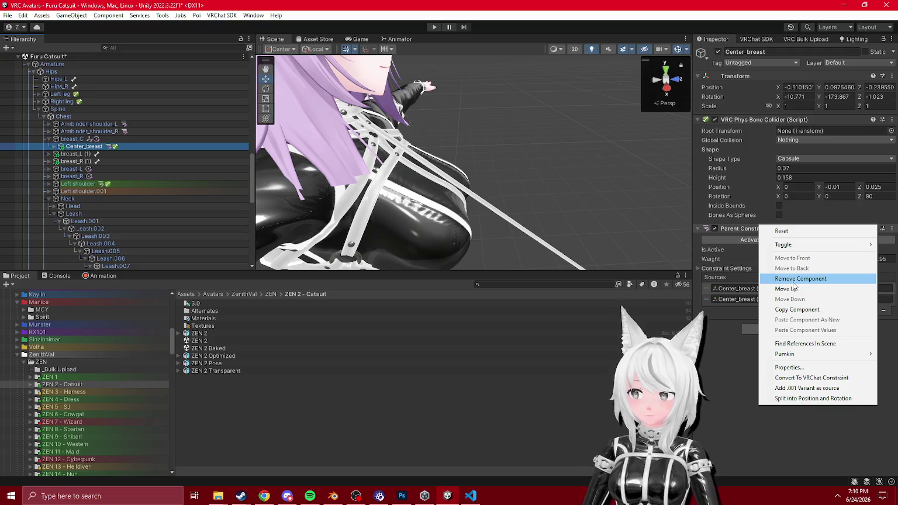
left_click(807, 280)
- Reset Center_breast's transform and move the collider down onto the chest
left_click(54, 146)
left_click(88, 154)
left_click(82, 146)
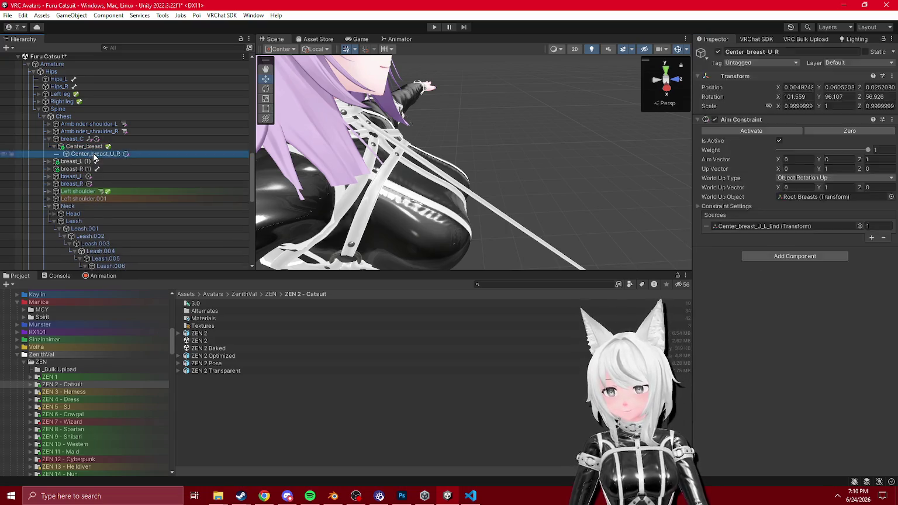
key("Left")
right_click(747, 80)
left_click(760, 82)
key("f")
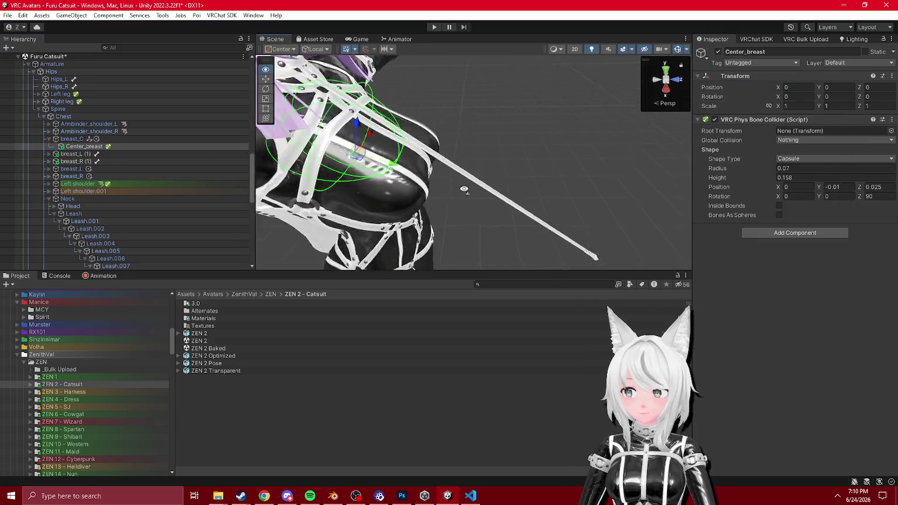
left_click_drag(462, 141, 475, 173)
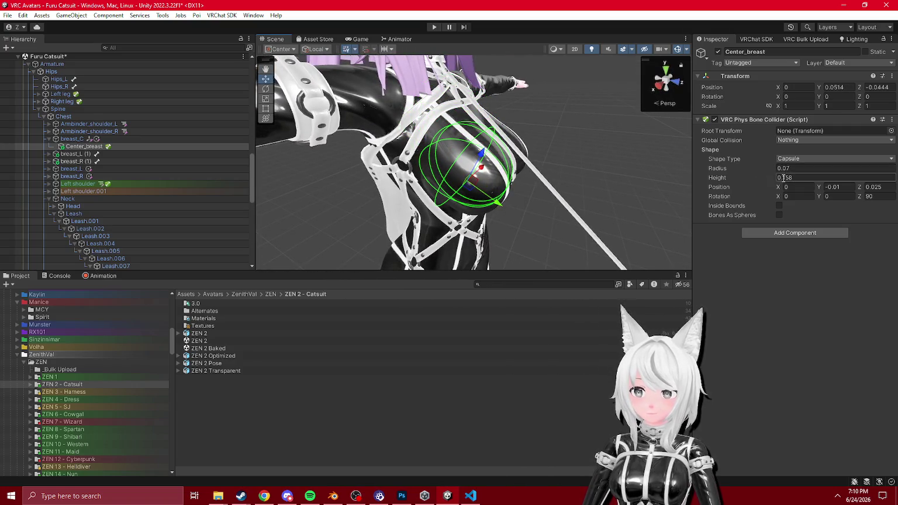
- Set the Center_breast capsule height to 0.2
type("0.2")
key("Return")
mouse_move(468, 164)
left_mouse_down()
mouse_move(431, 157)
mouse_move(564, 155)
mouse_move(586, 168)
mouse_move(552, 174)
mouse_move(559, 181)
left_mouse_up()
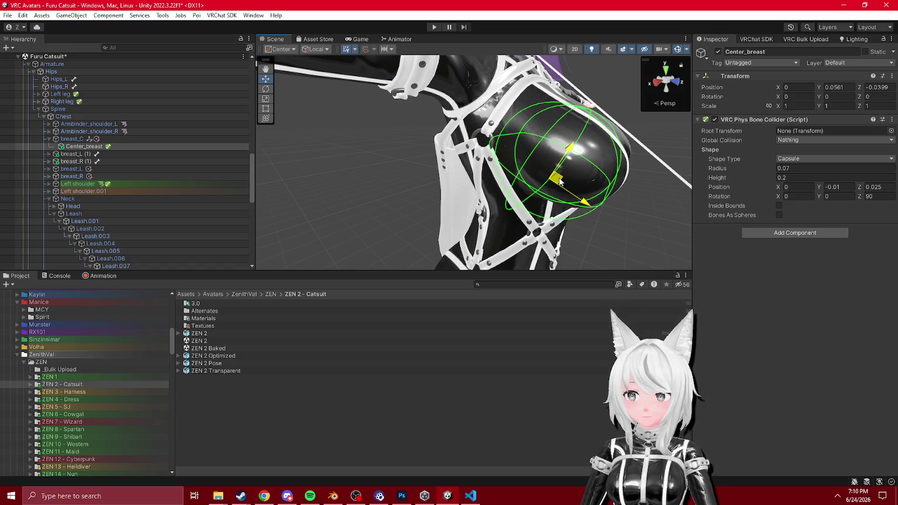
scroll(87, 210, "down", 10)
left_click(117, 247)
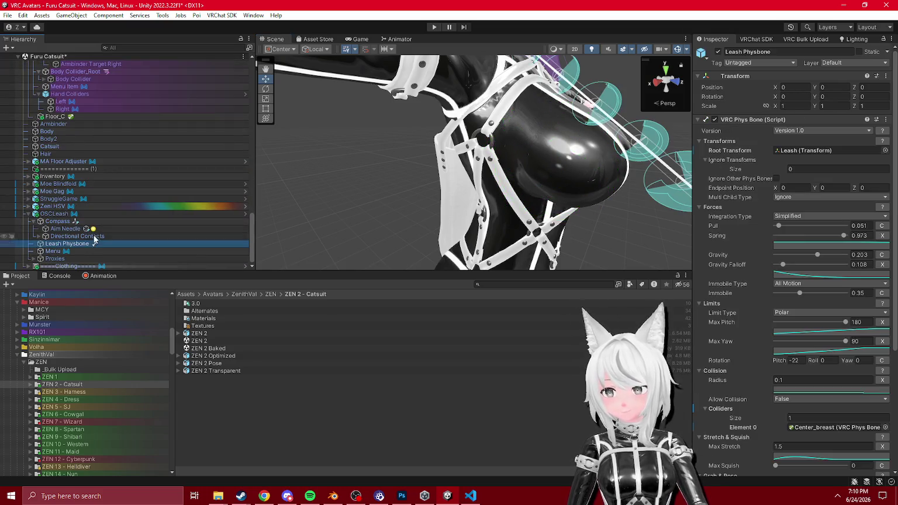
- Add Center_breast as the Leash Physbone's collider and start Play mode
scroll(124, 209, "up", 5)
scroll(124, 209, "up", 10)
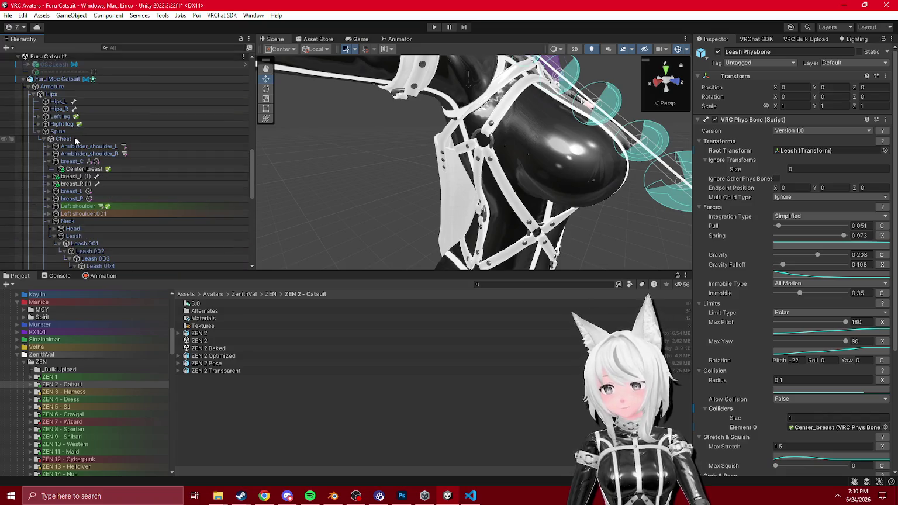
left_click_drag(88, 170, 781, 315)
left_click_drag(810, 425, 810, 425)
mouse_move(479, 175)
left_mouse_down()
mouse_move(557, 216)
mouse_move(544, 202)
left_mouse_up()
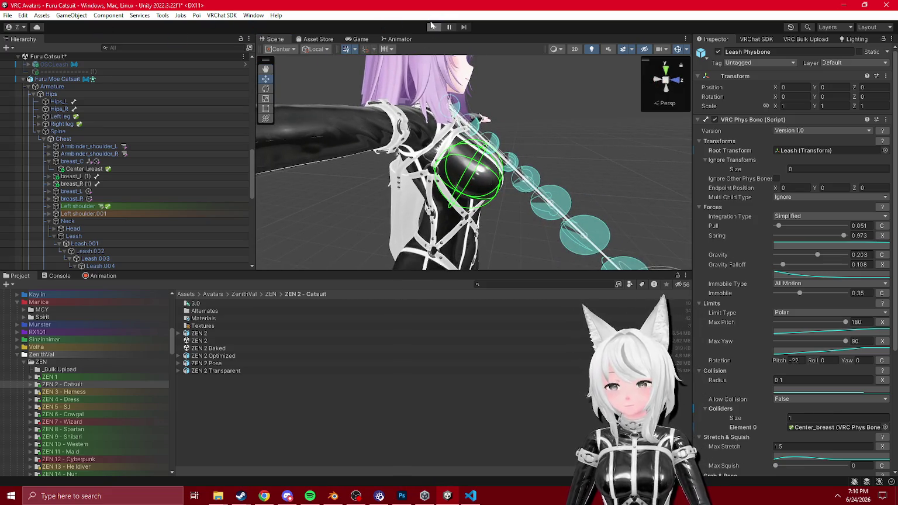
left_click(432, 27)
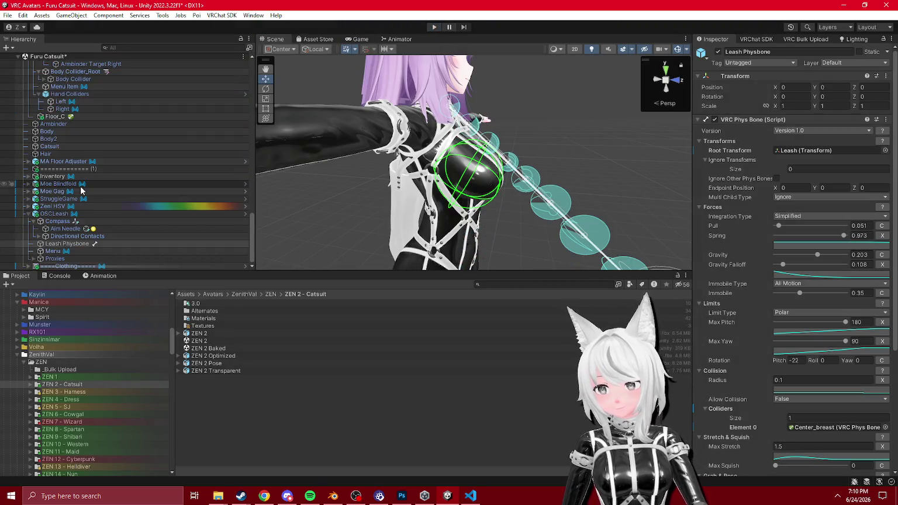
- Install the leash toggle into the Inventory menu via the MA Menu Installer
left_click(70, 214)
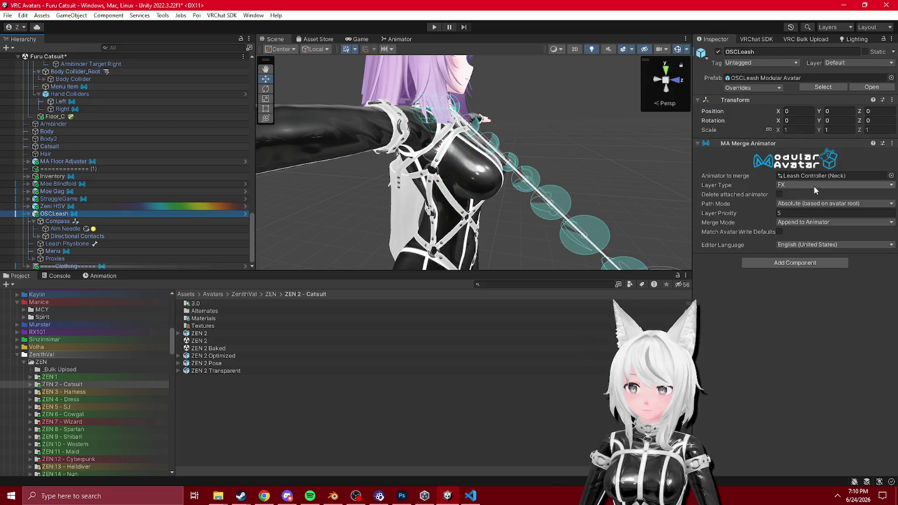
left_click(61, 222)
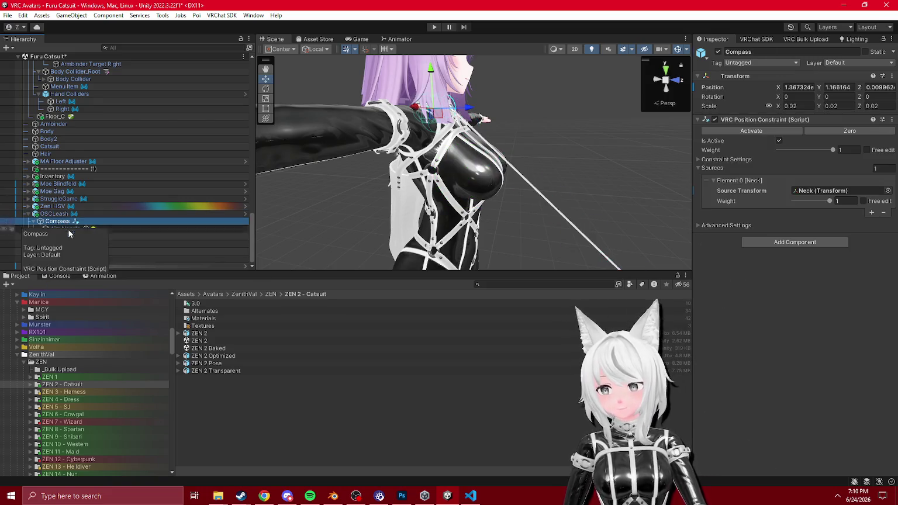
left_click(64, 251)
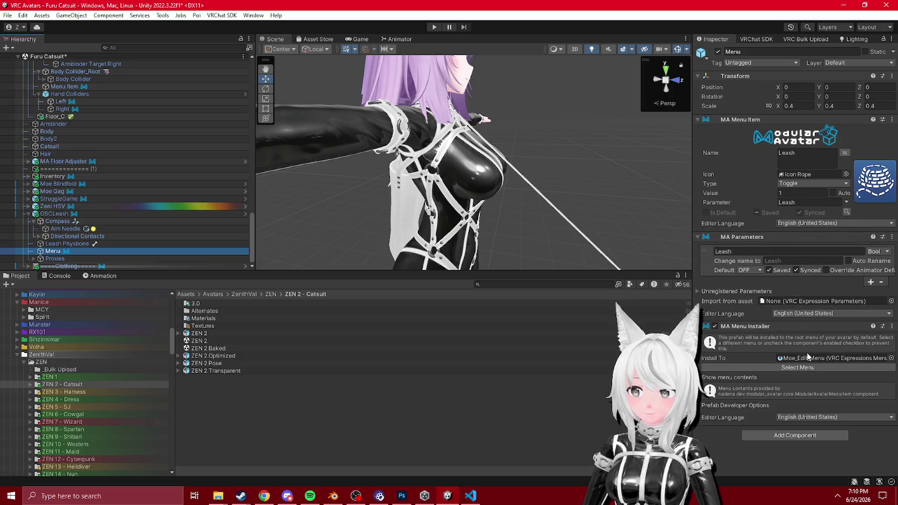
left_click(802, 367)
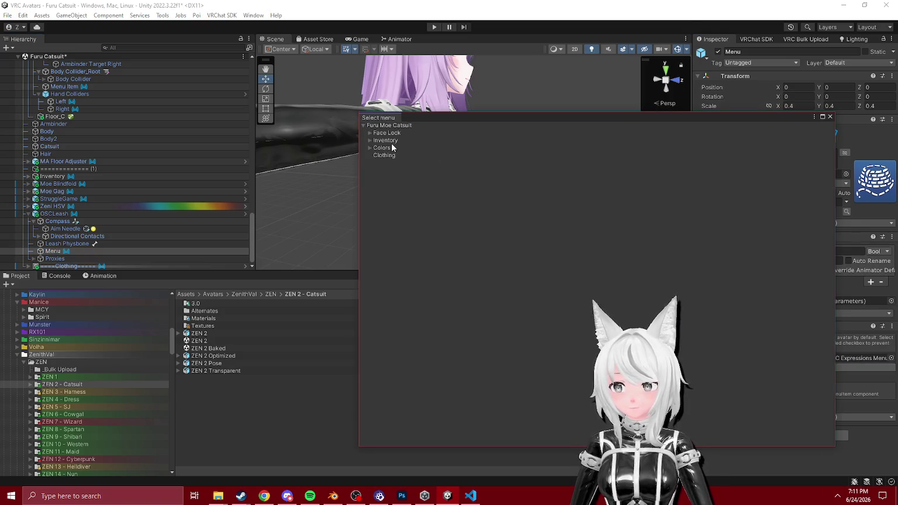
left_click(391, 141)
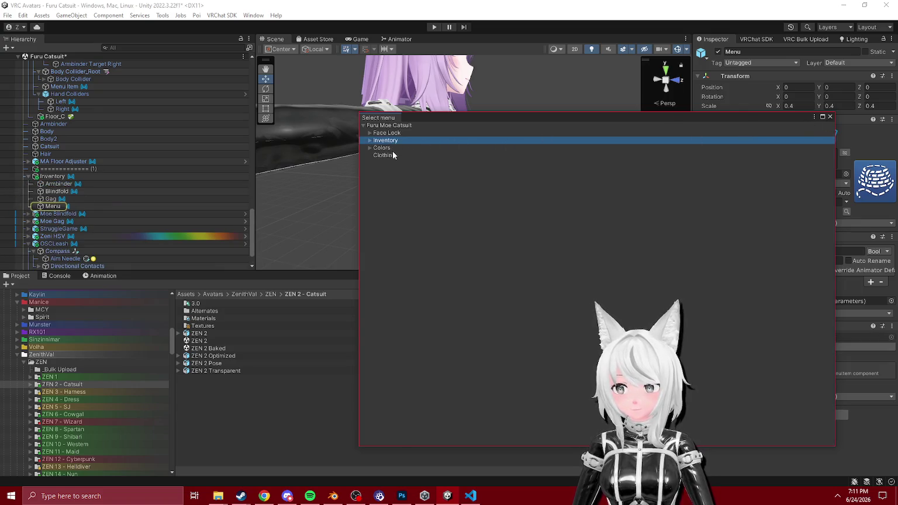
left_click(830, 116)
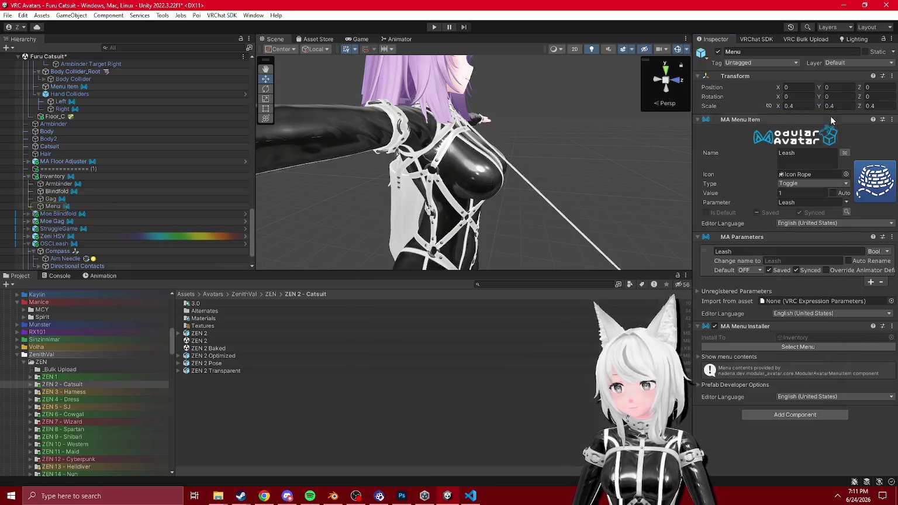
- Rename the Menu object to Leash and start Play mode
left_click(71, 206)
left_click(71, 205)
type("Leash")
key("Return")
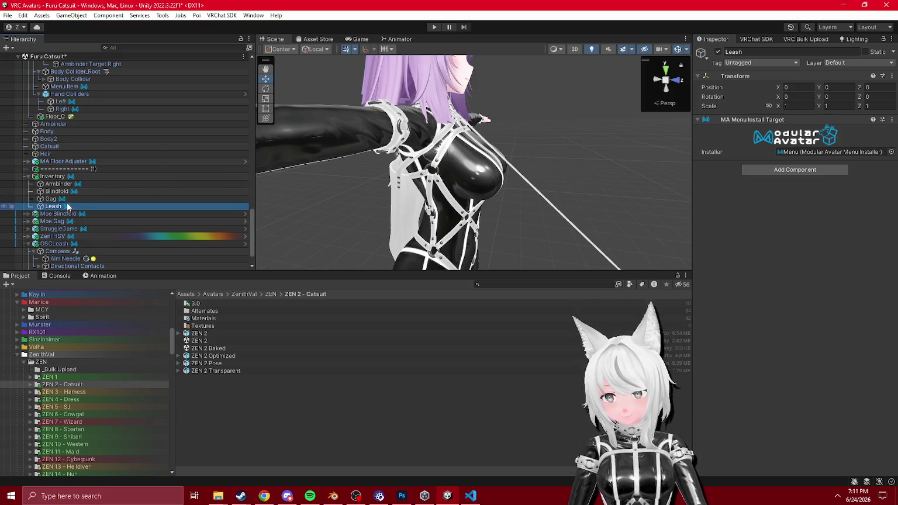
scroll(71, 206, "down", 2)
scroll(35, 217, "up", 3)
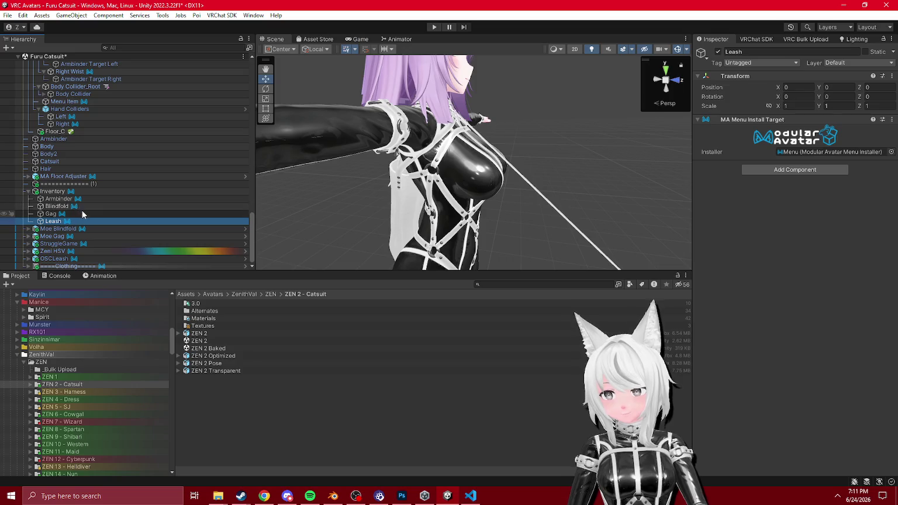
left_click(434, 27)
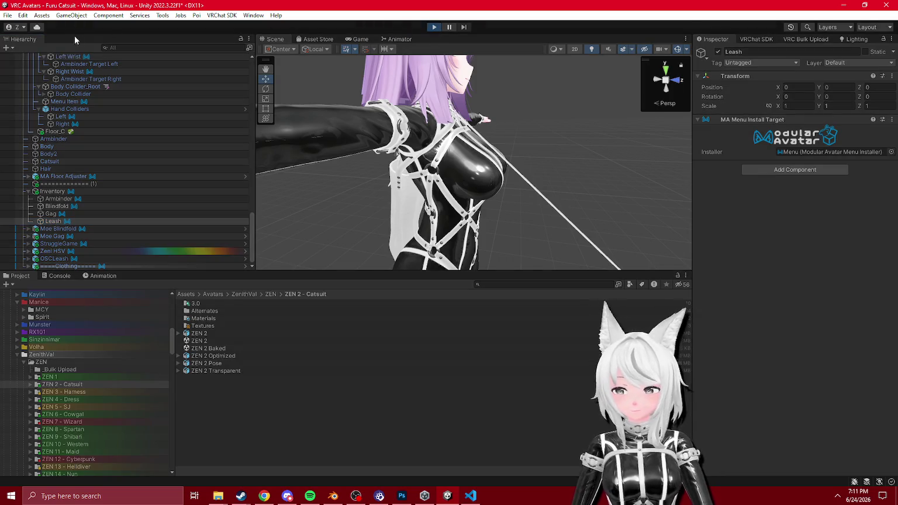
- In Gesture Manager's radial menu, open Expressions > Inventory to find the Leash toggle
scroll(111, 124, "up", 10)
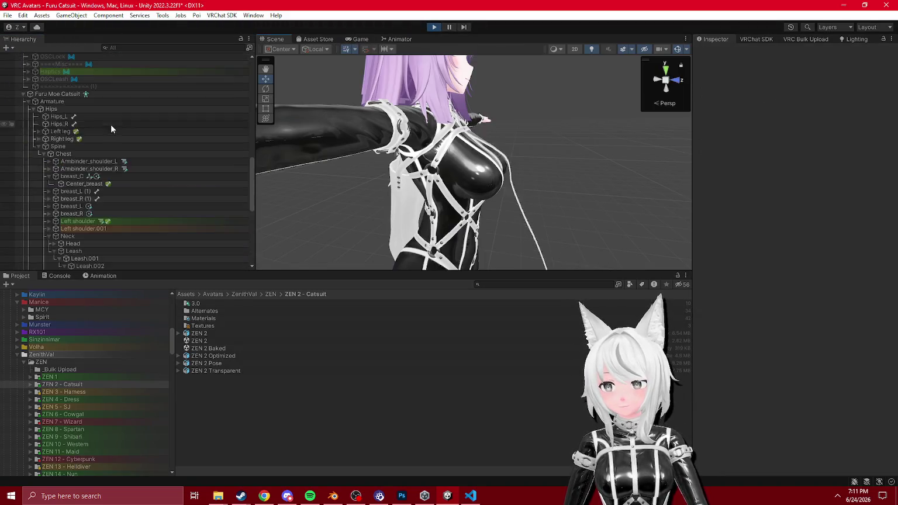
scroll(112, 123, "up", 5)
left_click(75, 87)
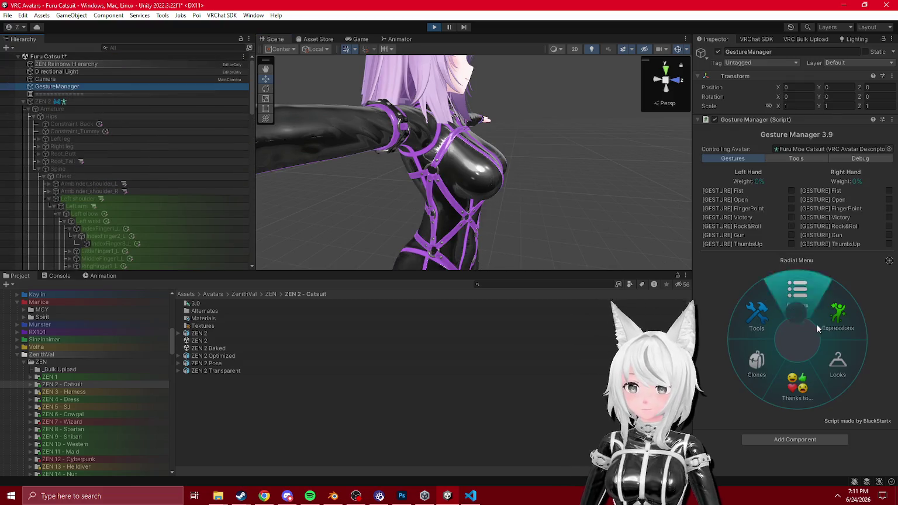
left_click(792, 351)
left_click(794, 288)
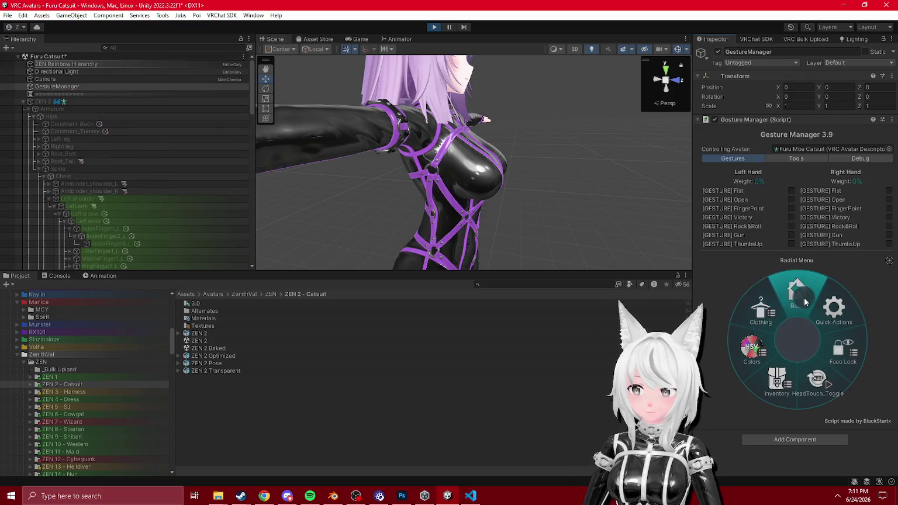
left_click(794, 374)
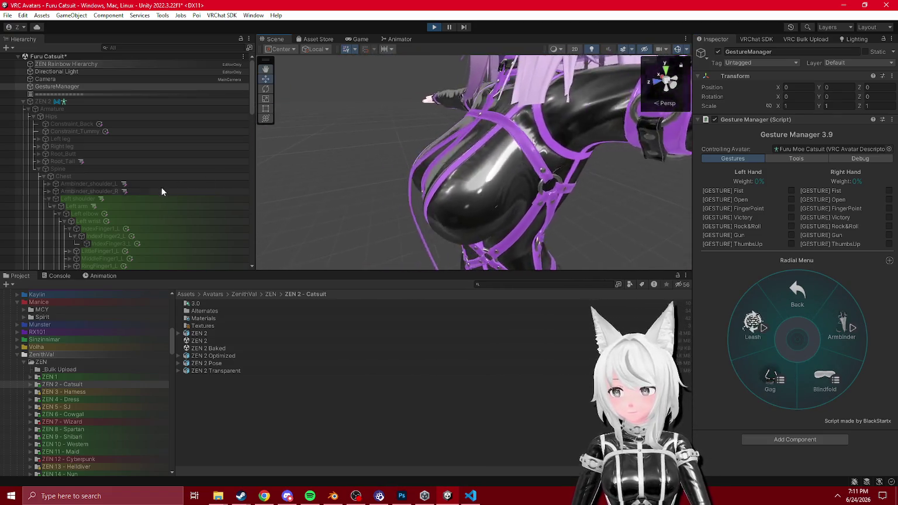
- Move the Center_breast collider lower on the chest with the Move tool
key("w")
scroll(118, 171, "down", 15)
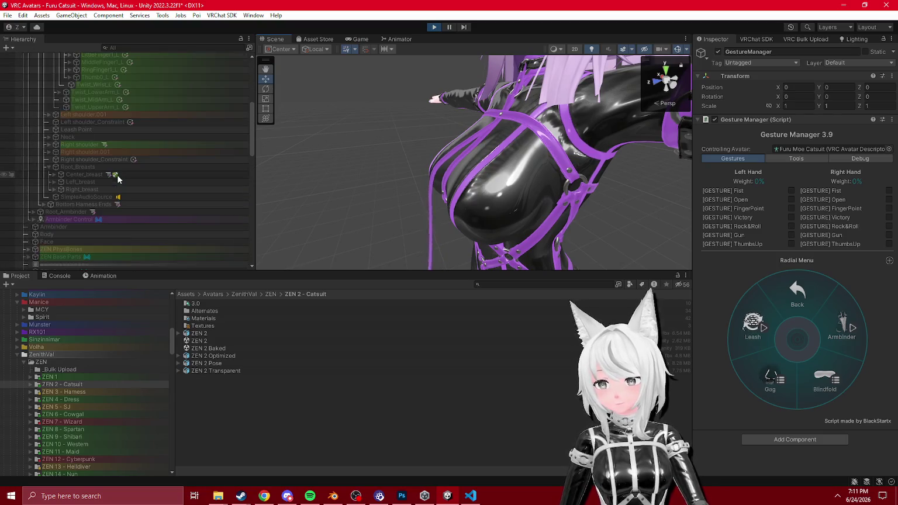
left_click(120, 108)
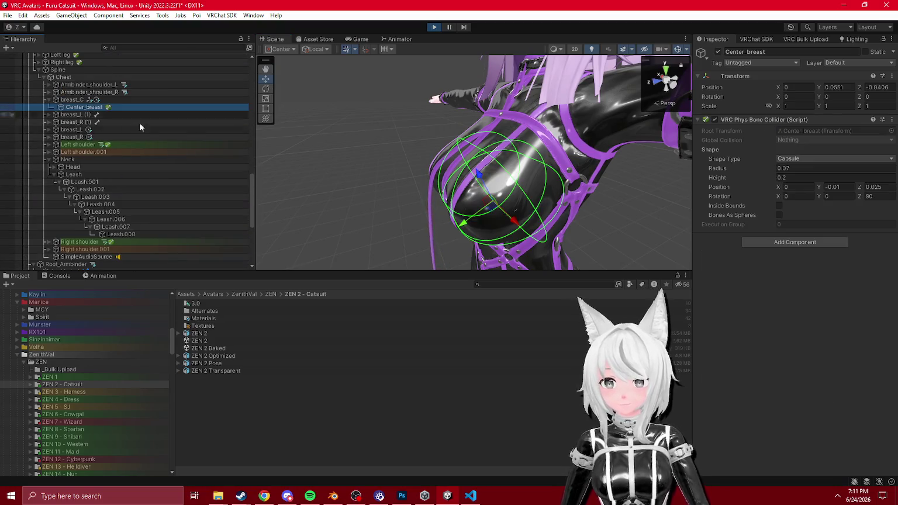
left_click_drag(481, 201, 494, 201)
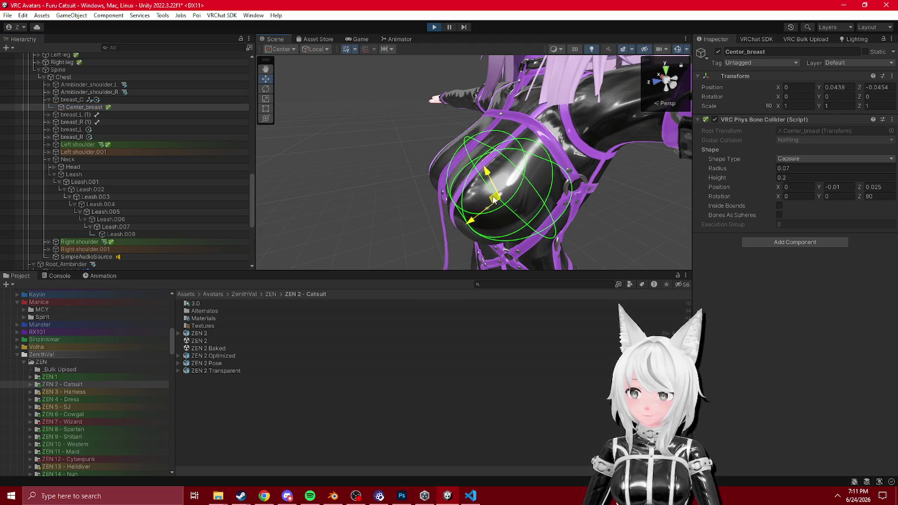
scroll(497, 197, "up", 5)
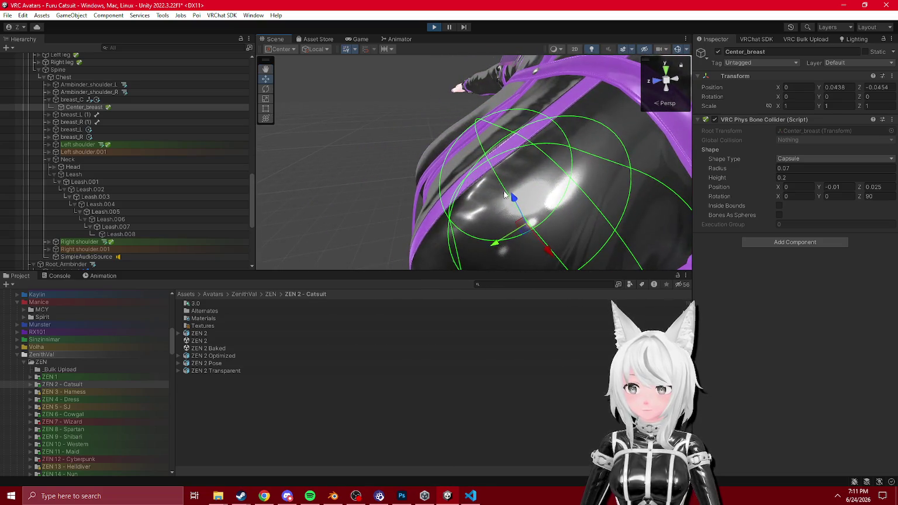
left_click_drag(512, 197, 519, 220)
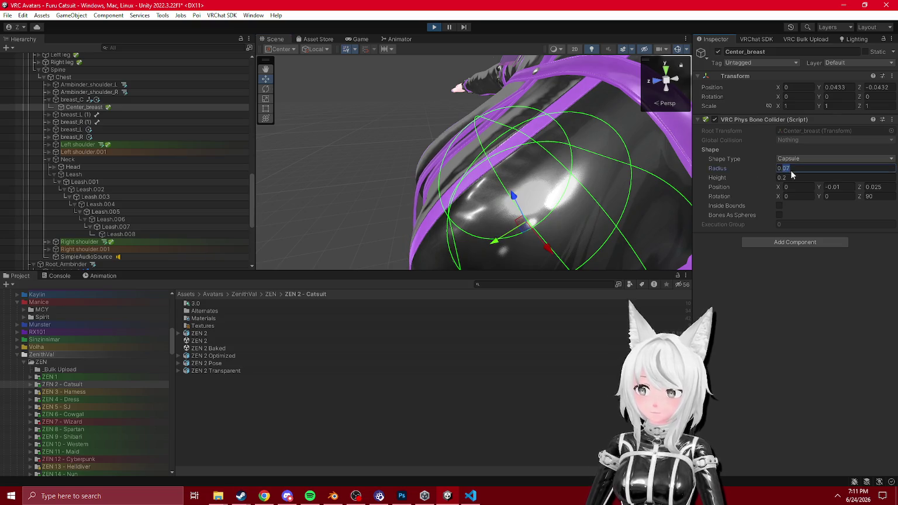
- Try Center_breast radii of 0.1 and 0.15, then exit Play mode
type("0.1")
mouse_move(519, 219)
left_mouse_down()
mouse_move(530, 214)
mouse_move(530, 229)
mouse_move(544, 229)
mouse_move(541, 220)
mouse_move(529, 233)
left_mouse_up()
type("5")
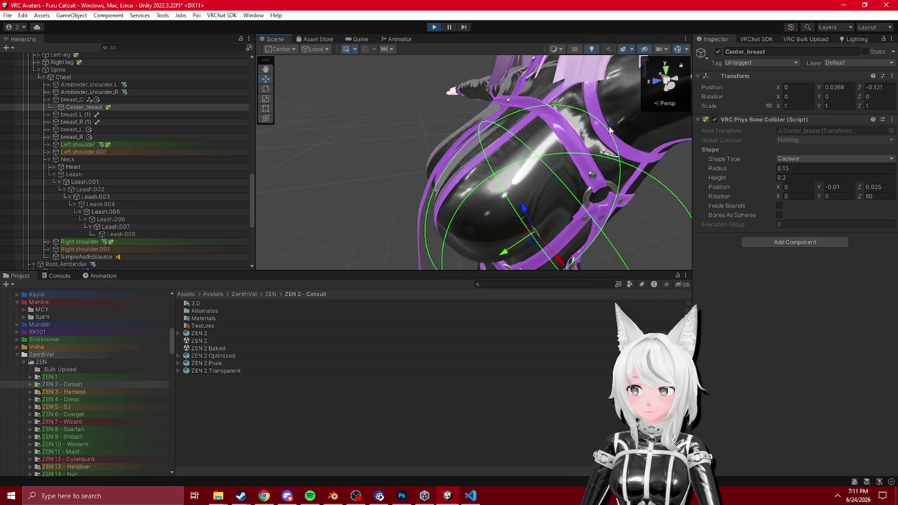
left_click(434, 28)
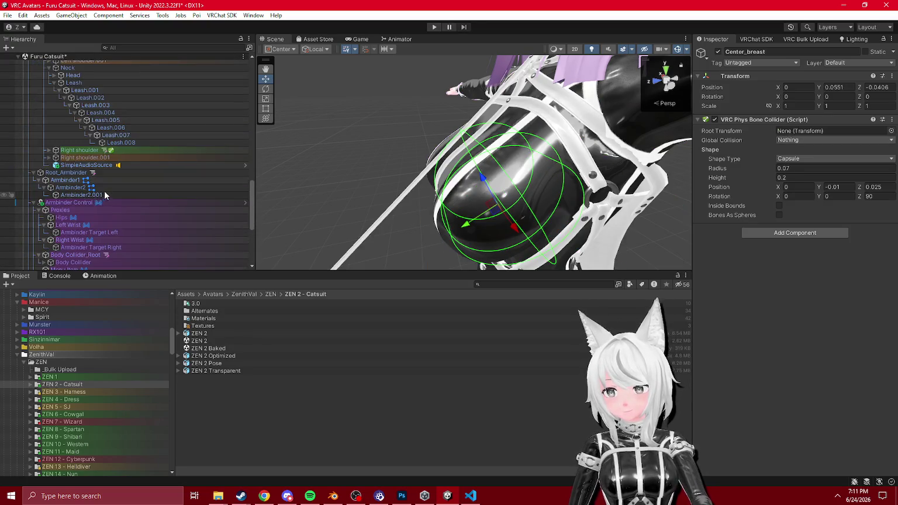
- Expand OSCLeash and select its Leash Physbone, viewing the leash at the neck
scroll(105, 195, "down", 7)
left_click(58, 259)
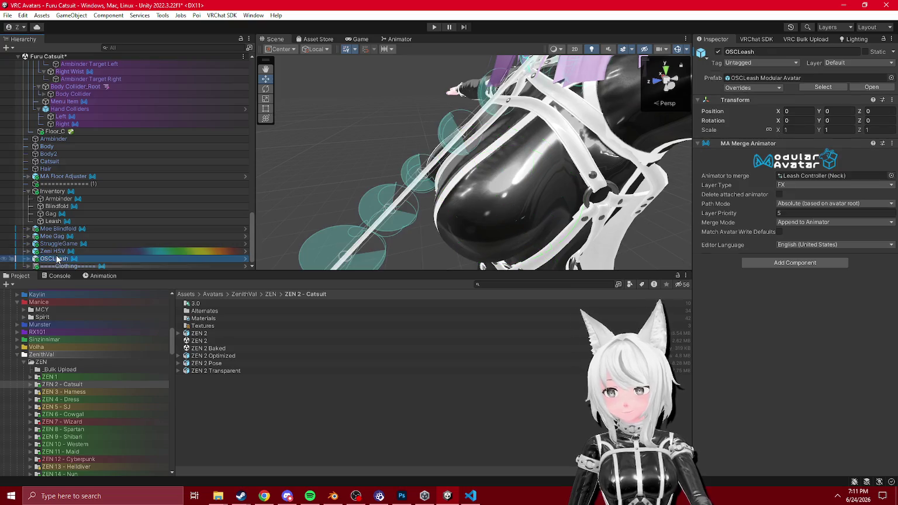
left_click(29, 259)
scroll(87, 222, "down", 2)
left_click(67, 244)
left_click_drag(397, 163, 423, 133)
- Set Rotation Pitch to -60, enable curves, drop the Yaw curve and open the Pitch curve
scroll(791, 374, "down", 2)
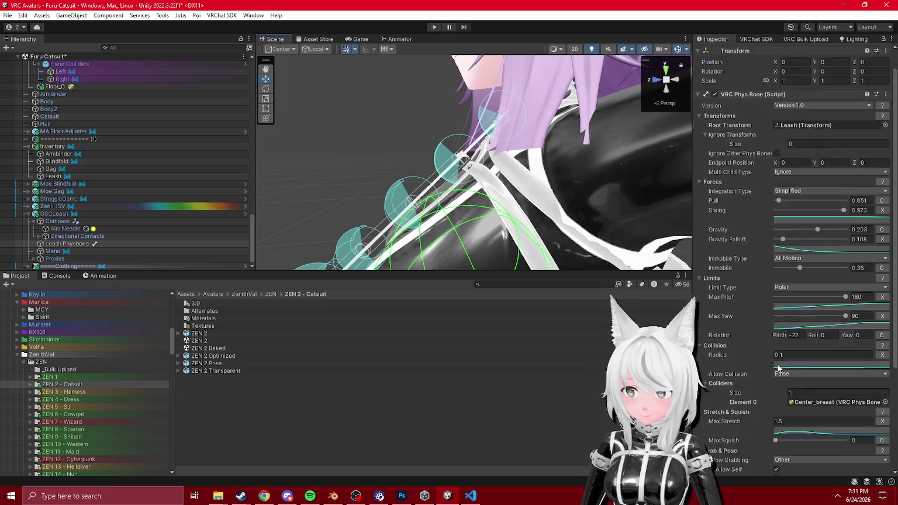
scroll(787, 354, "down", 3)
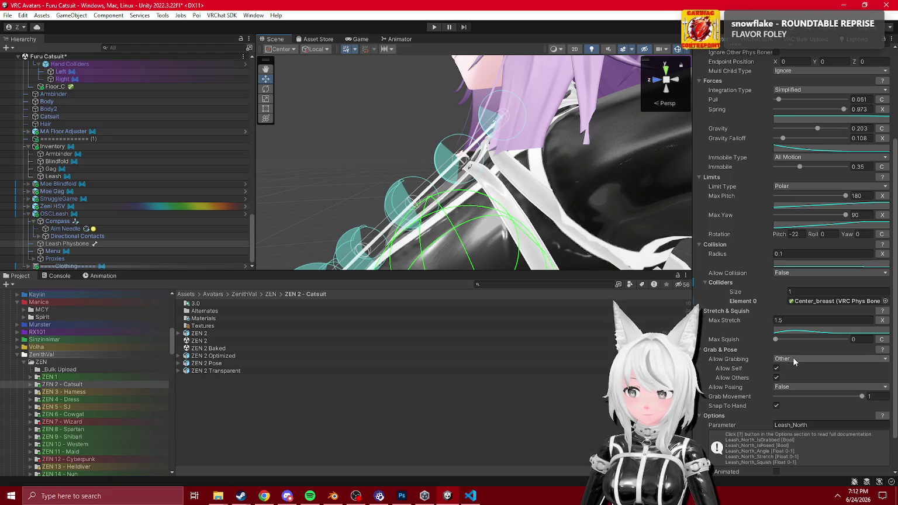
scroll(780, 375, "down", 2)
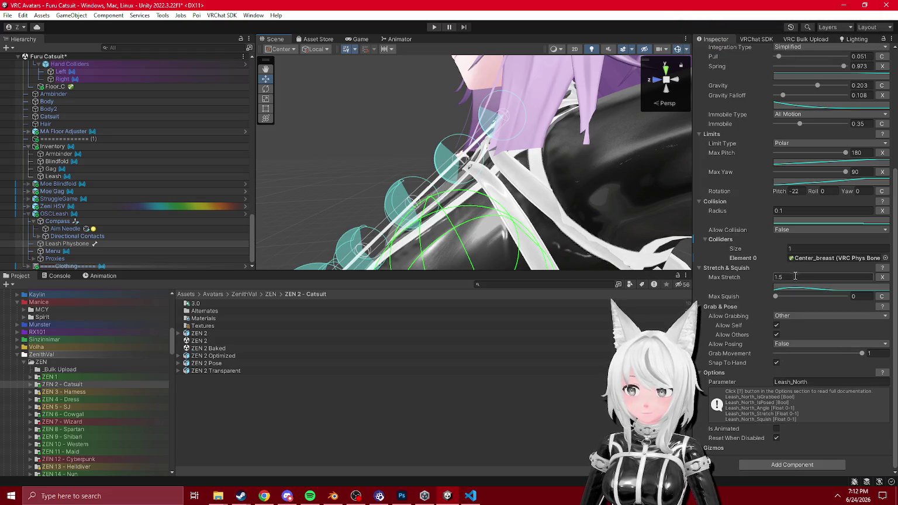
scroll(803, 222, "up", 2)
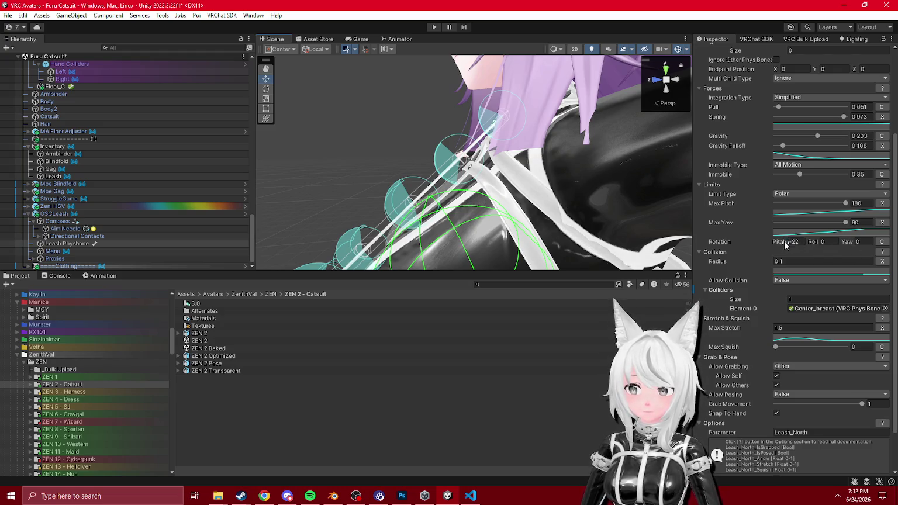
mouse_move(823, 247)
left_mouse_down()
mouse_move(618, 229)
mouse_move(220, 219)
mouse_move(819, 253)
mouse_move(630, 246)
left_mouse_up()
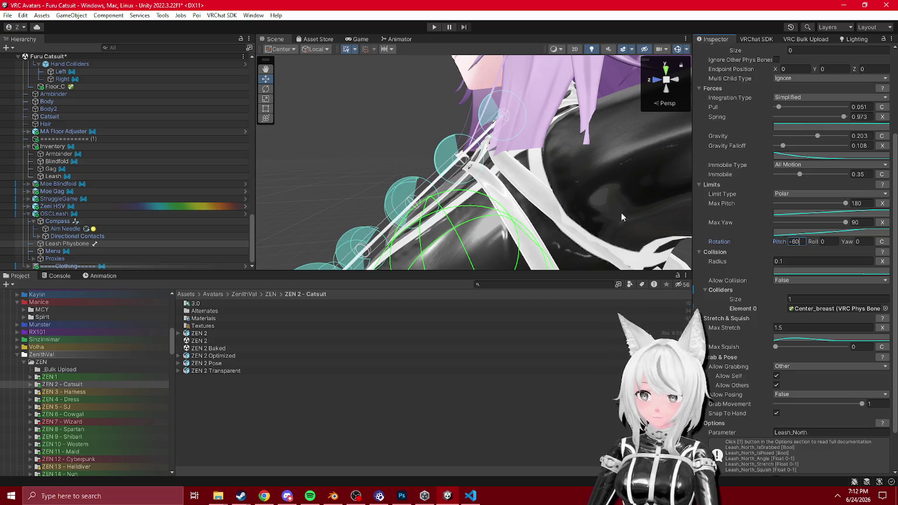
left_click(881, 242)
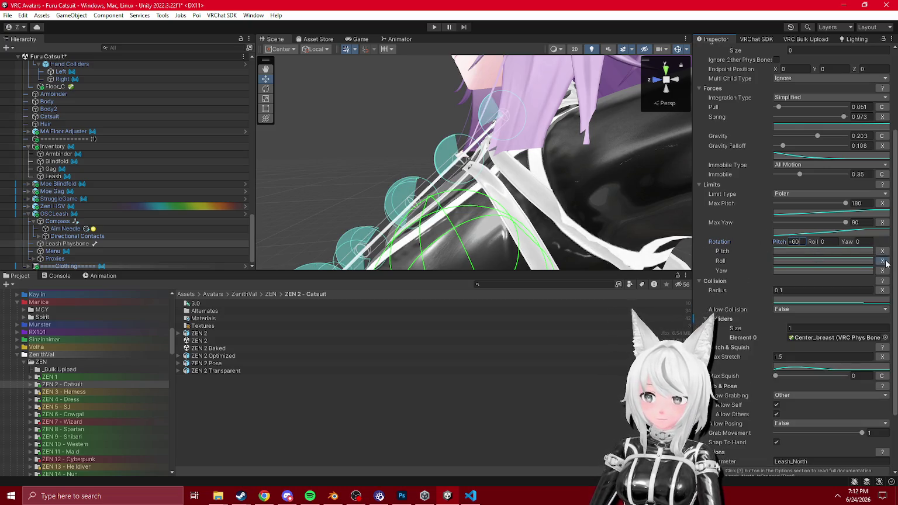
left_click(881, 271)
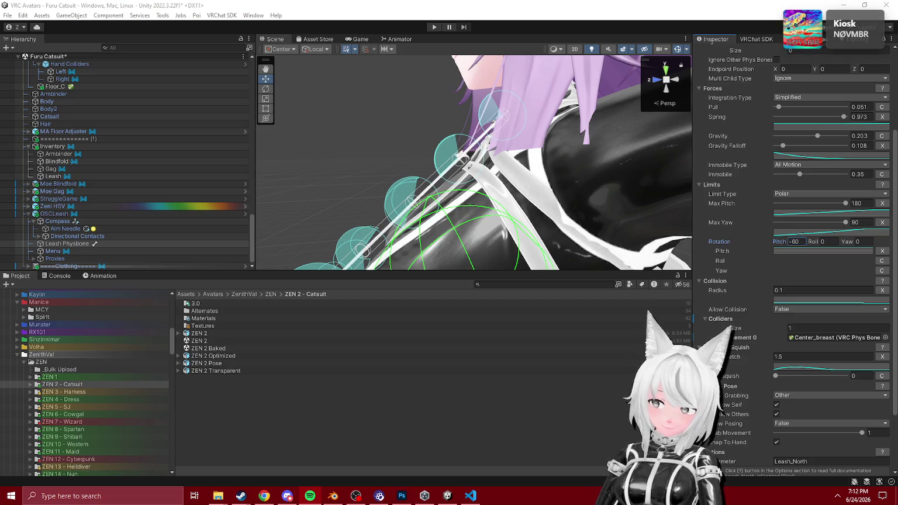
left_click(836, 250)
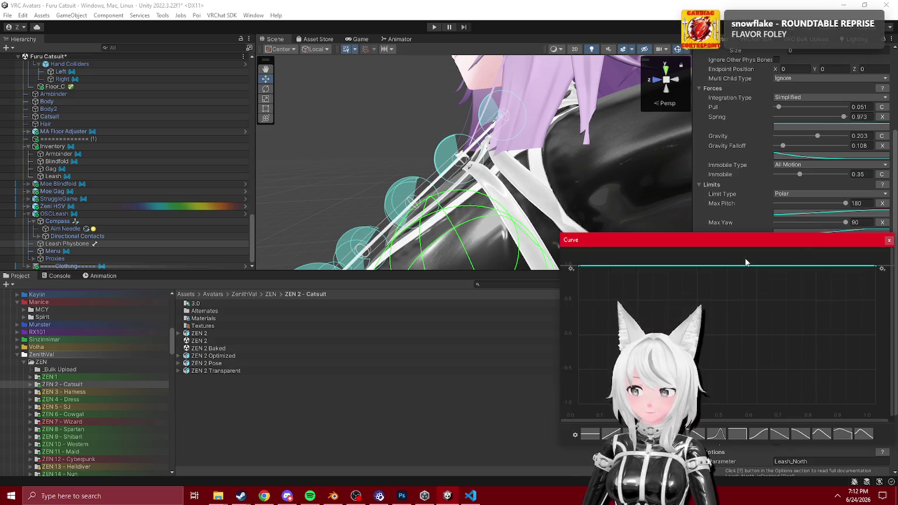
- Set Rotation Pitch to -180 and shape the pitch curve into a hump ending at zero
mouse_move(576, 277)
left_mouse_down()
mouse_move(567, 291)
mouse_move(567, 264)
mouse_move(575, 292)
mouse_move(614, 270)
left_mouse_up()
double_click(618, 295)
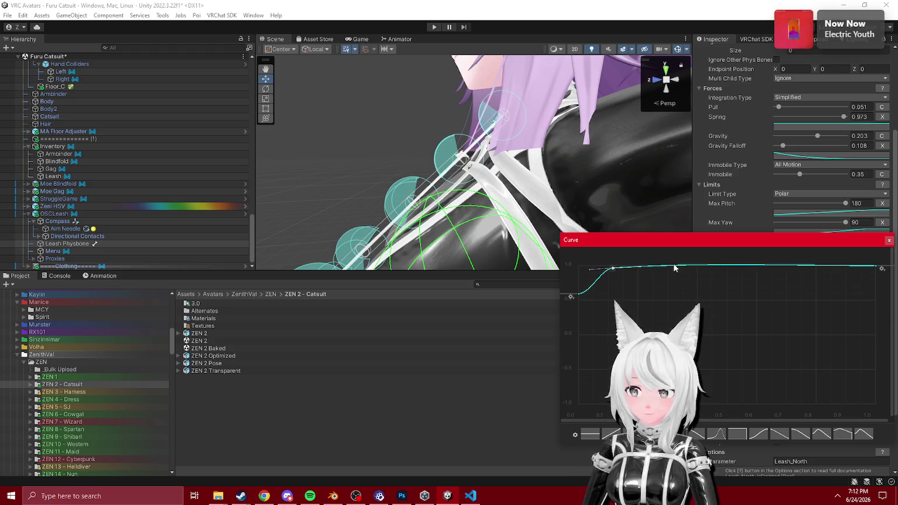
mouse_move(677, 268)
left_mouse_down()
mouse_move(677, 282)
mouse_move(677, 259)
left_mouse_up()
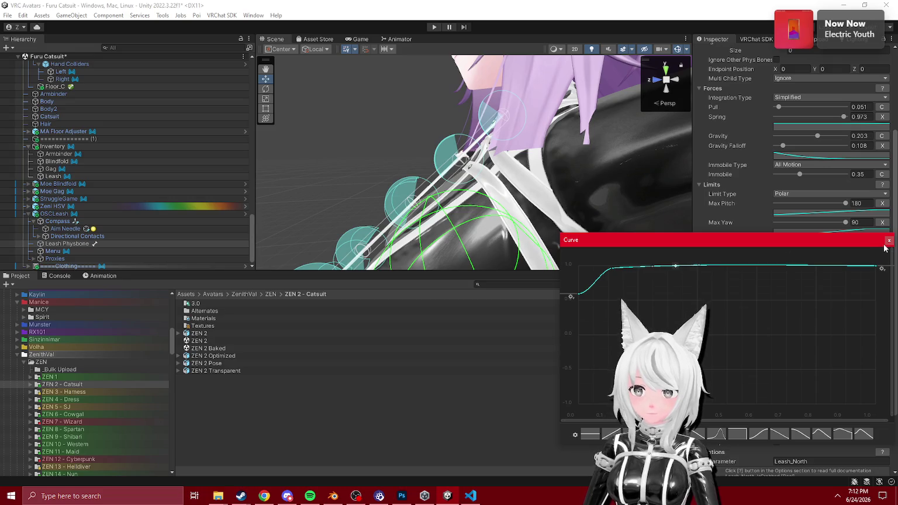
left_click(888, 240)
type("-180")
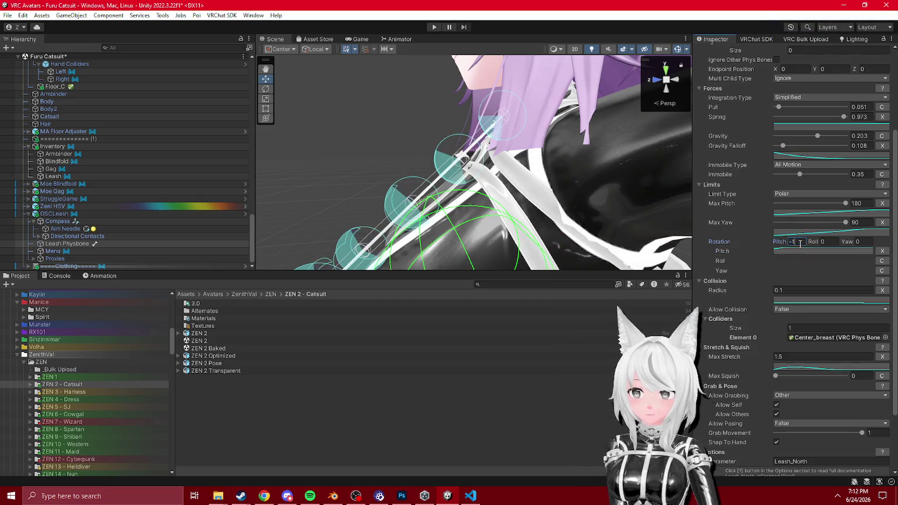
left_click(800, 251)
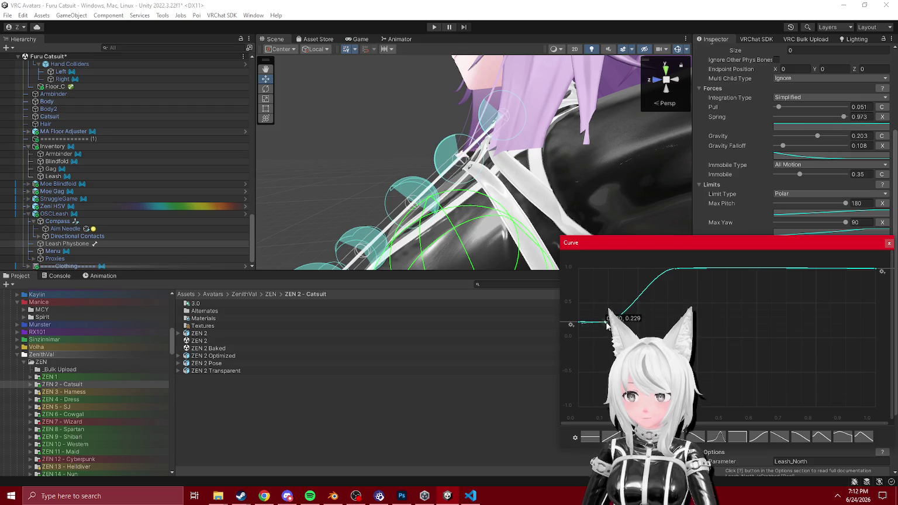
left_click(889, 243)
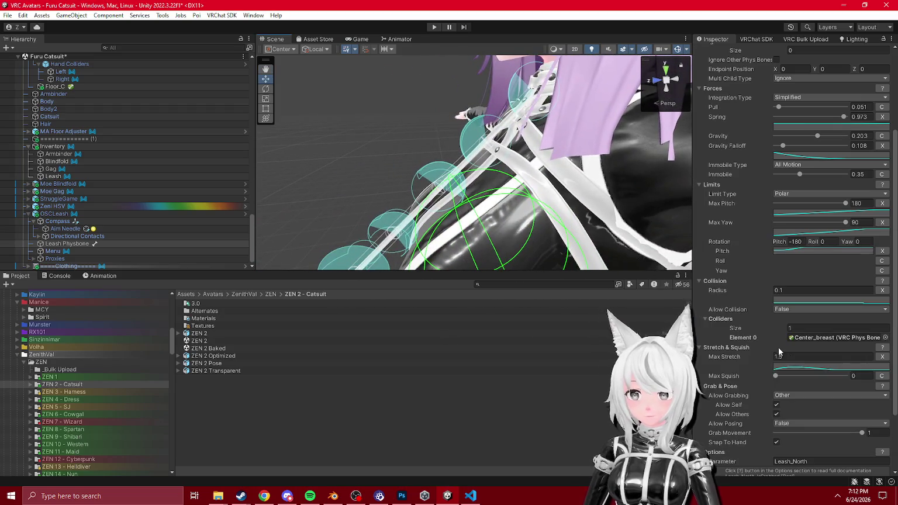
left_click(787, 251)
mouse_move(877, 271)
left_mouse_down()
mouse_move(865, 321)
mouse_move(808, 336)
mouse_move(794, 363)
left_mouse_up()
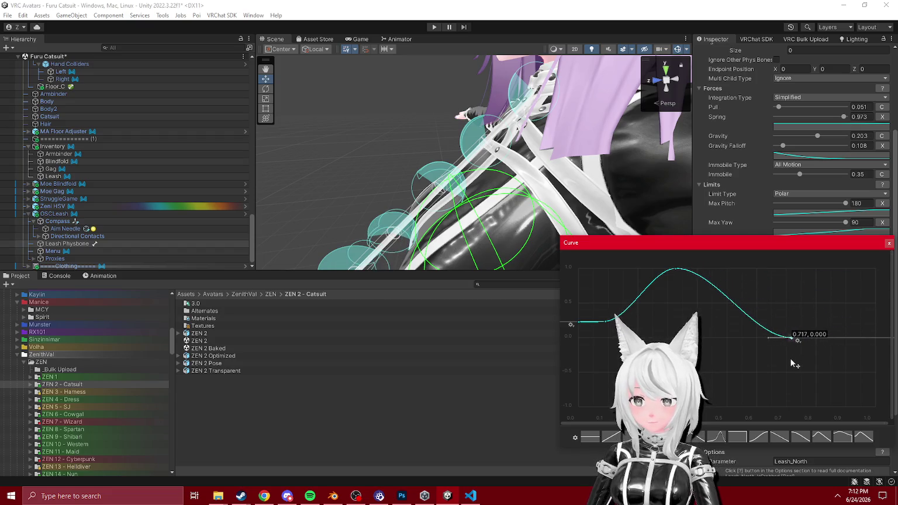
- Pull the pitch curve's end key inward to narrow the hump
mouse_move(467, 223)
left_mouse_down()
mouse_move(399, 301)
mouse_move(400, 317)
mouse_move(836, 331)
left_mouse_up()
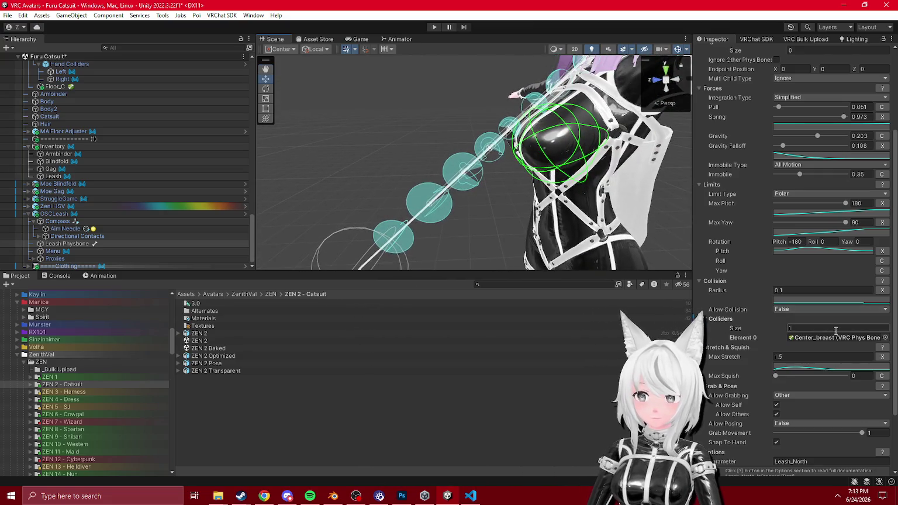
left_click(858, 252)
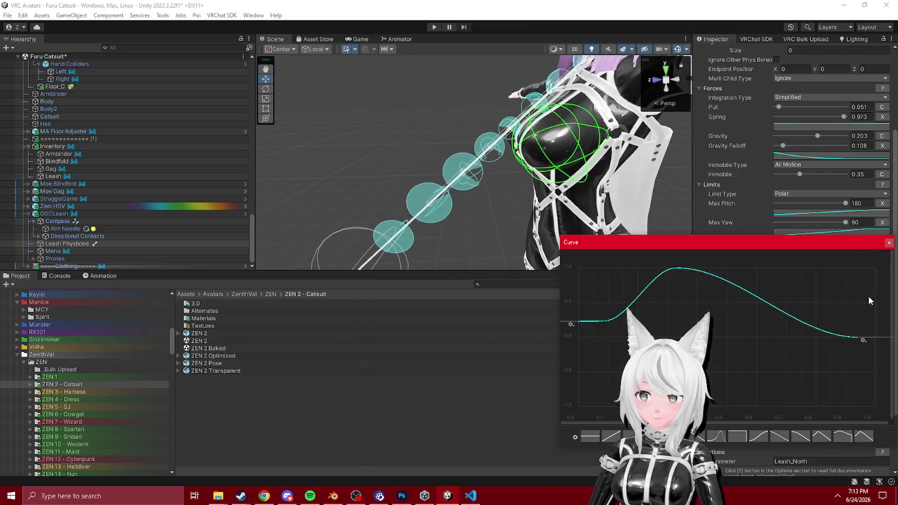
mouse_move(859, 337)
left_mouse_down()
mouse_move(715, 366)
mouse_move(735, 366)
mouse_move(714, 372)
mouse_move(738, 378)
mouse_move(725, 378)
left_mouse_up()
left_click(676, 270)
mouse_move(514, 170)
left_mouse_down()
mouse_move(548, 138)
mouse_move(585, 158)
left_mouse_up()
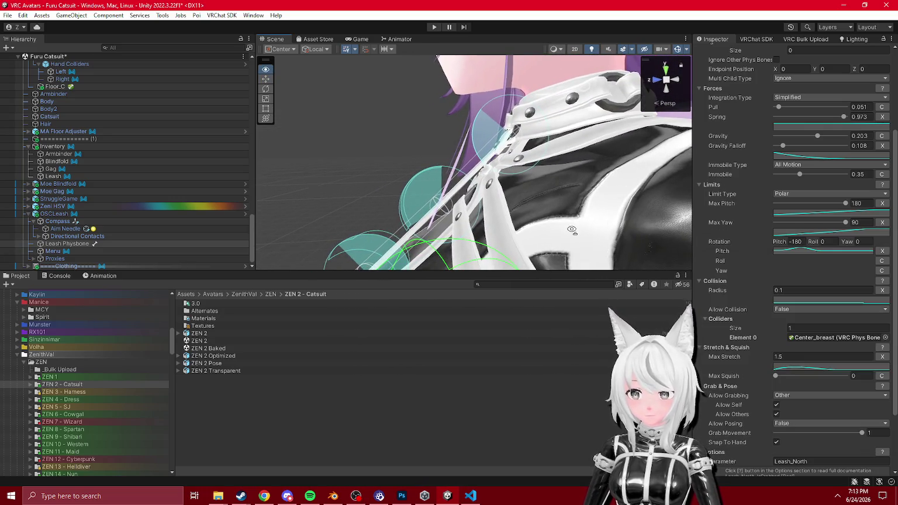
left_click(794, 367)
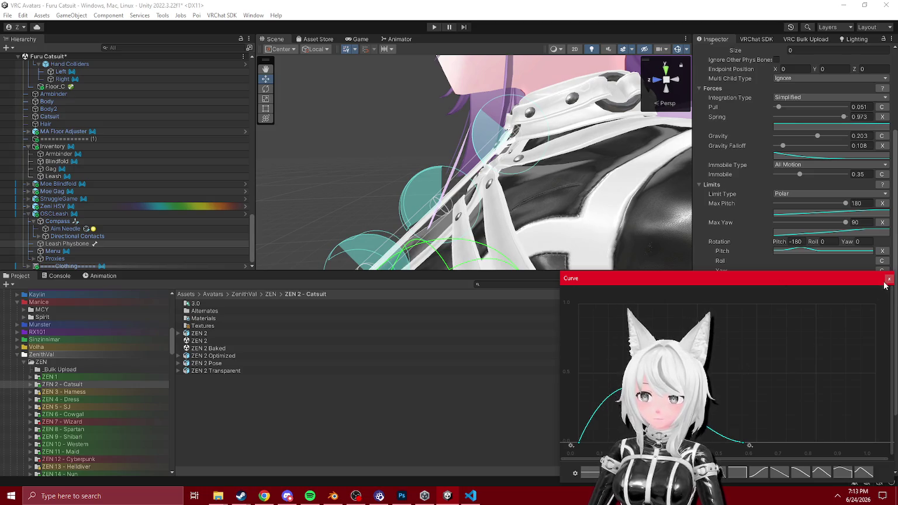
left_click(888, 279)
- Move the first key and shift the peak right, lowering it to 0.405, then enter Play mode
left_click(789, 250)
left_click_drag(574, 321, 606, 330)
mouse_move(579, 246)
left_mouse_down()
mouse_move(555, 246)
mouse_move(568, 249)
left_mouse_up()
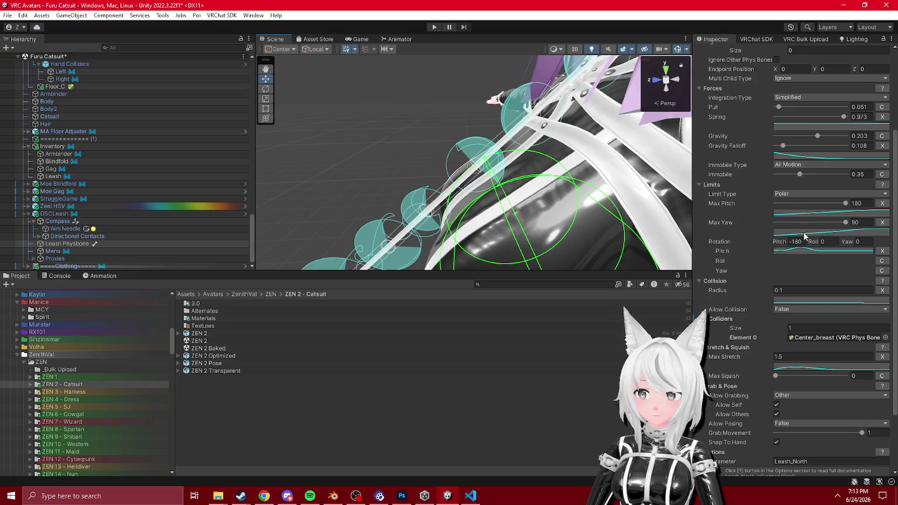
left_click(804, 250)
mouse_move(625, 305)
left_mouse_down()
mouse_move(648, 306)
mouse_move(658, 284)
mouse_move(660, 305)
mouse_move(649, 306)
mouse_move(650, 314)
left_mouse_up()
left_click_drag(661, 305, 660, 308)
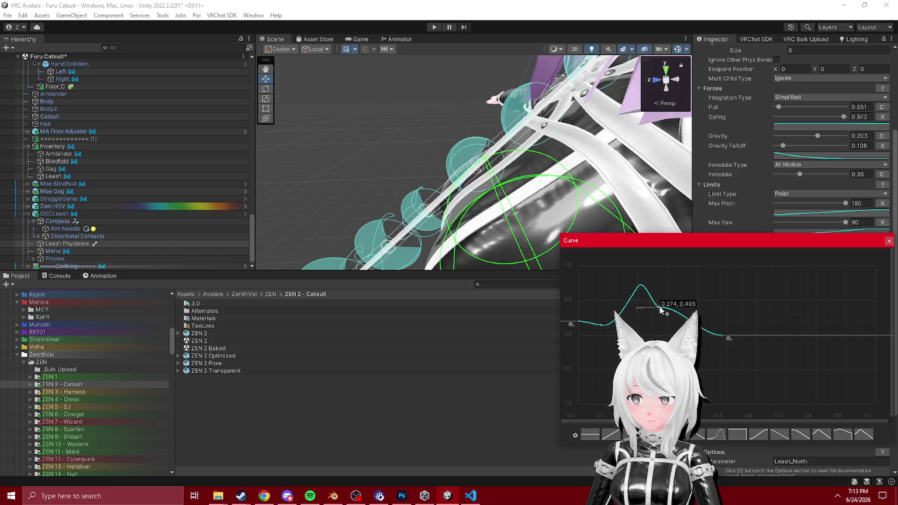
left_click(457, 19)
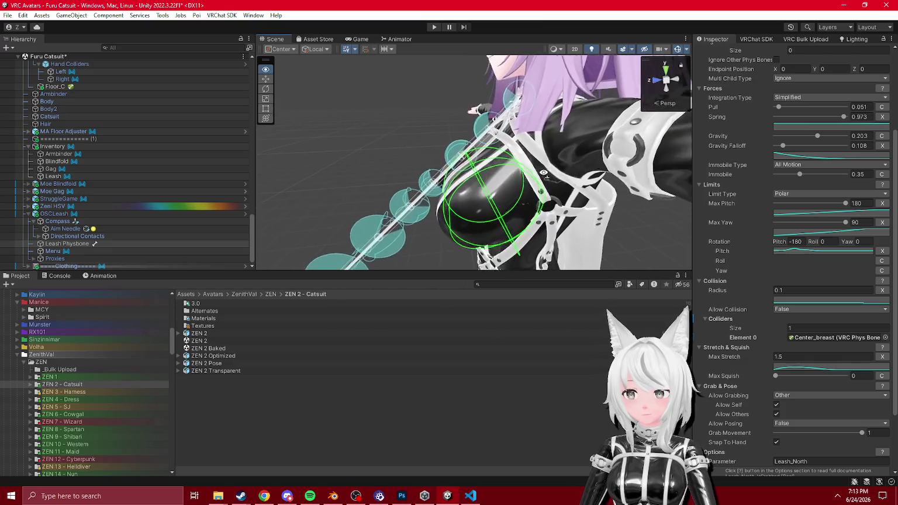
left_click(436, 27)
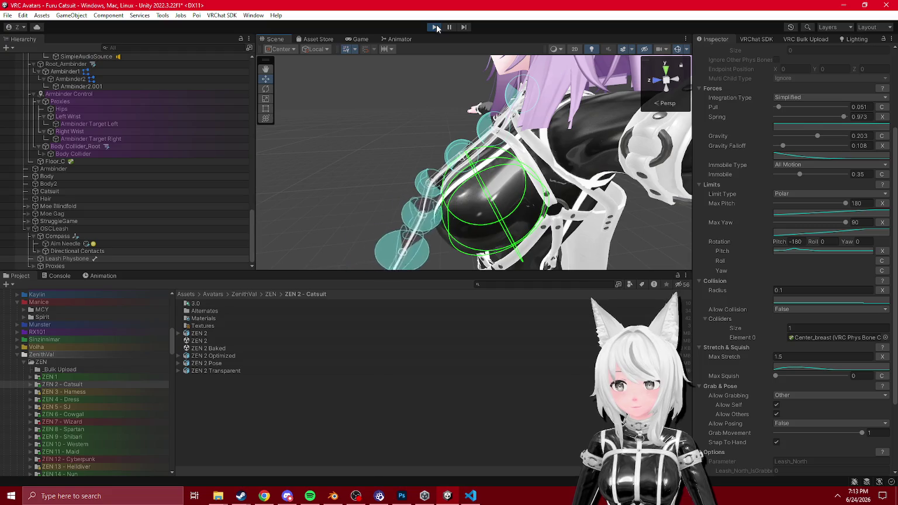
- Give the Center_breast collider radius 0.08 and reposition it to Y 0.0341, Z -0.0482
scroll(109, 202, "up", 10)
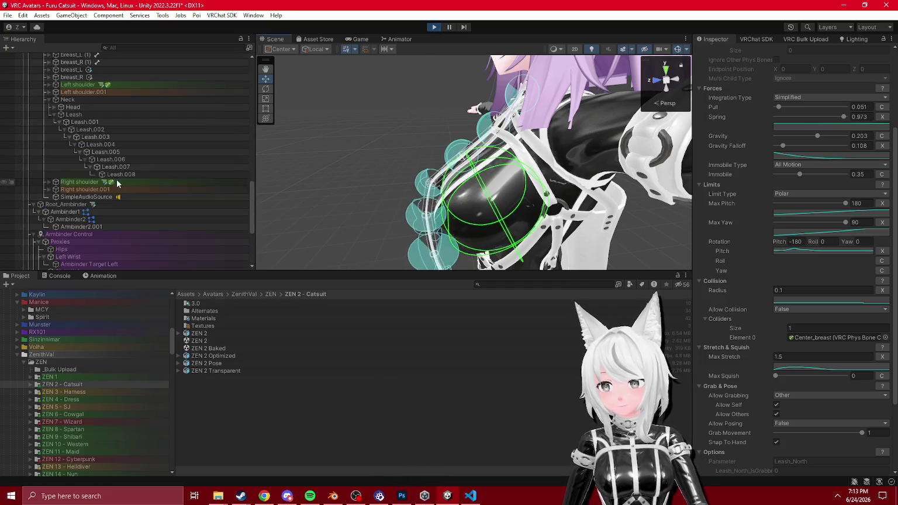
scroll(101, 175, "down", 4)
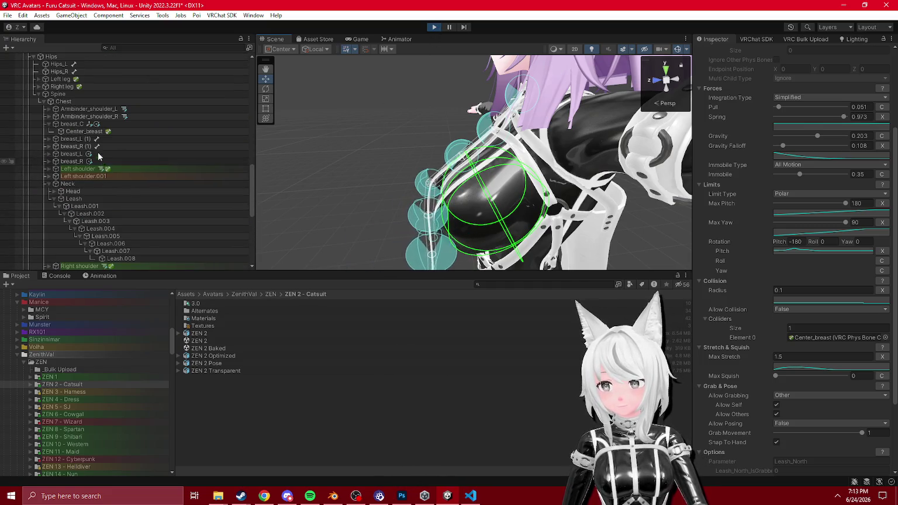
left_click(217, 131)
scroll(522, 209, "up", 4)
mouse_move(521, 223)
left_mouse_down()
mouse_move(518, 207)
mouse_move(531, 216)
left_mouse_up()
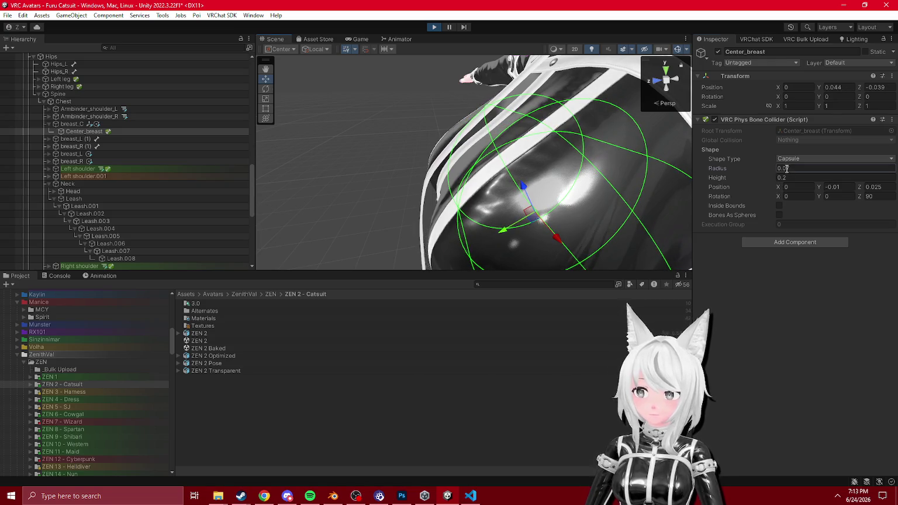
type("0.08")
mouse_move(528, 214)
left_mouse_down()
mouse_move(537, 218)
mouse_move(515, 220)
mouse_move(564, 196)
mouse_move(555, 199)
left_mouse_up()
left_click_drag(545, 142, 350, 163)
right_click(748, 120)
- Copy the play-mode collider settings, stop Play, and paste them onto a Center_breast duplicate
left_click(787, 207)
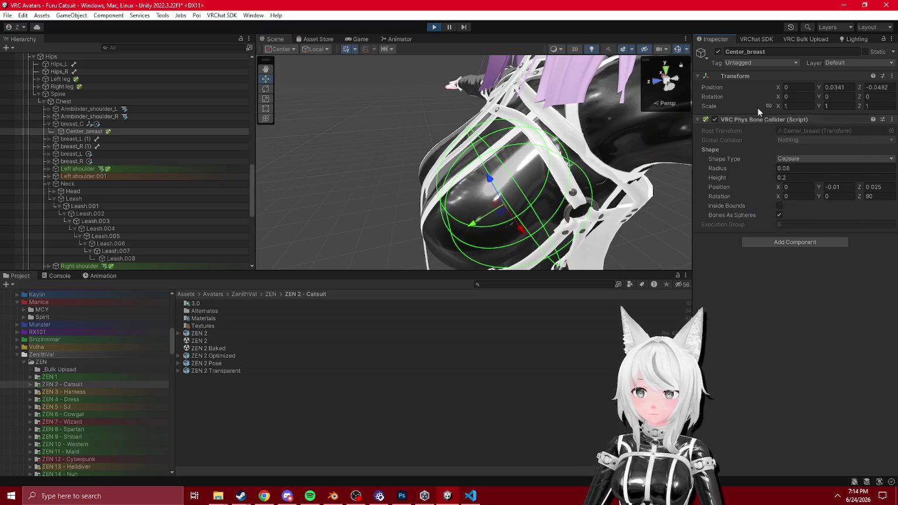
right_click(748, 80)
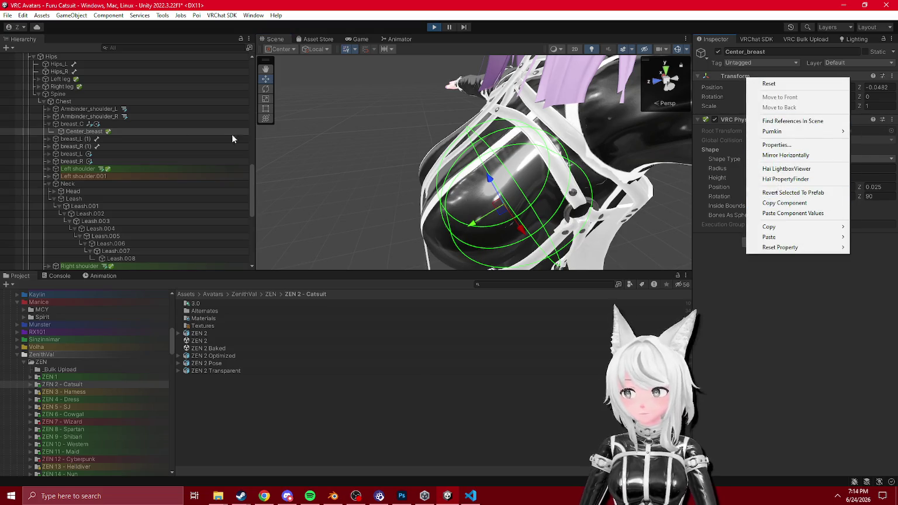
left_click(76, 131)
left_click(434, 27)
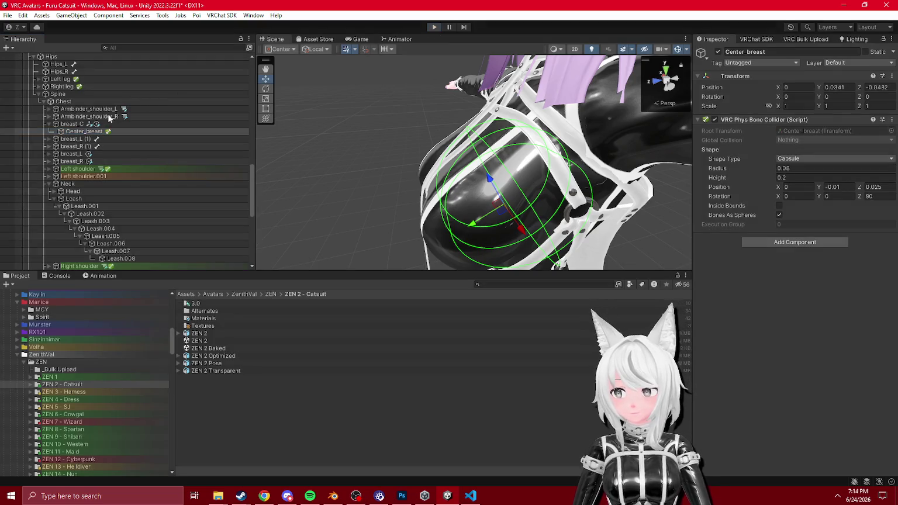
key("ctrl+v")
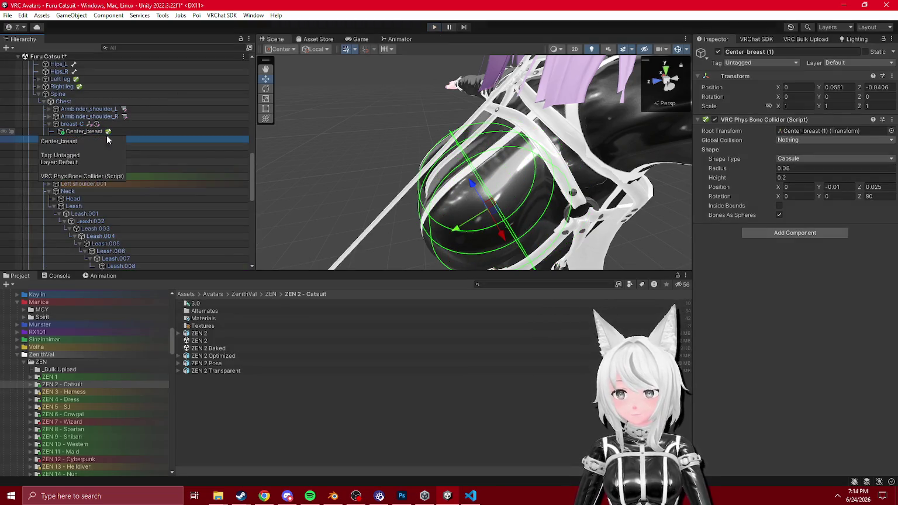
right_click(745, 119)
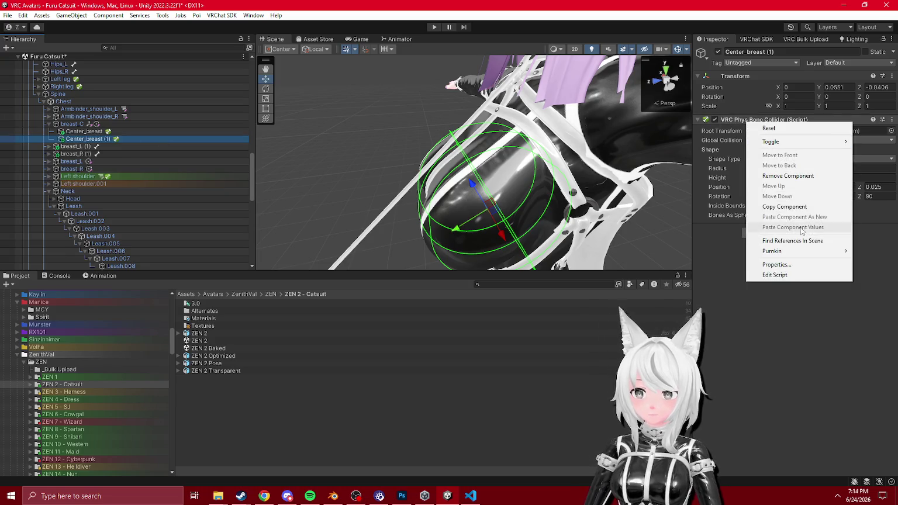
left_click(782, 204)
key("Up")
right_click(745, 120)
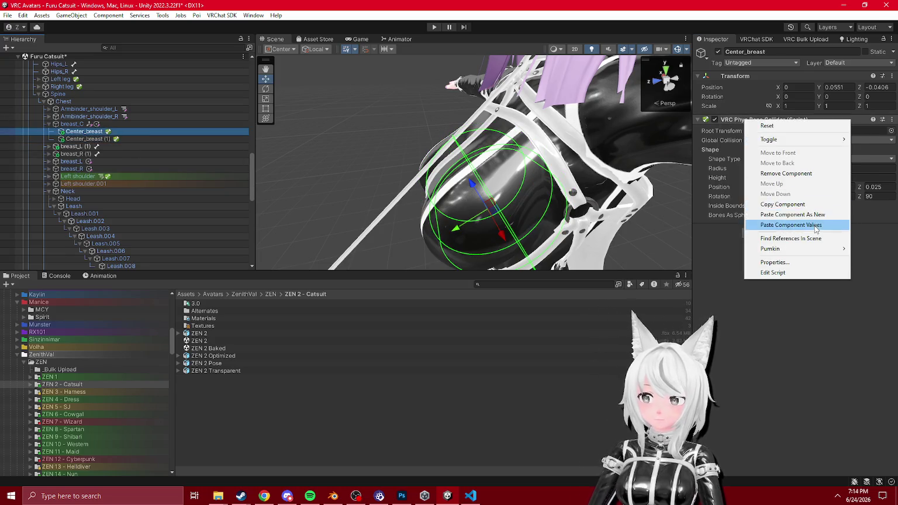
left_click(791, 224)
left_click(88, 142)
- Delete the duplicate Center_breast (1) and nudge the original collider slightly lower
right_click(736, 121)
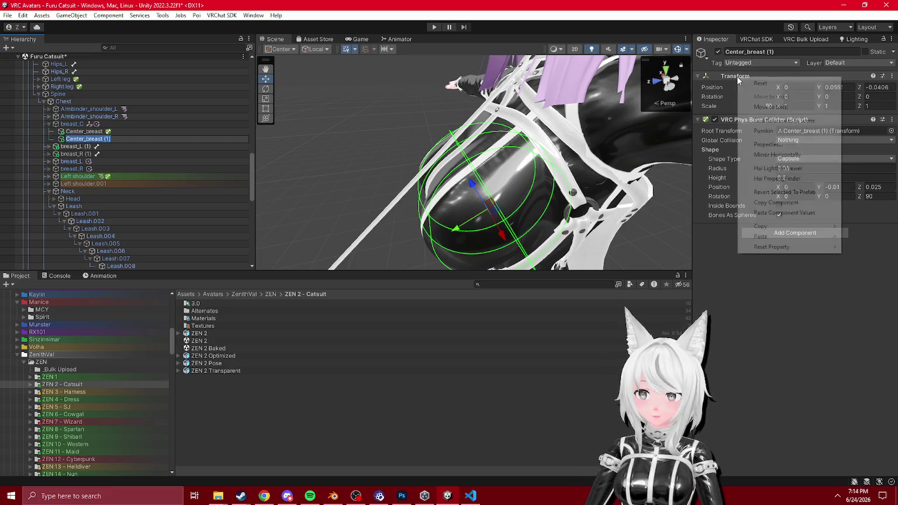
left_click(782, 204)
left_click(155, 136)
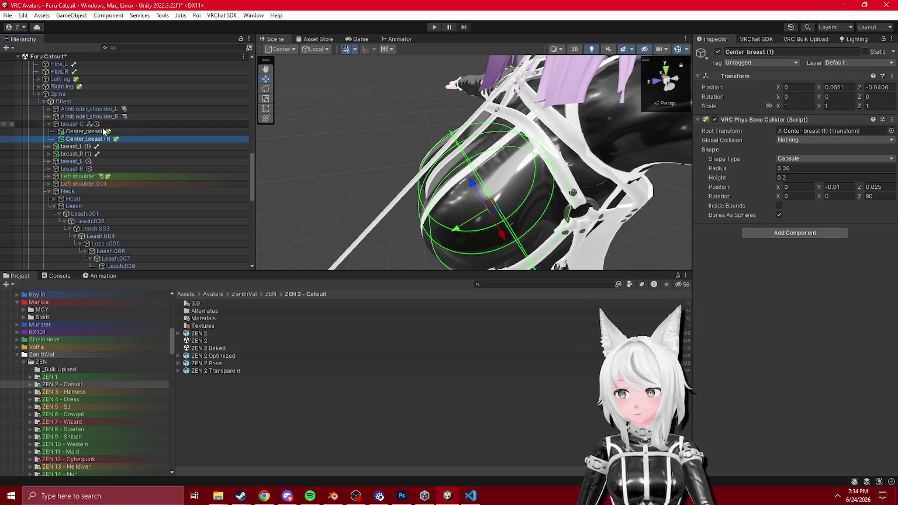
left_click(99, 133)
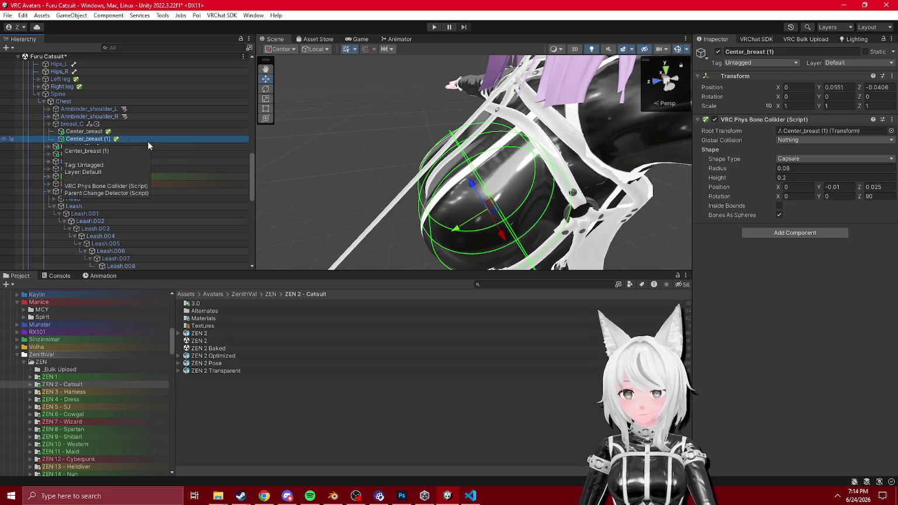
left_click_drag(88, 139, 94, 135)
left_click(94, 133)
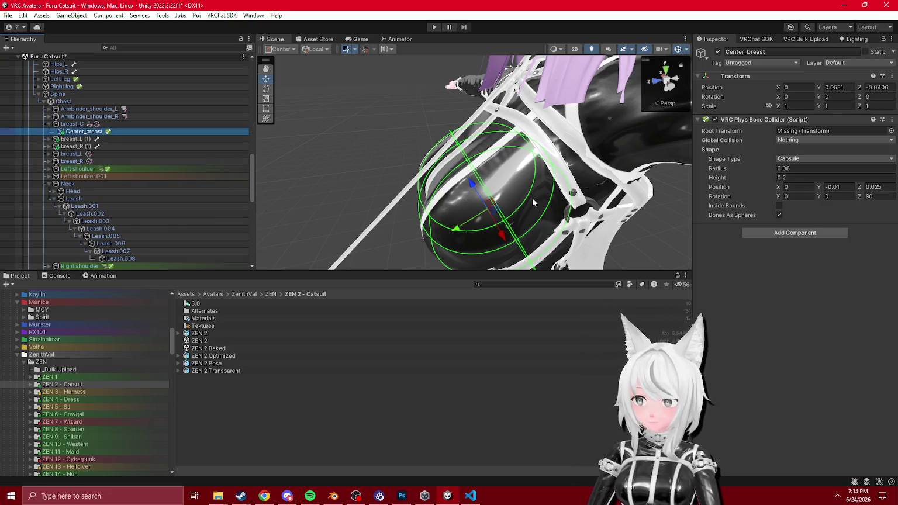
left_click_drag(491, 207, 487, 212)
- In Play mode move the collider to Y 0.0552, Z -0.0499, copy its Transform, then stop Play
left_click(432, 27)
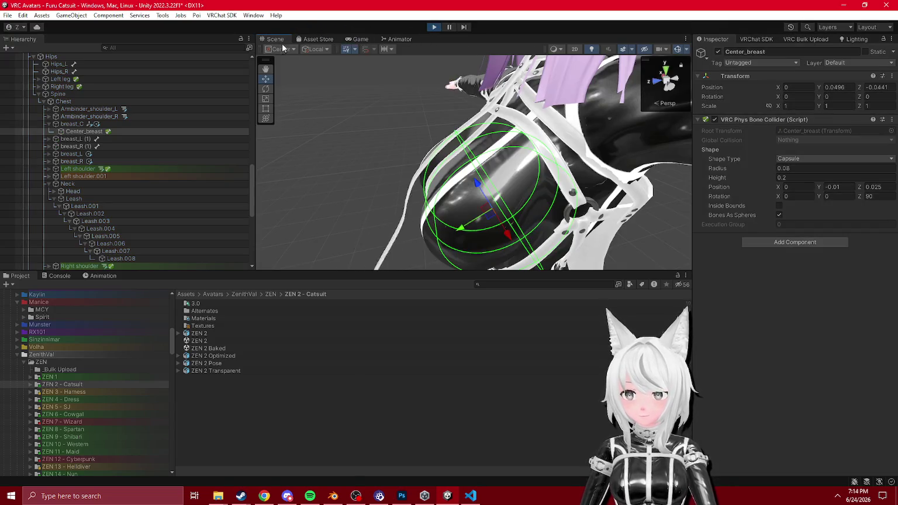
left_click_drag(488, 215, 485, 215)
right_click(756, 80)
left_click(754, 199)
left_click(435, 29)
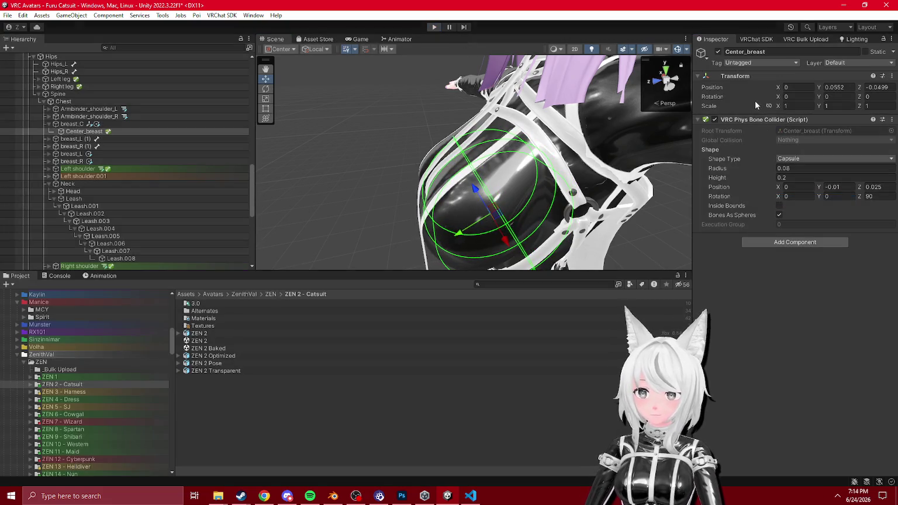
right_click(748, 81)
- Paste the tuned Transform values onto Center_breast, inspect Leash Physbone, then switch to Blender
left_click(772, 201)
scroll(480, 192, "down", 5)
scroll(134, 175, "down", 10)
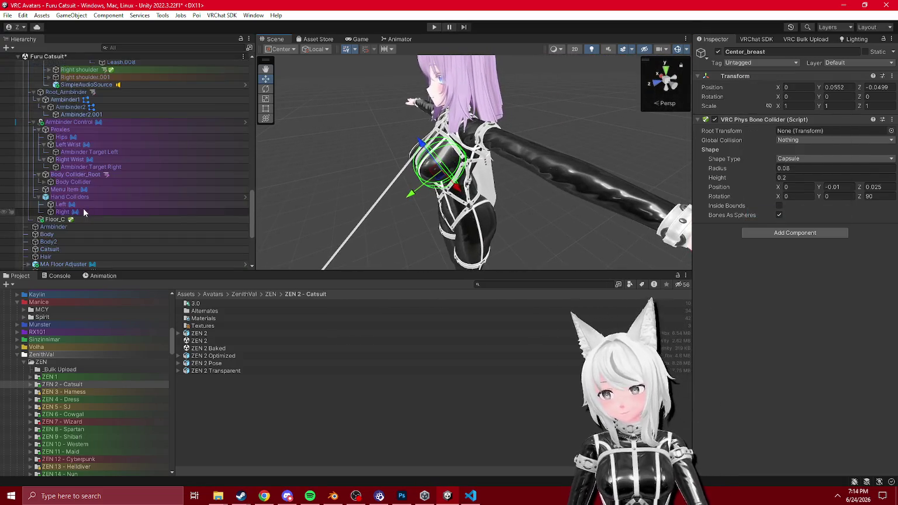
left_click(145, 243)
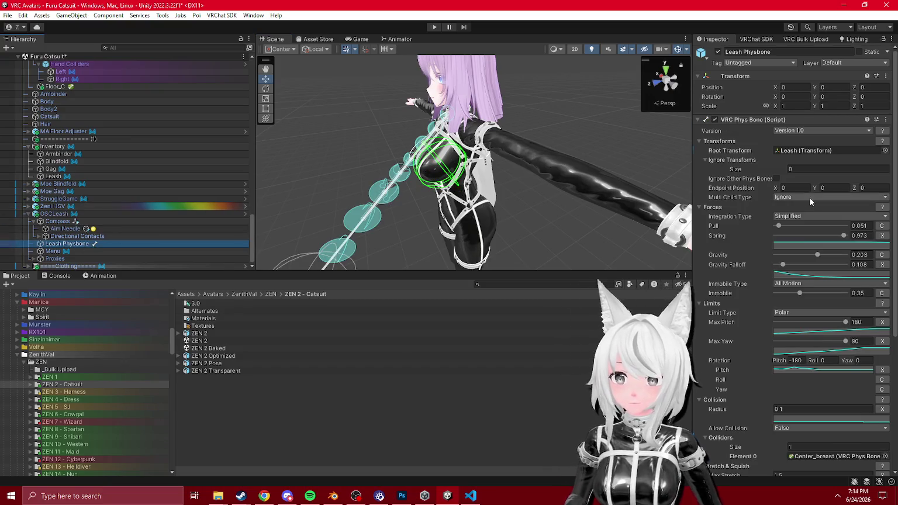
scroll(809, 197, "down", 5)
left_click_drag(588, 187, 512, 208)
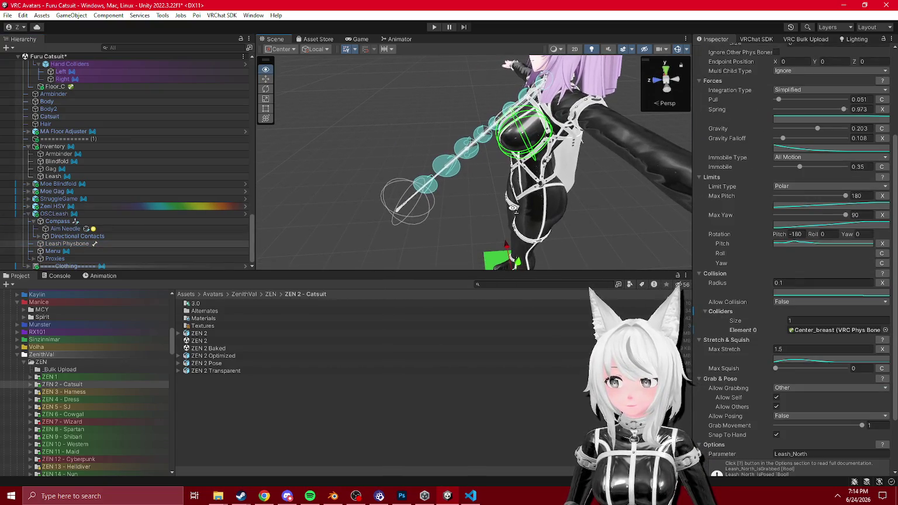
scroll(513, 208, "up", 5)
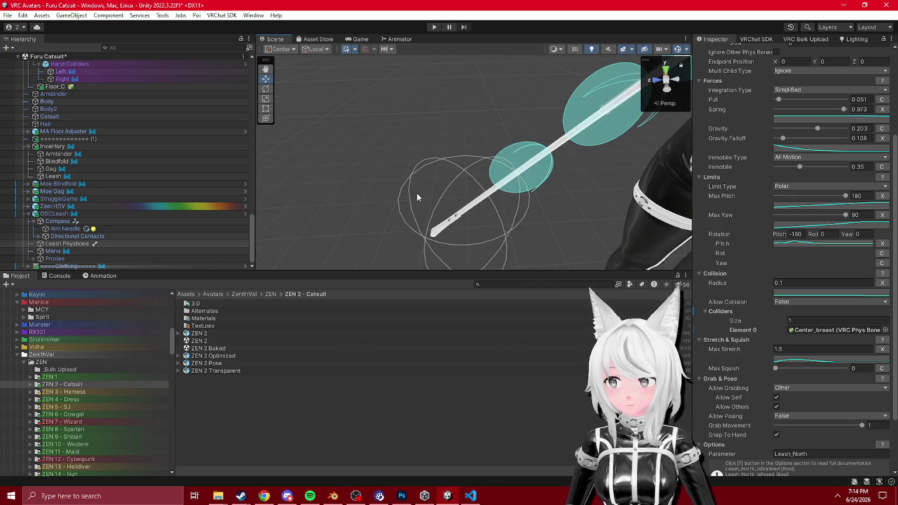
left_click(333, 496)
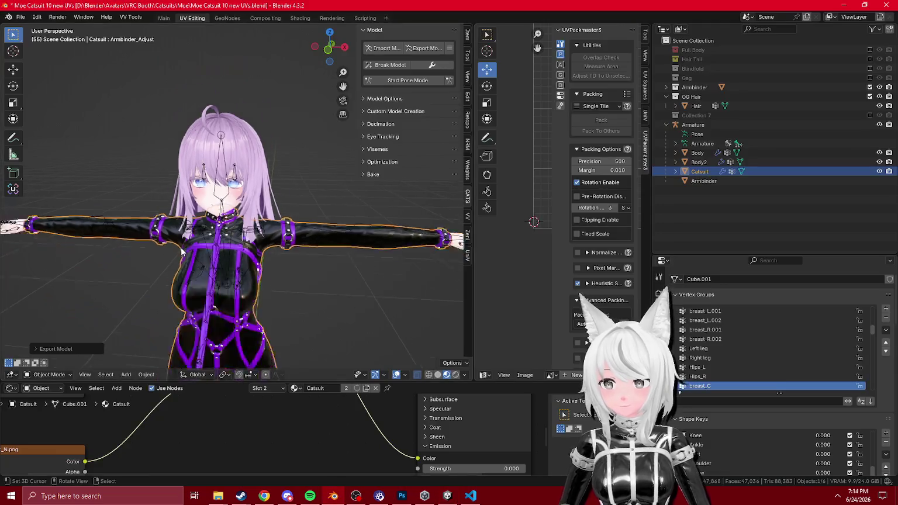
- Try extruding an extra Leash.009 bone on the armature, undo it, and return to Unity
scroll(249, 233, "up", 3)
left_click(235, 252)
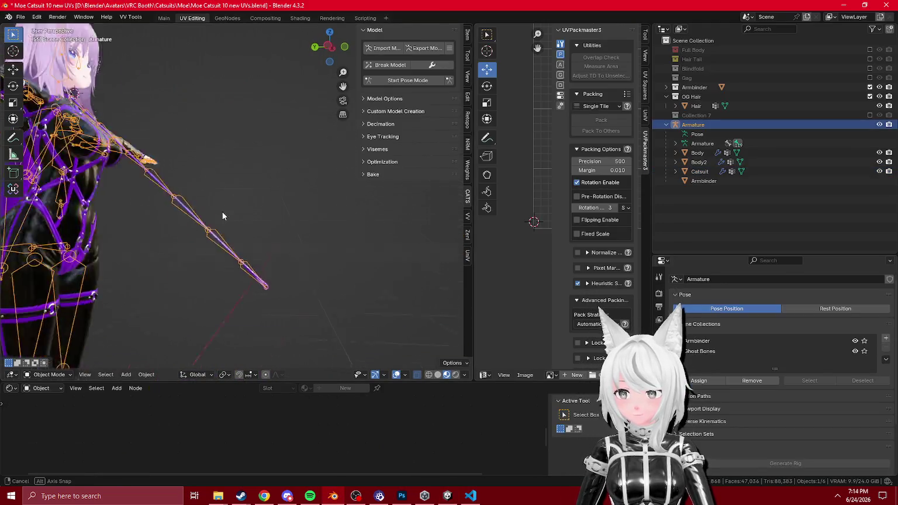
key("Tab")
scroll(237, 164, "up", 3)
key("e")
key("y")
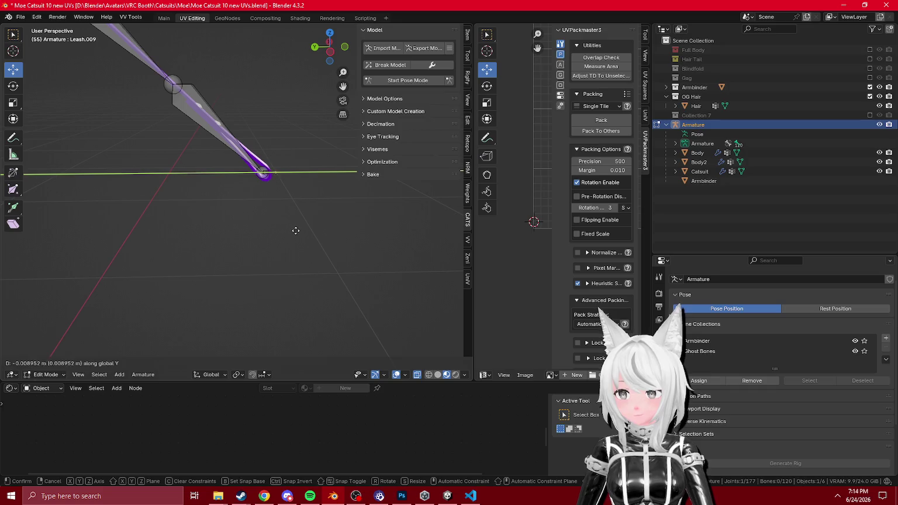
left_click(296, 232)
key("KP_3")
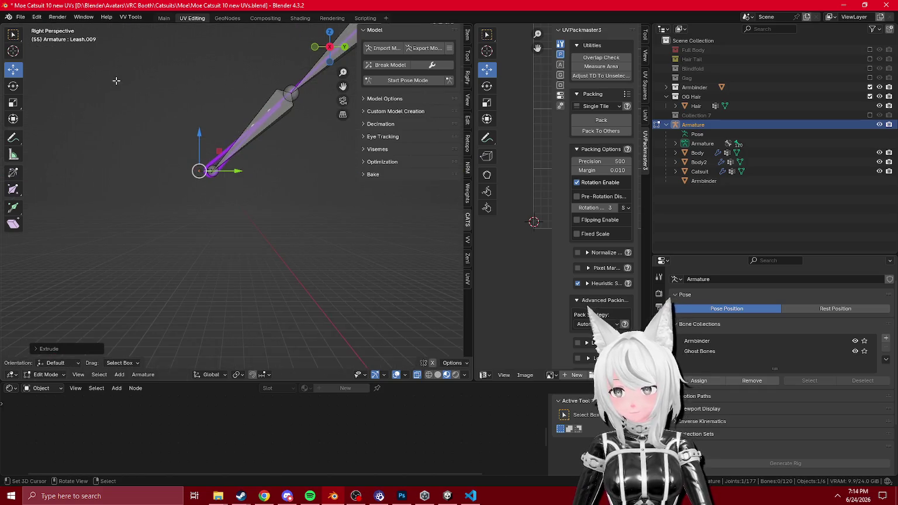
key("ctrl+z")
key("ctrl+z")
key("ctrl+z")
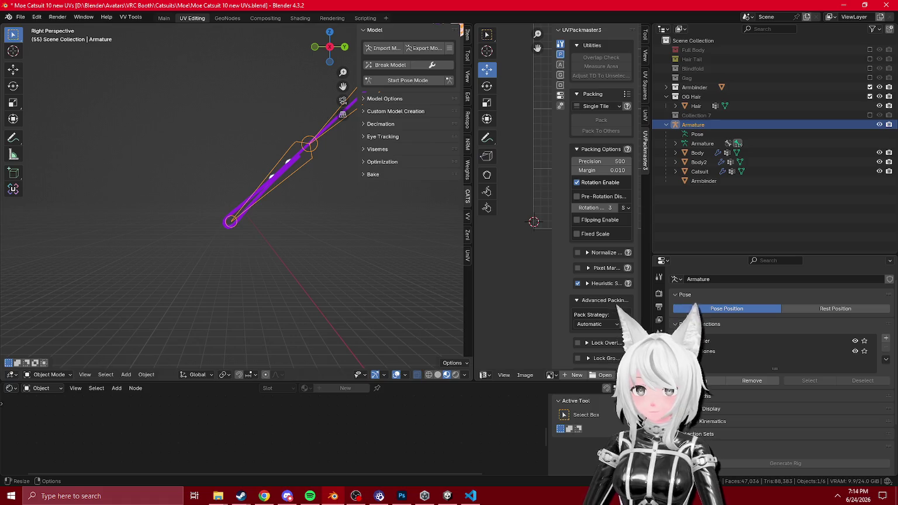
key("alt+Tab")
mouse_move(532, 209)
left_mouse_down()
mouse_move(497, 176)
mouse_move(467, 88)
left_mouse_up()
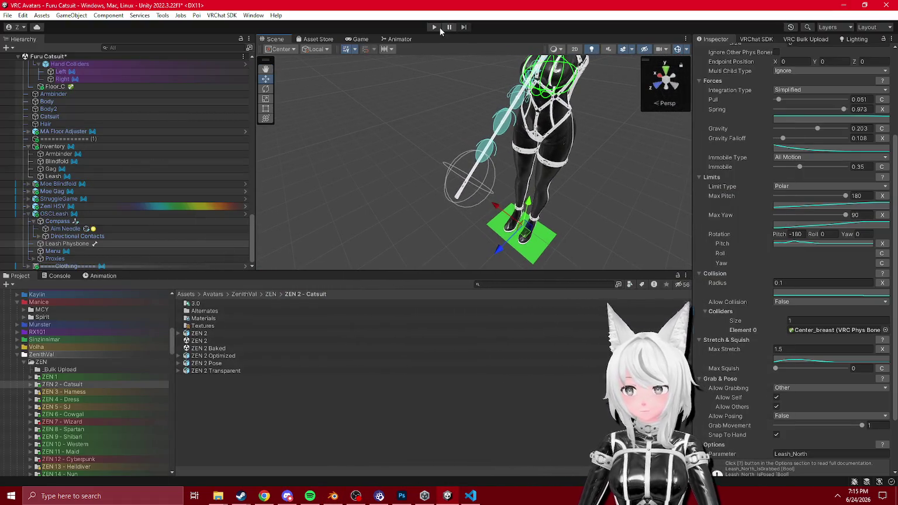
- Enter Play mode and pull the leash chain in the Game view to test it
left_click(431, 28)
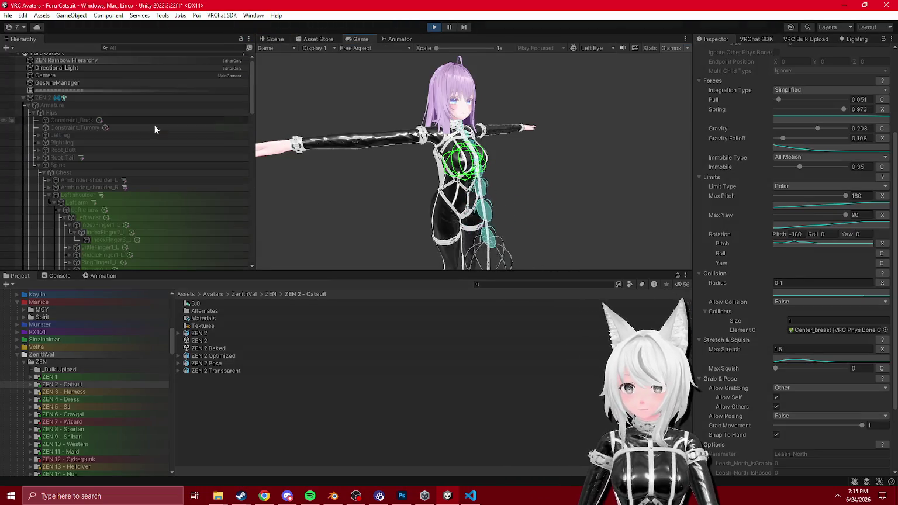
left_click(273, 38)
left_click_drag(450, 137, 409, 88)
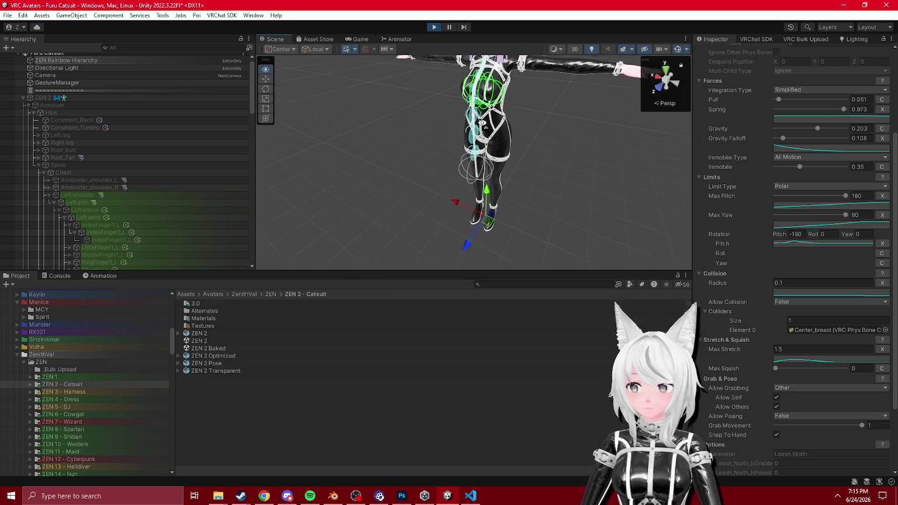
left_click(360, 38)
mouse_move(485, 265)
left_mouse_down()
mouse_move(586, 255)
mouse_move(611, 145)
mouse_move(585, 193)
mouse_move(555, 181)
mouse_move(674, 182)
mouse_move(645, 183)
mouse_move(479, 251)
mouse_move(755, 176)
left_mouse_up()
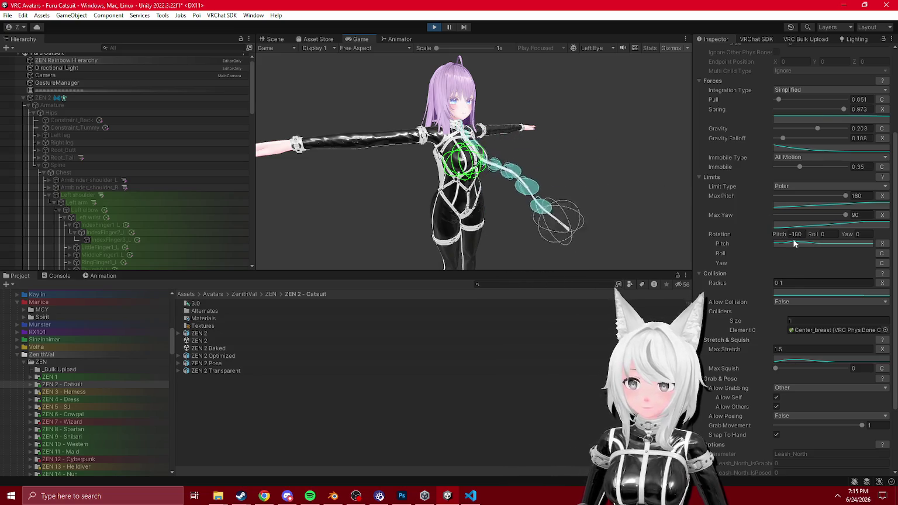
- Set the leash's Max Stretch to 3, then 2, and select GestureManager
left_click(818, 349)
type("3")
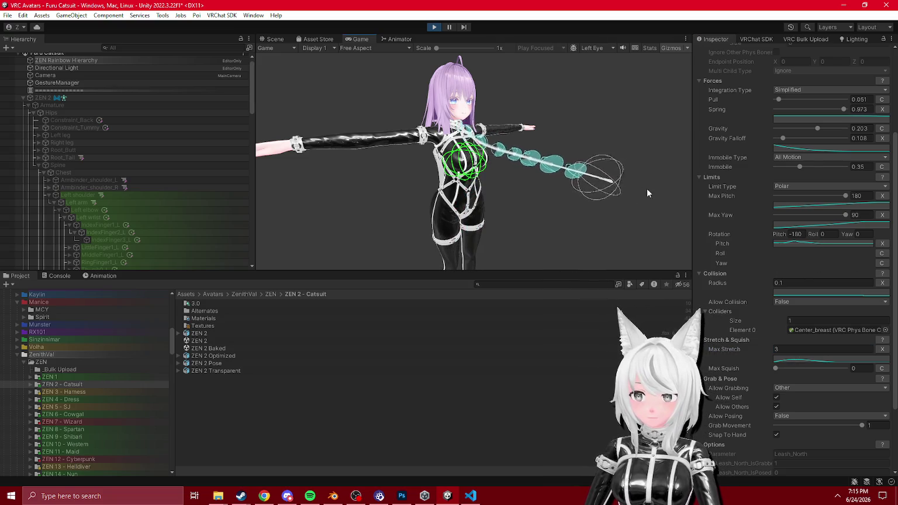
left_click(819, 349)
type("2")
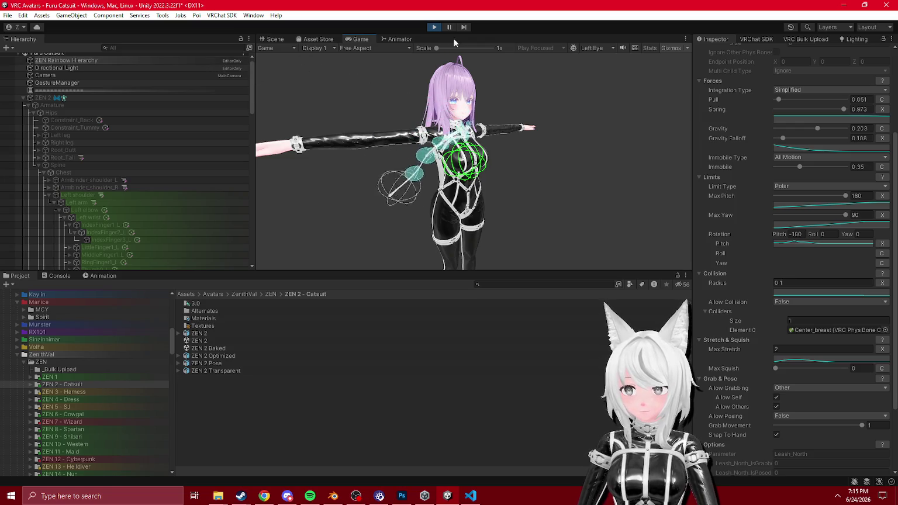
left_click(92, 86)
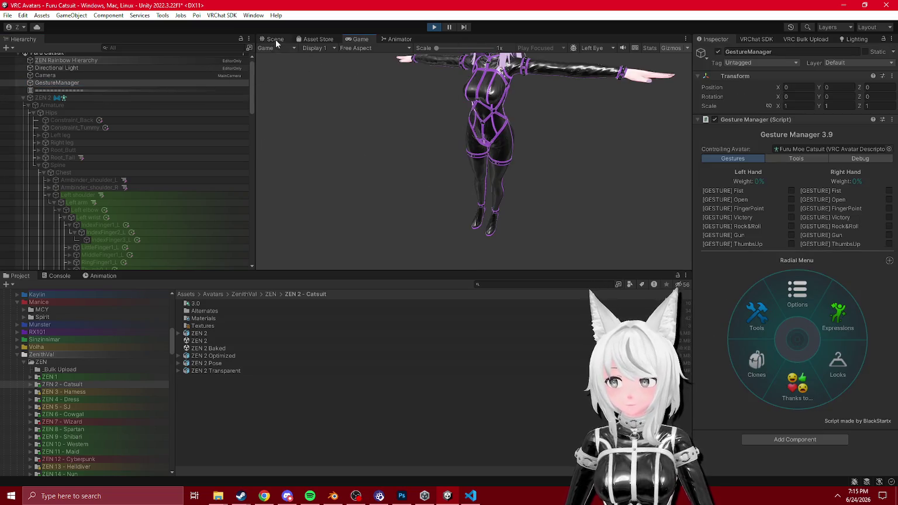
- Toggle the Inventory menu's Blindfold on and off, browse Colors, then exit Play mode
left_click(275, 40)
left_click(828, 334)
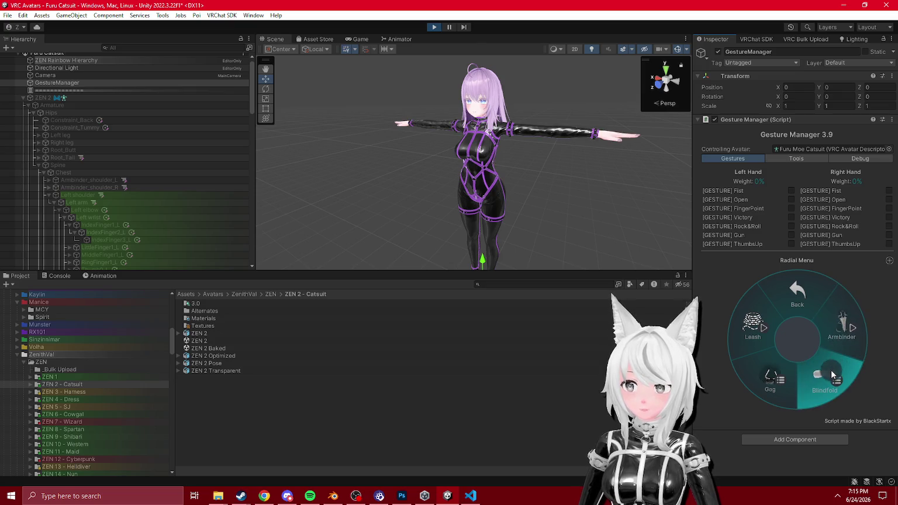
left_click(830, 370)
left_click(796, 292)
left_click(778, 312)
left_click(778, 348)
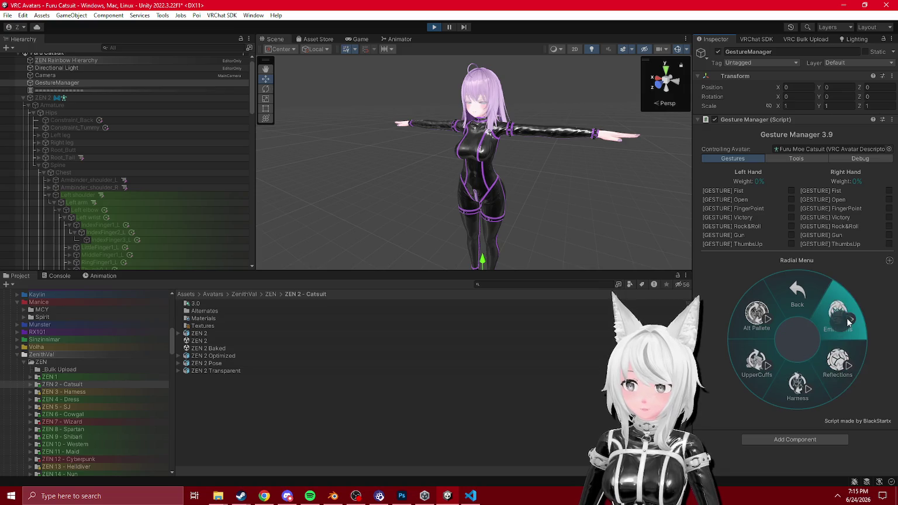
left_click(806, 326)
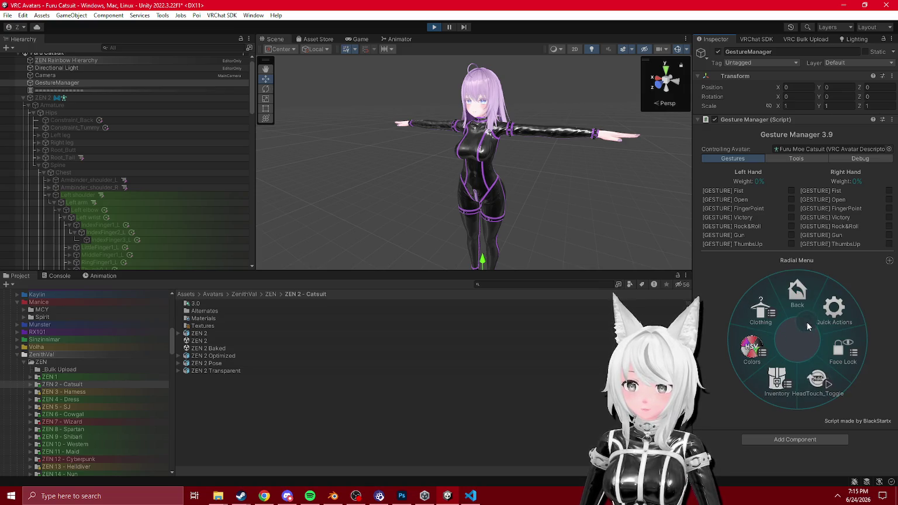
left_click(783, 372)
left_click(435, 28)
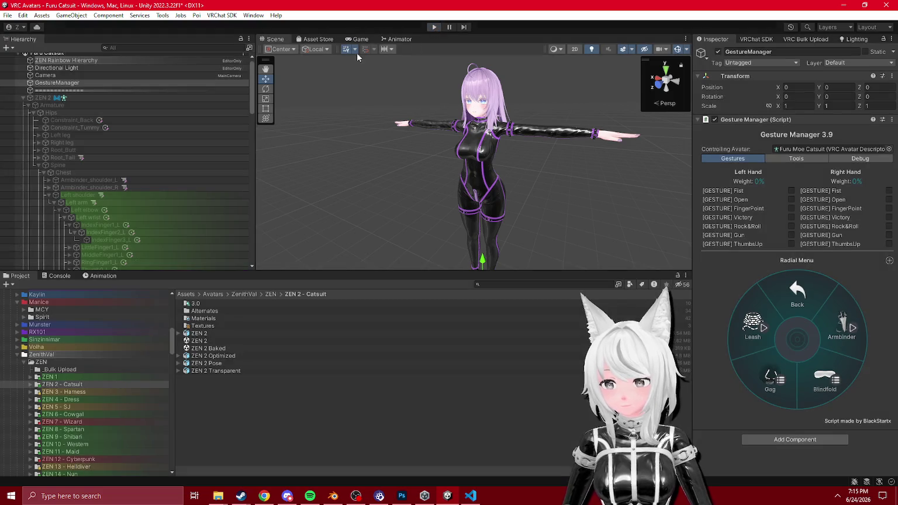
right_click(63, 55)
- Collapse ZEN 2, the Furu Moe Catsuit Armature and Inventory, then switch to Blender
key("Escape")
left_click(22, 99)
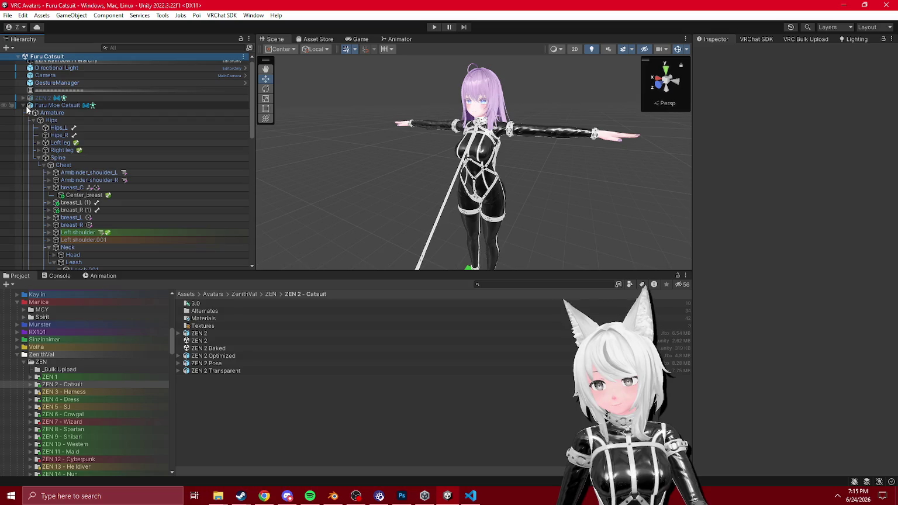
left_click(27, 112)
left_click(27, 173)
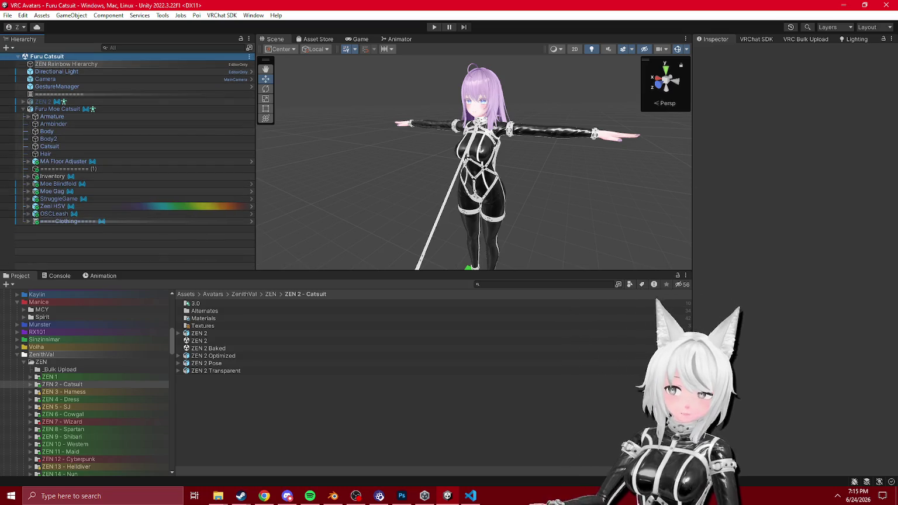
key("alt+Tab")
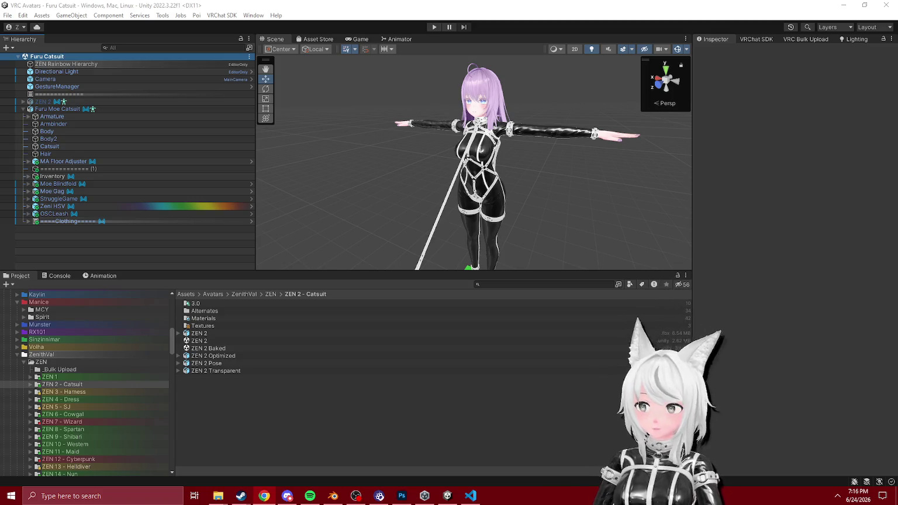
left_click(333, 496)
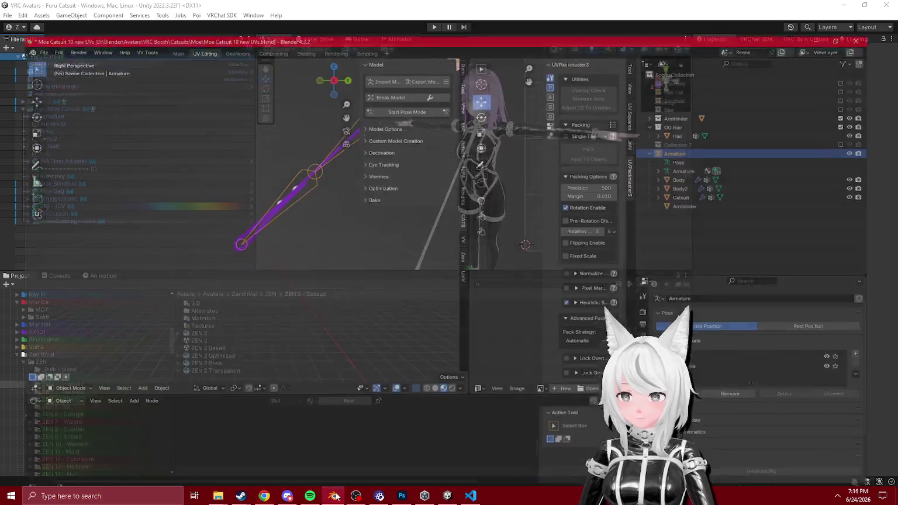
- Exclude the OG Hair collection and put the armature into Edit Mode
left_click_drag(255, 224, 214, 224)
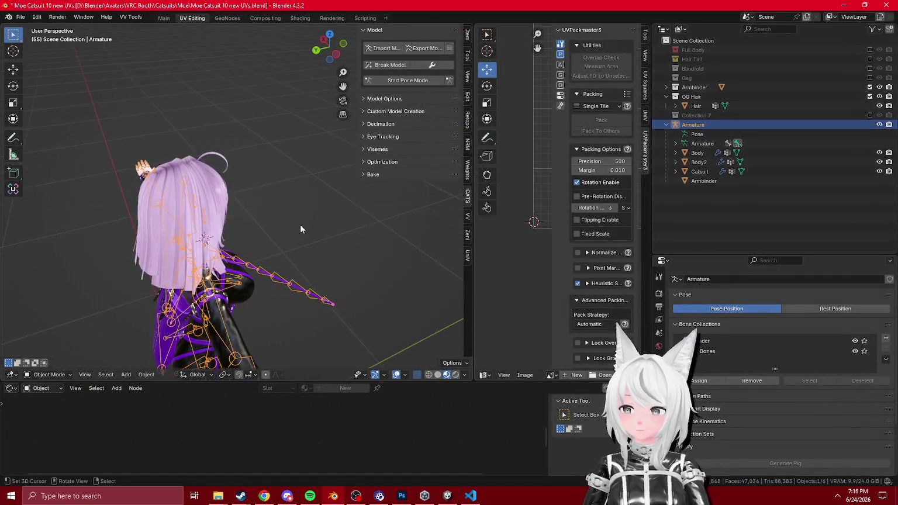
key("alt+a")
left_click(870, 97)
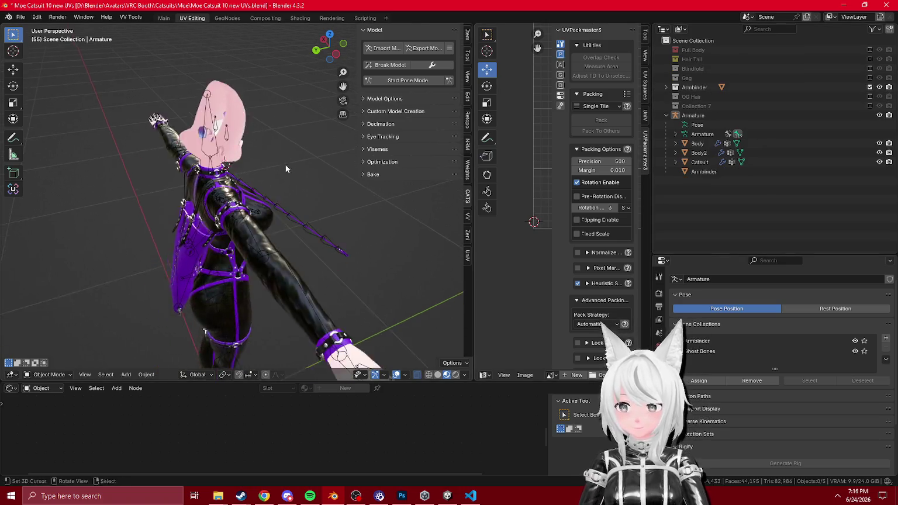
left_click(182, 186)
key("Tab")
key("Tab")
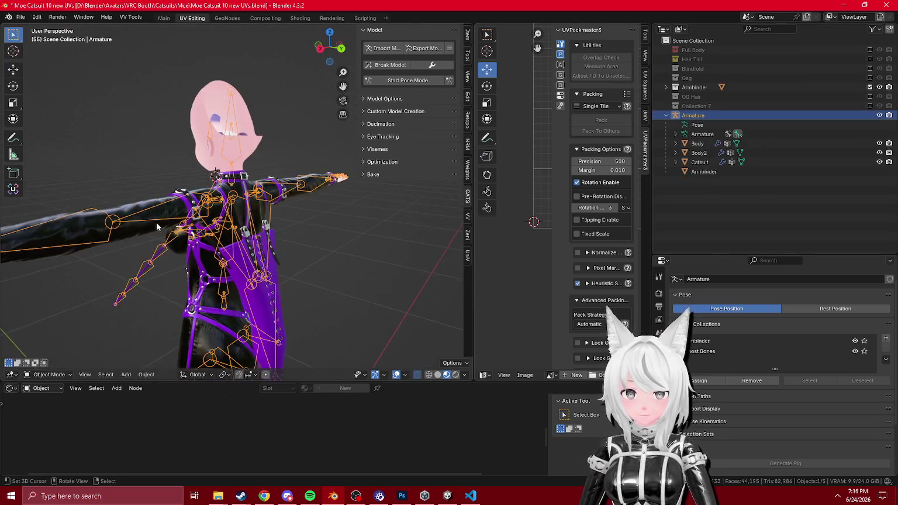
- Export the model over the existing FBX in the Unity project and return to Unity
left_click_drag(252, 264, 204, 264)
mouse_move(239, 216)
left_mouse_down()
mouse_move(205, 263)
mouse_move(303, 147)
mouse_move(374, 117)
left_mouse_up()
scroll(205, 263, "up", 4)
scroll(204, 264, "down", 3)
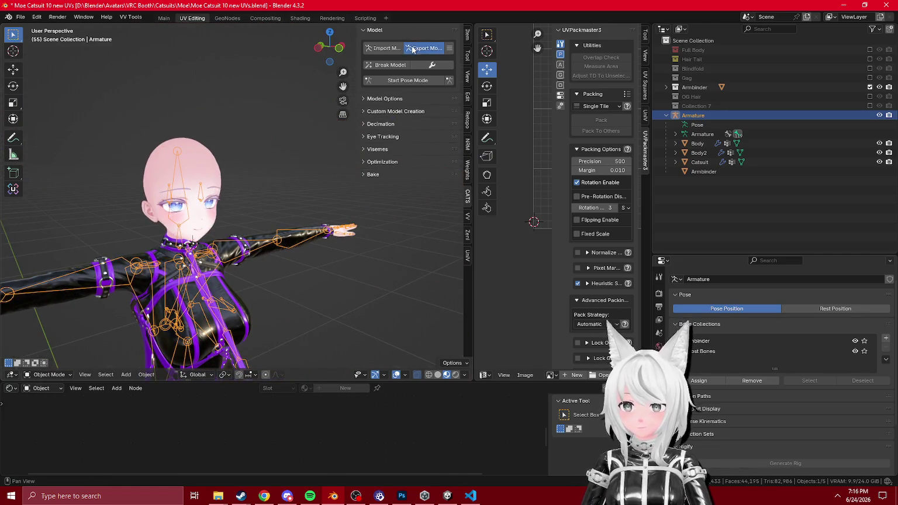
left_click(412, 50)
double_click(350, 113)
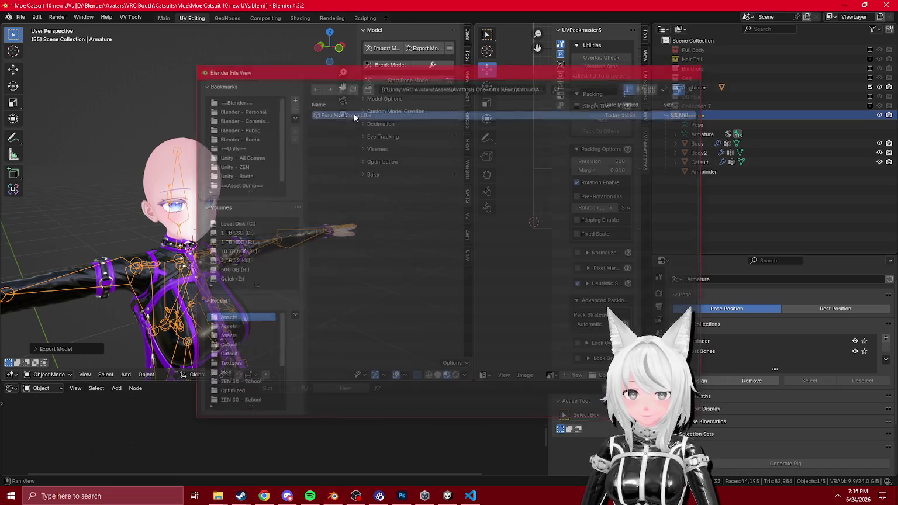
left_click(447, 496)
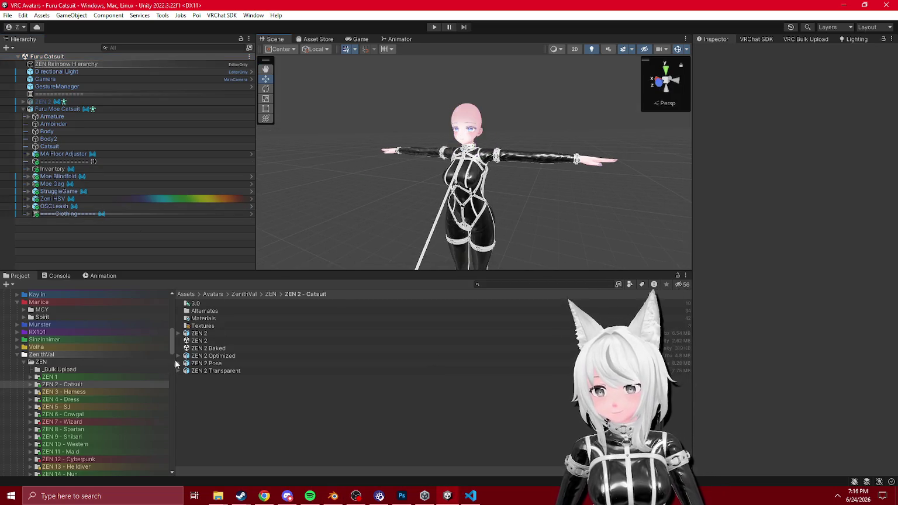
- Save the current scene from the scene header's context menu
scroll(107, 374, "down", 10)
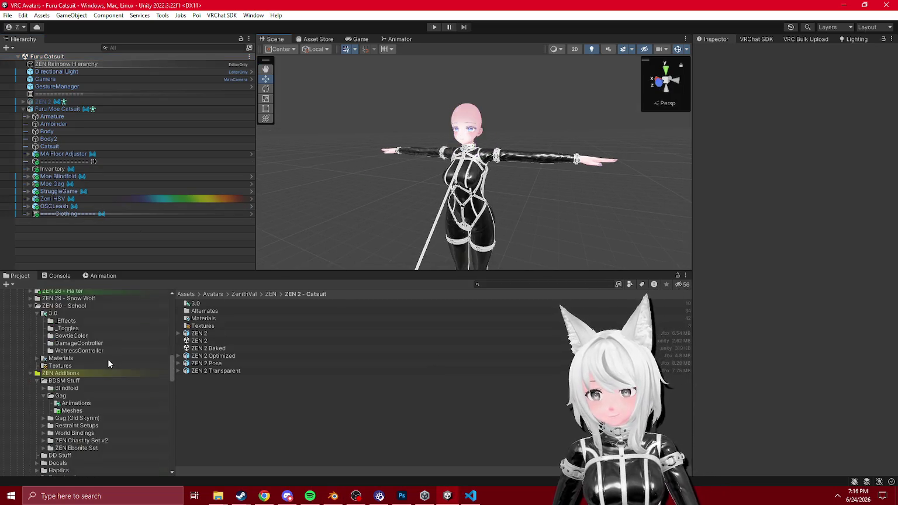
left_click(57, 176)
scroll(87, 384, "down", 5)
scroll(87, 381, "down", 10)
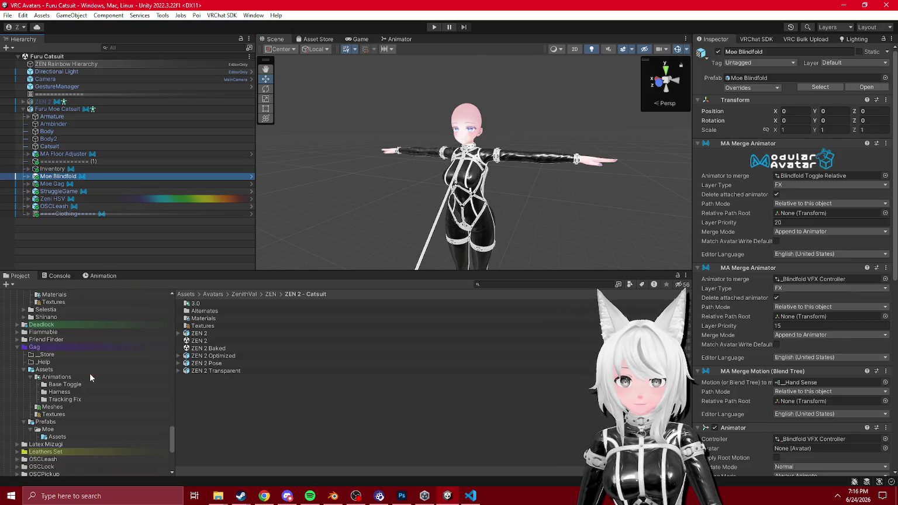
right_click(58, 56)
left_click(87, 77)
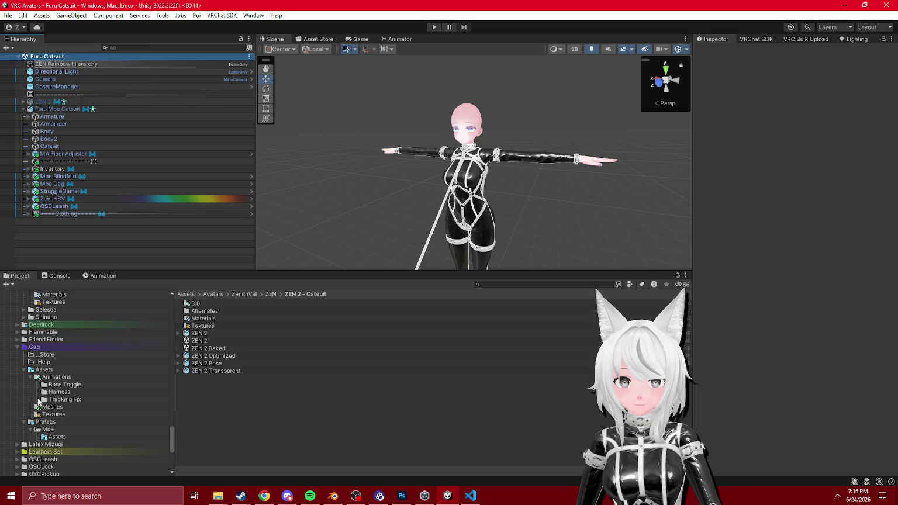
- Select StruggleGame and open its FX Controller's Struggle Game layer in the Animator
left_click(25, 370)
left_click(24, 378)
left_click(17, 347)
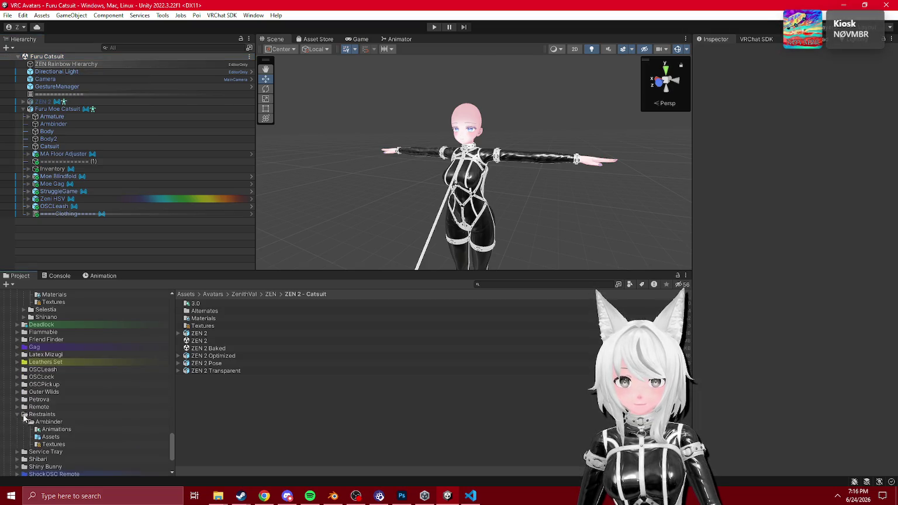
left_click(23, 414)
scroll(57, 392, "up", 6)
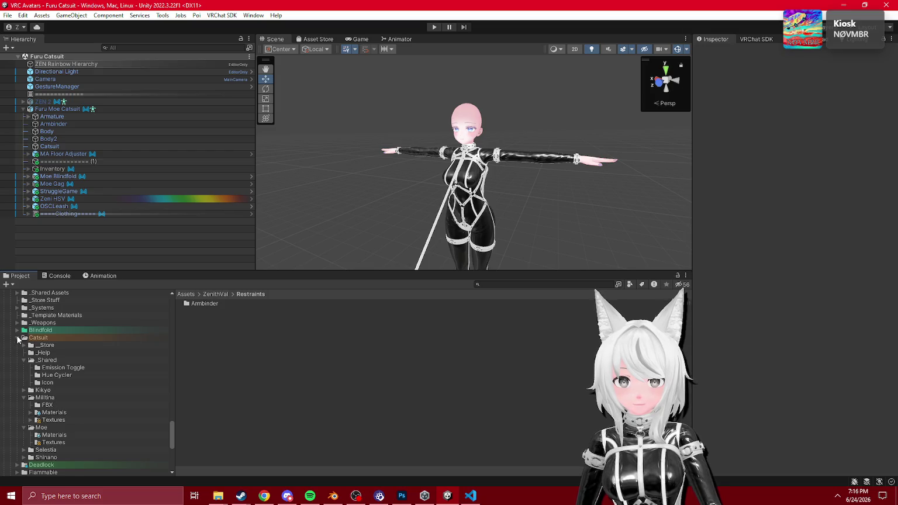
scroll(57, 388, "up", 6)
left_click(58, 191)
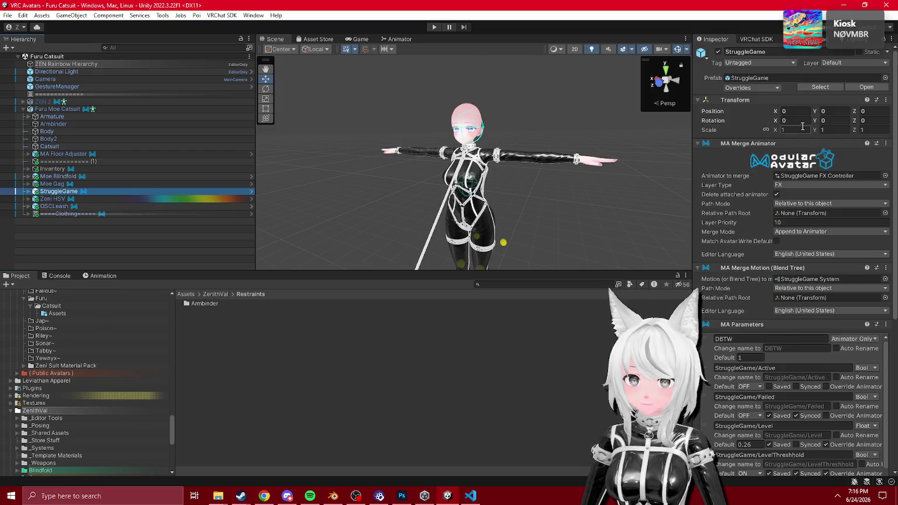
left_click(830, 175)
double_click(227, 341)
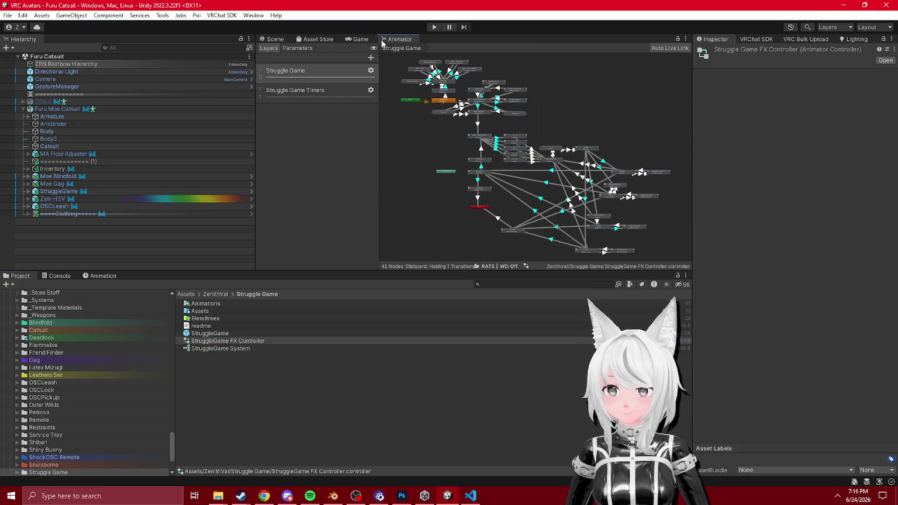
- Frame the Initialize and Remote states, then inspect the Remote state and its Remote Idle clip
scroll(525, 162, "up", 5)
scroll(543, 206, "up", 3)
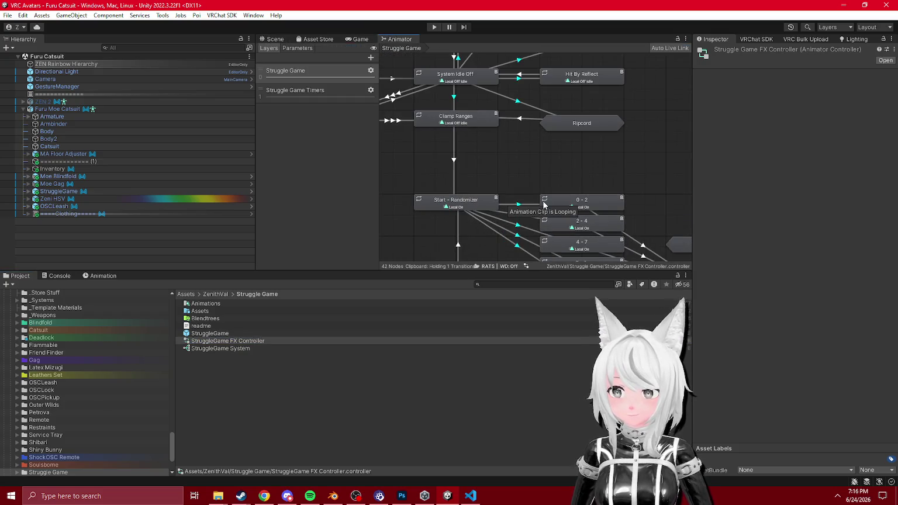
key("f")
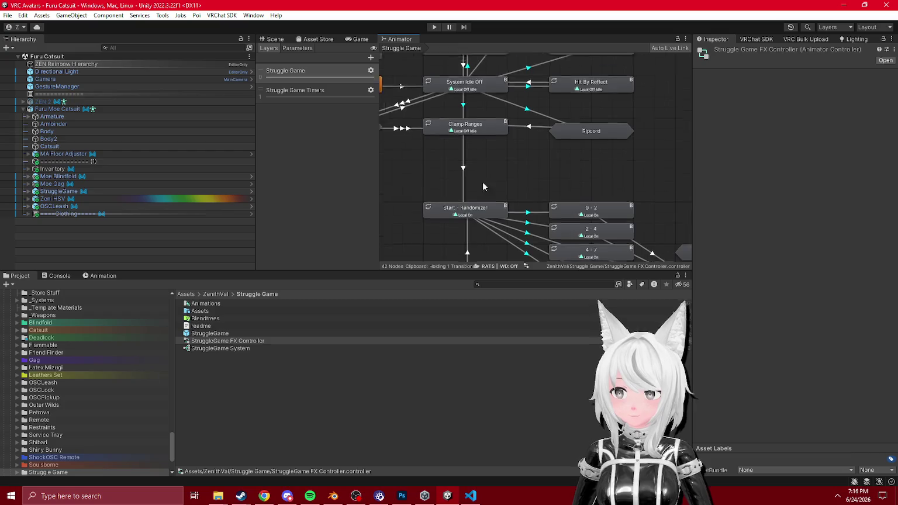
left_click_drag(485, 183, 557, 237)
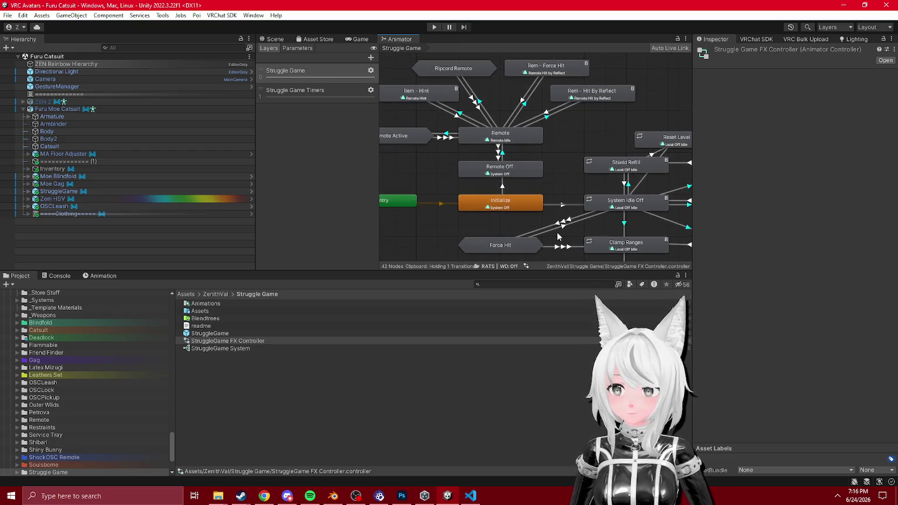
double_click(525, 139)
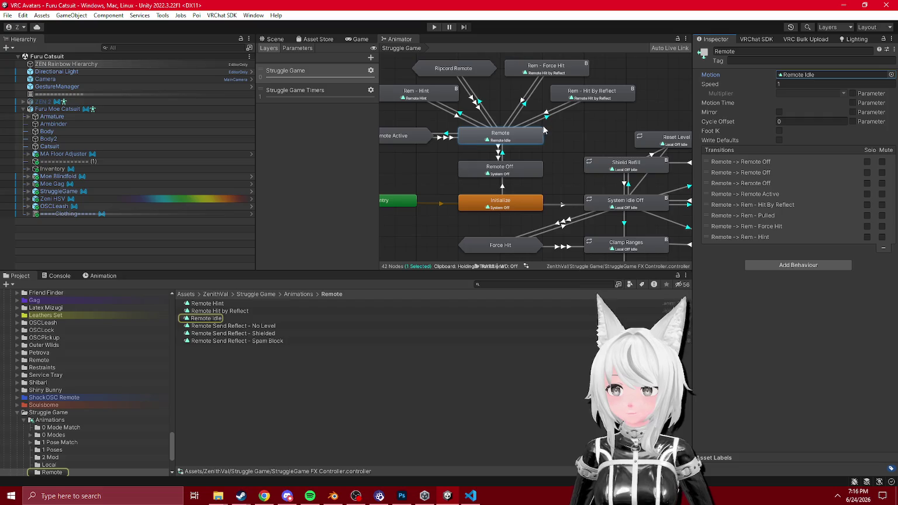
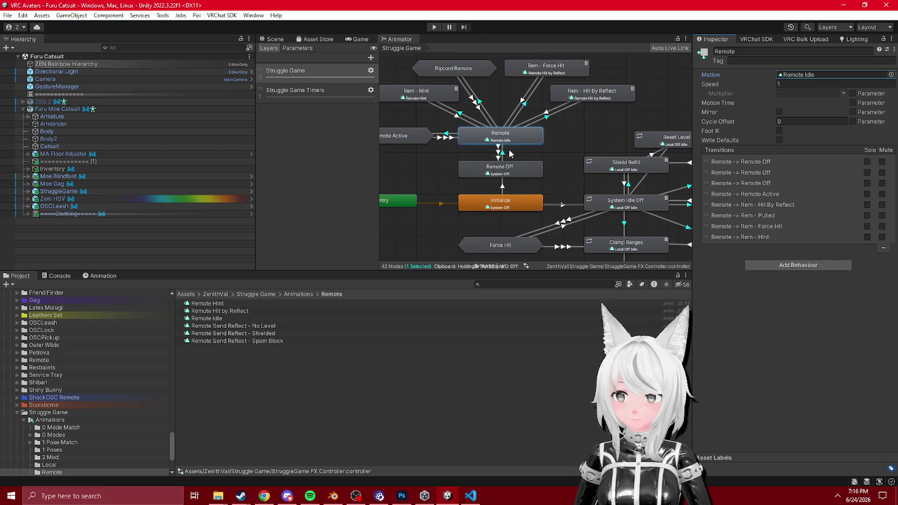
- Browse the Ripcord sub-state machine's states, then return to the Struggle Game graph
scroll(505, 166, "down", 3)
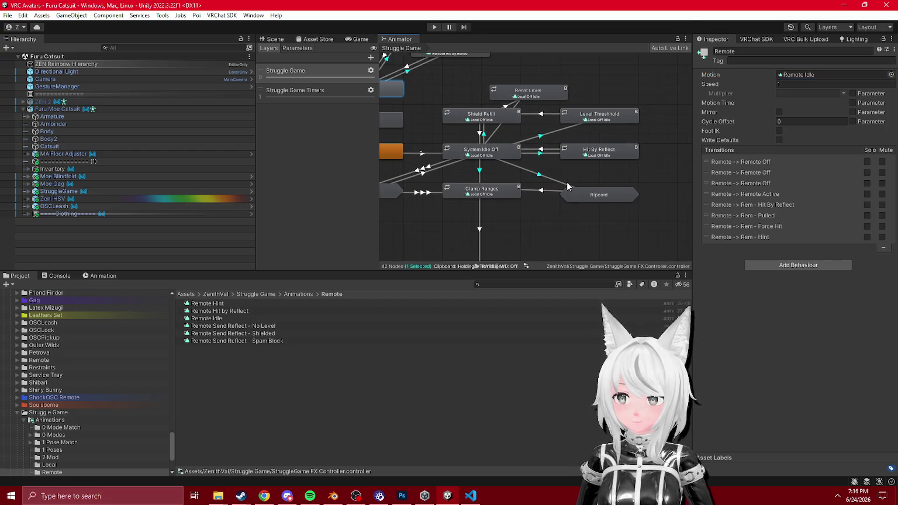
double_click(588, 196)
scroll(513, 179, "up", 2)
mouse_move(513, 180)
left_mouse_down()
mouse_move(649, 215)
mouse_move(505, 191)
left_mouse_up()
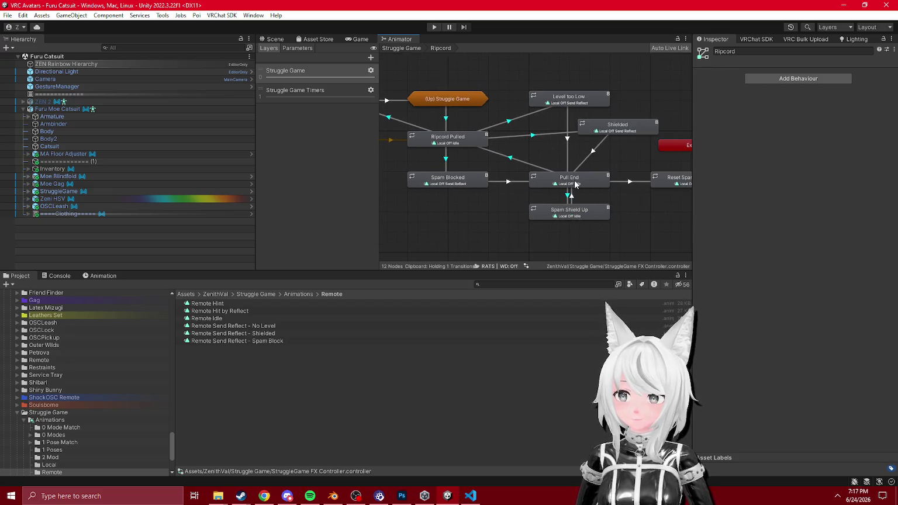
double_click(474, 104)
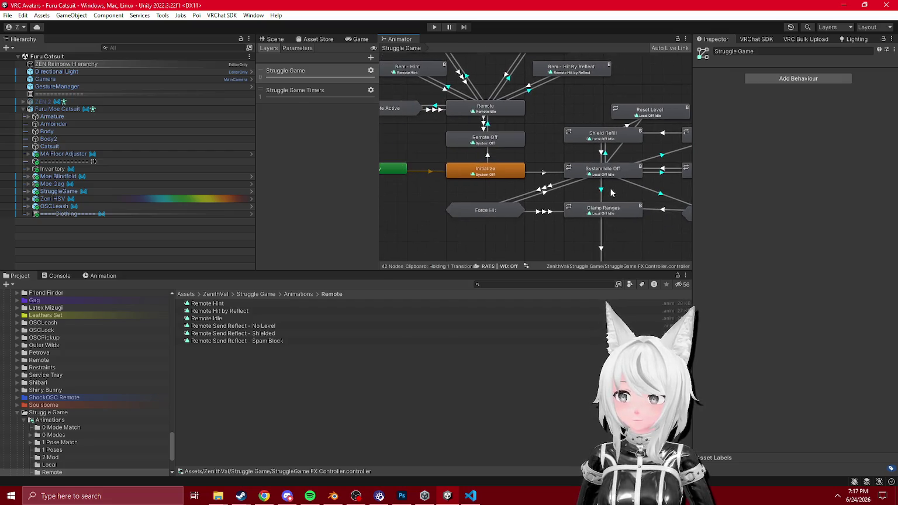
- Review the Force Hit transitions, including ForceMax and ForceMid to Clamp Ranges and their Exit Time
left_click_drag(598, 208, 559, 162)
left_click(505, 144)
left_click(508, 149)
left_click(505, 144)
left_click(506, 149)
double_click(477, 169)
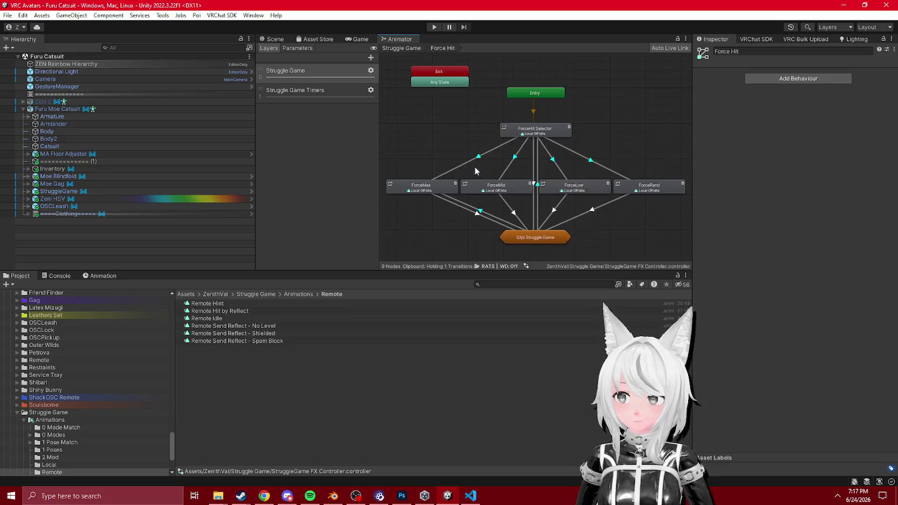
left_click(476, 216)
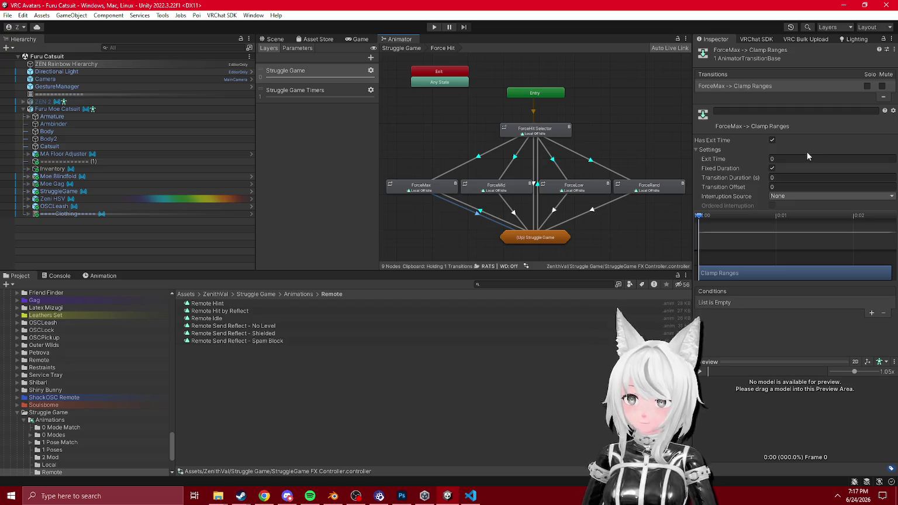
left_click(510, 208)
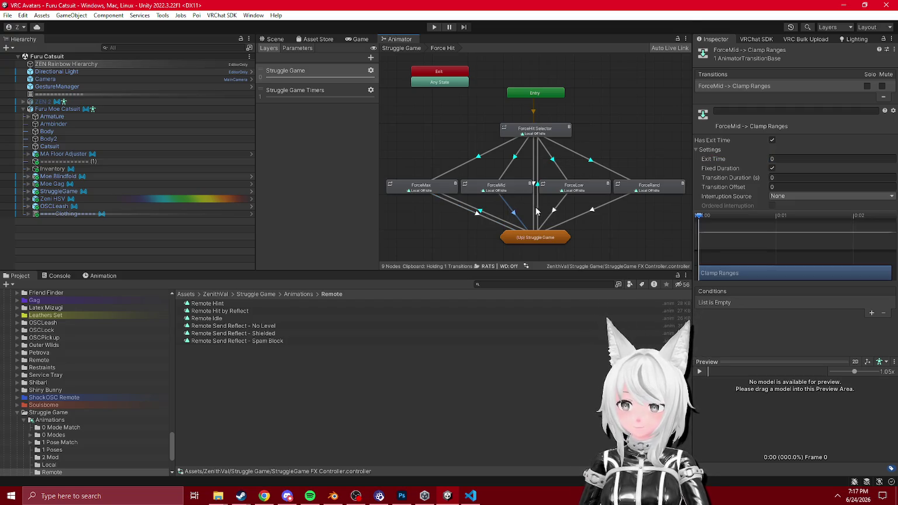
left_click(801, 158)
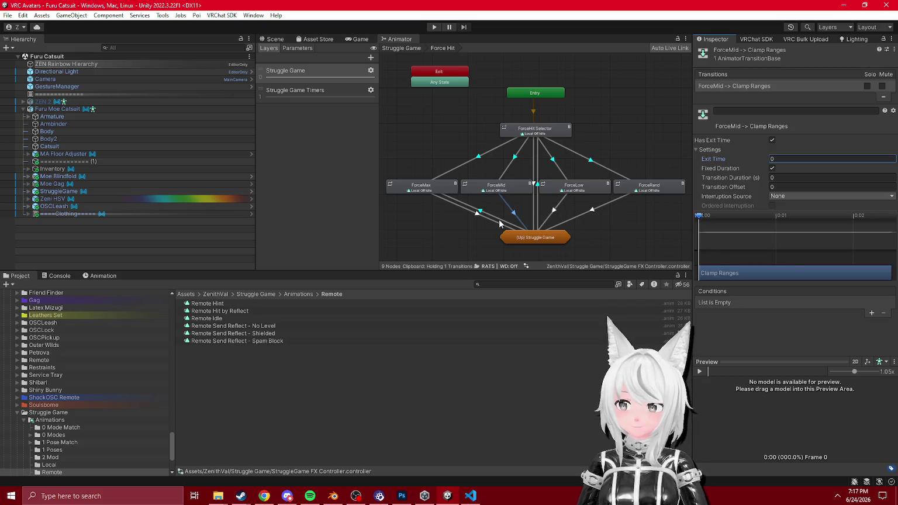
double_click(541, 239)
- Inspect the 0 - 2, Freeze and Freeze Initialize states and the Freeze Succeed transitions
scroll(546, 212, "down", 2)
left_click(631, 150)
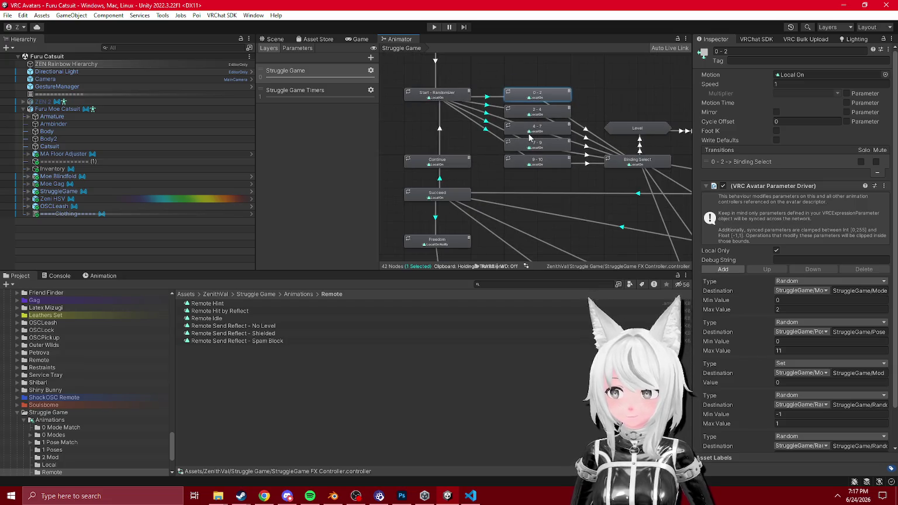
left_click_drag(621, 166, 506, 146)
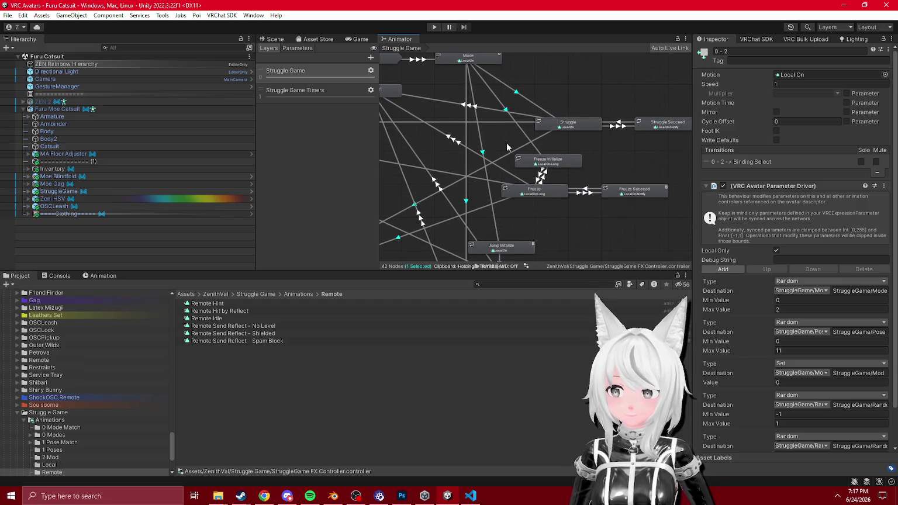
left_click(589, 194)
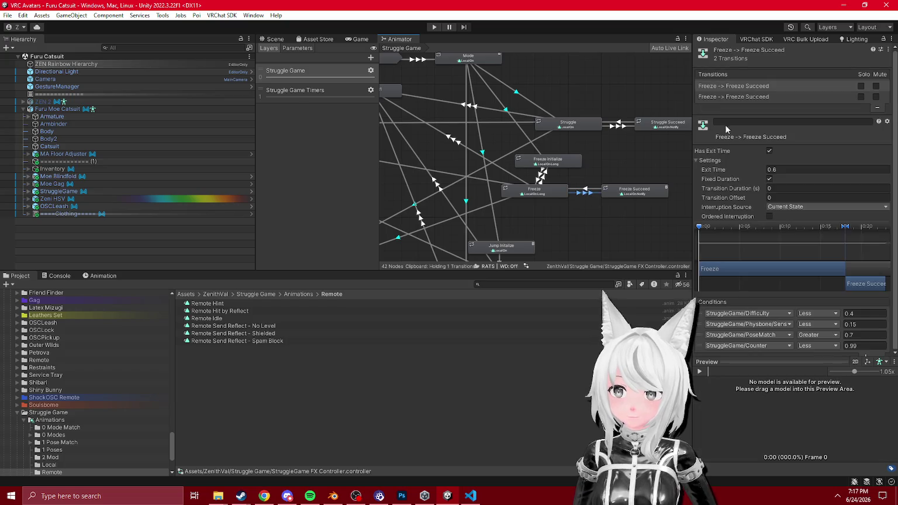
left_click(760, 97)
left_click(748, 94)
left_click(537, 192)
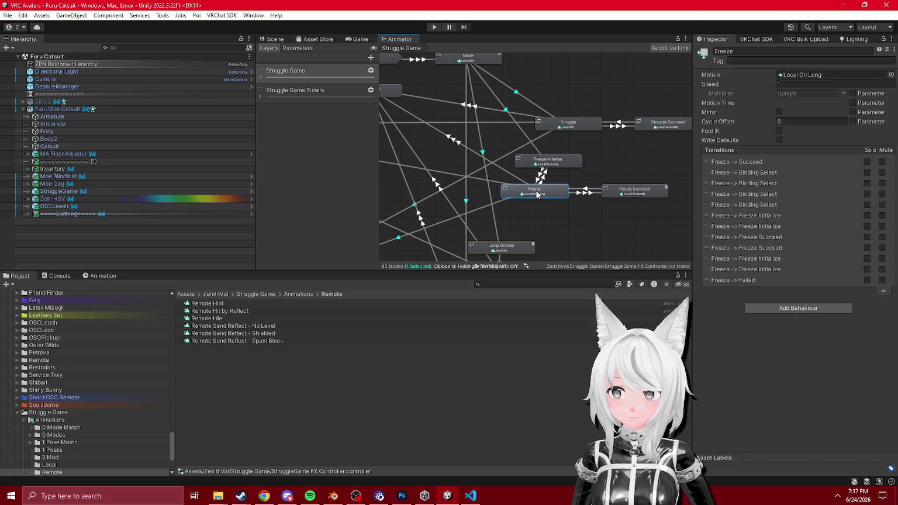
left_click(568, 163)
- Look over the Jump, Exit and Failed states, then go back to the 3D scene
left_click_drag(556, 194, 574, 141)
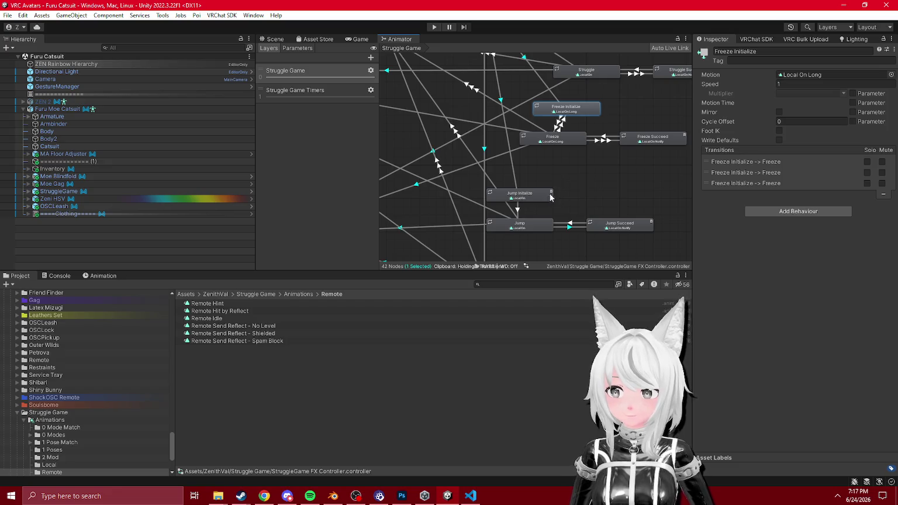
mouse_move(537, 211)
left_mouse_down()
mouse_move(588, 174)
mouse_move(621, 167)
mouse_move(544, 203)
left_mouse_up()
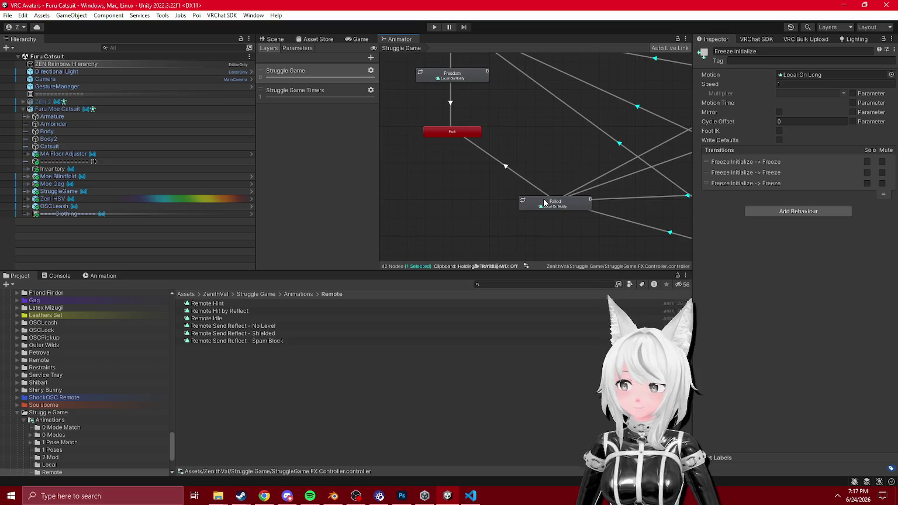
left_click(274, 39)
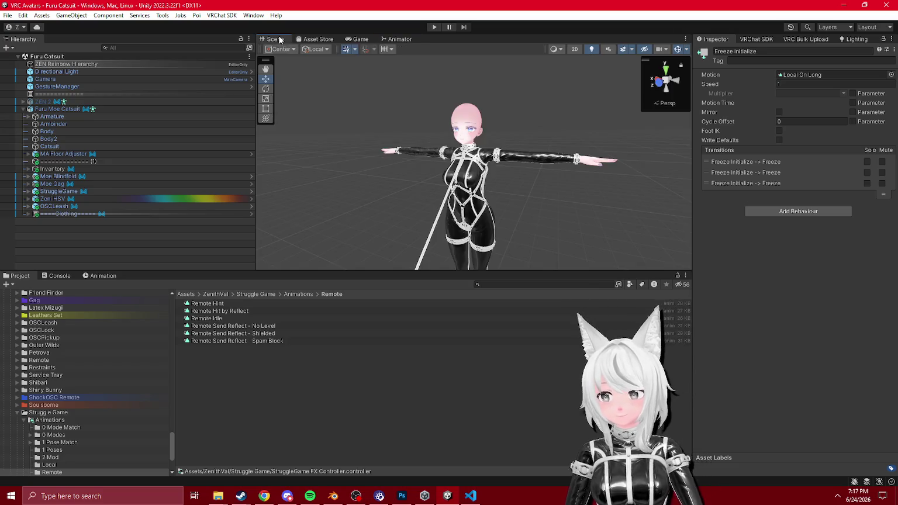
right_click(56, 60)
key("Escape")
scroll(562, 182, "up", 10)
key("f")
mouse_move(285, 177)
left_mouse_down()
mouse_move(491, 187)
mouse_move(491, 176)
mouse_move(409, 174)
mouse_move(456, 123)
mouse_move(440, 112)
mouse_move(450, 131)
mouse_move(468, 125)
mouse_move(488, 183)
mouse_move(501, 182)
mouse_move(485, 175)
left_mouse_up()
scroll(494, 127, "down", 5)
scroll(485, 176, "down", 3)
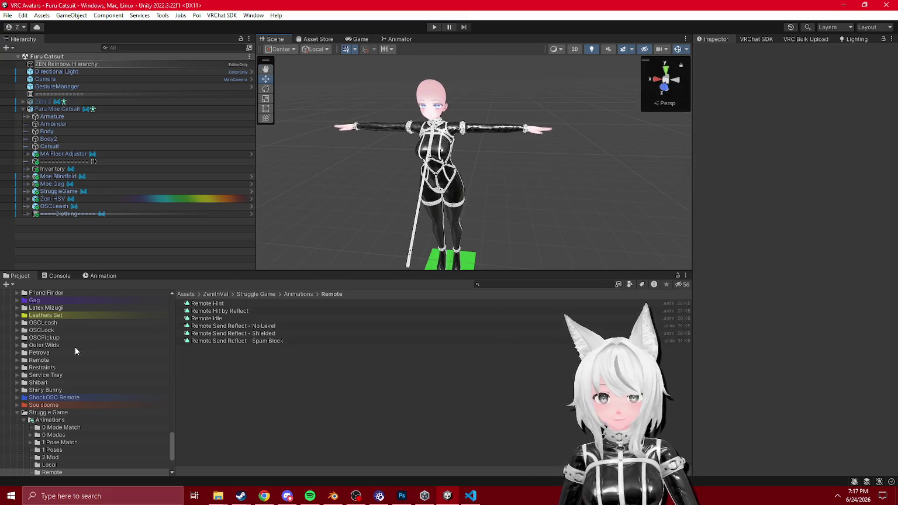
key("ctrl+p")
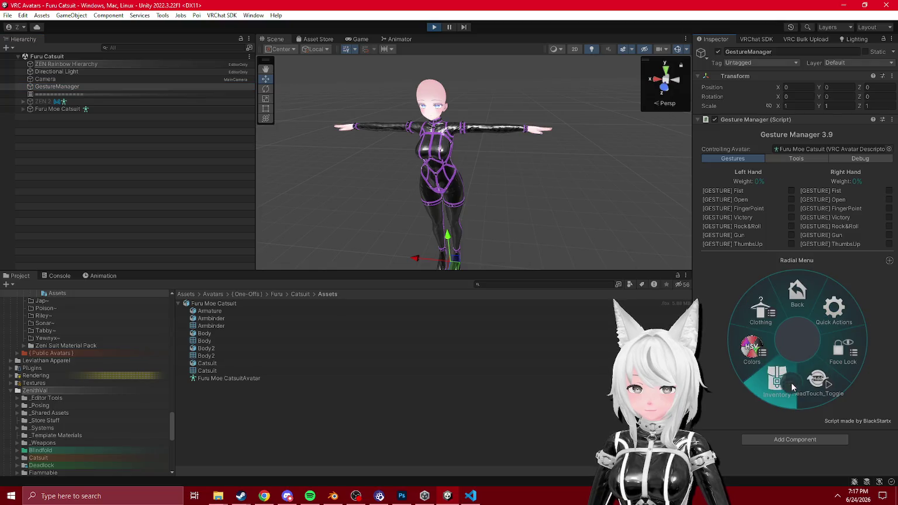
left_click(790, 386)
left_click(799, 286)
left_click(776, 343)
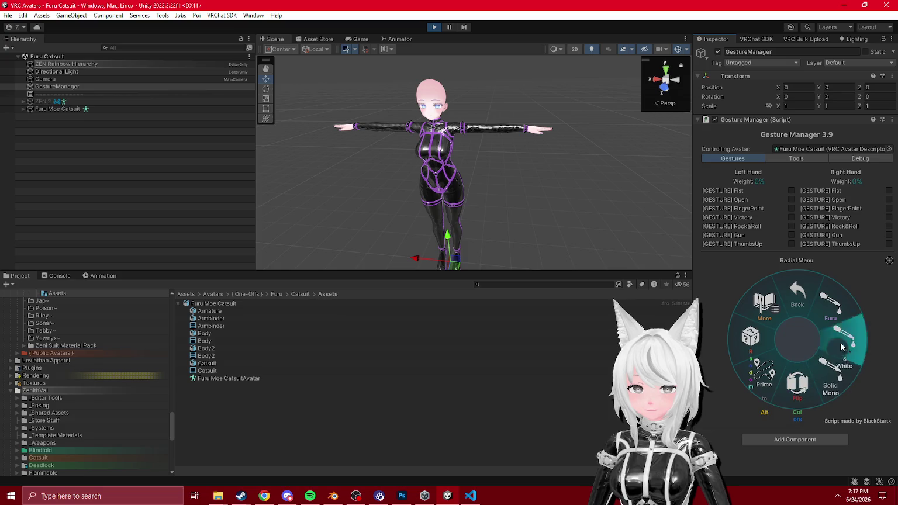
left_click(799, 385)
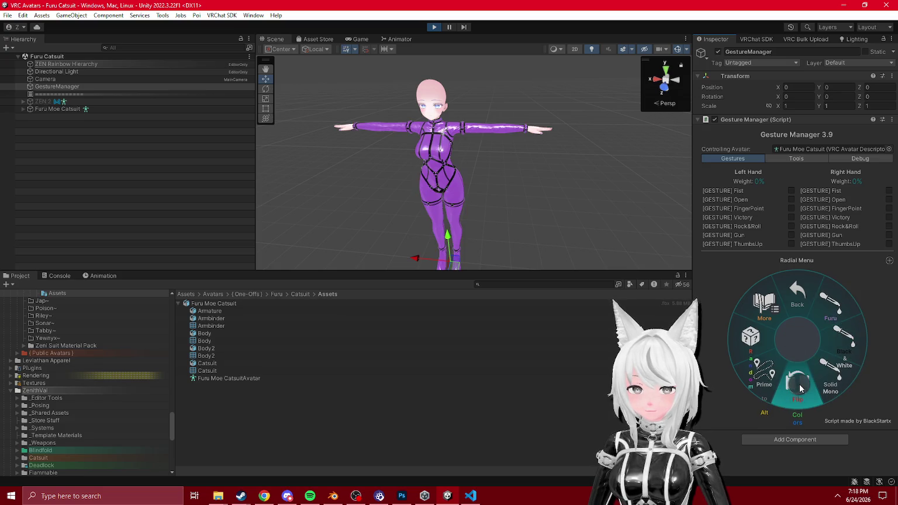
left_click(798, 387)
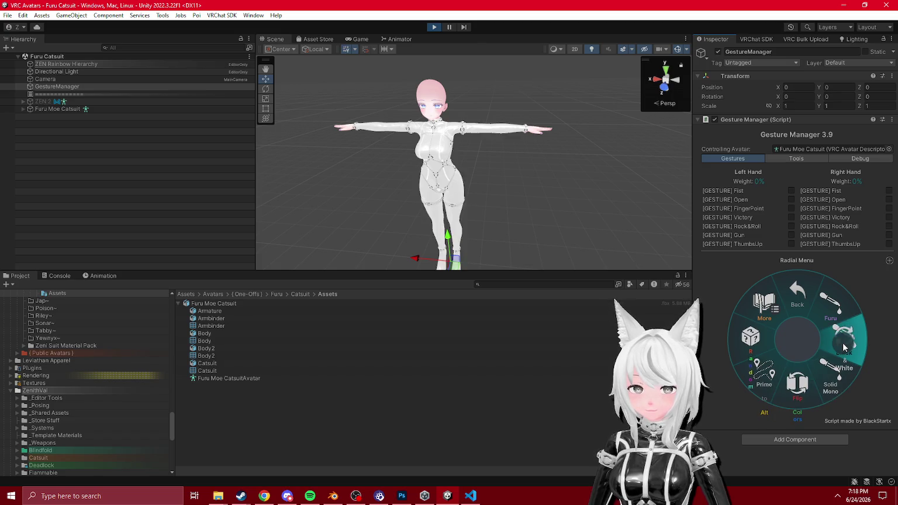
left_click(760, 339)
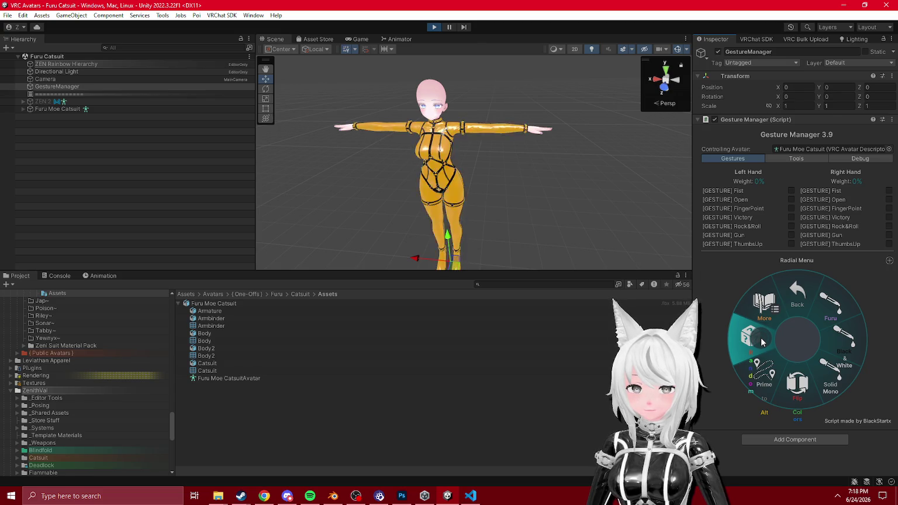
left_click(761, 342)
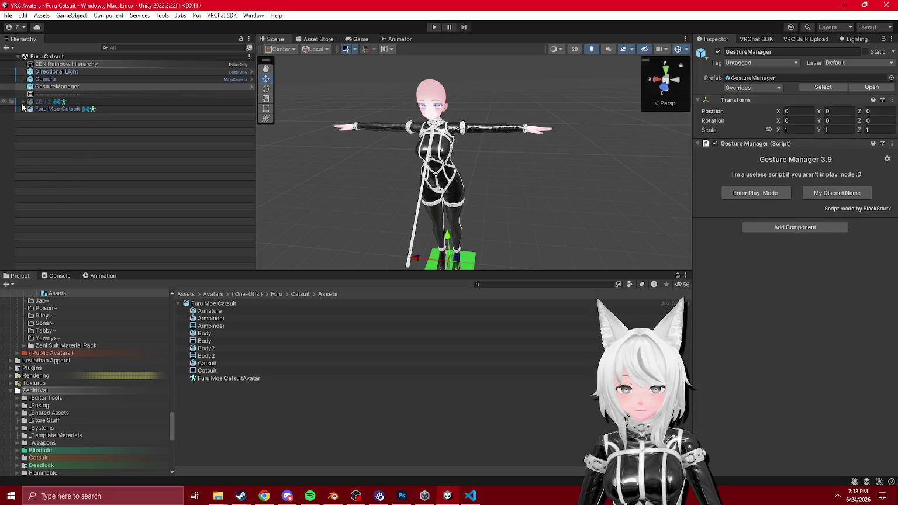
- Enable the UI object under StruggleGame and set its scale to 0.1
left_click(23, 108)
left_click(53, 191)
left_click(28, 192)
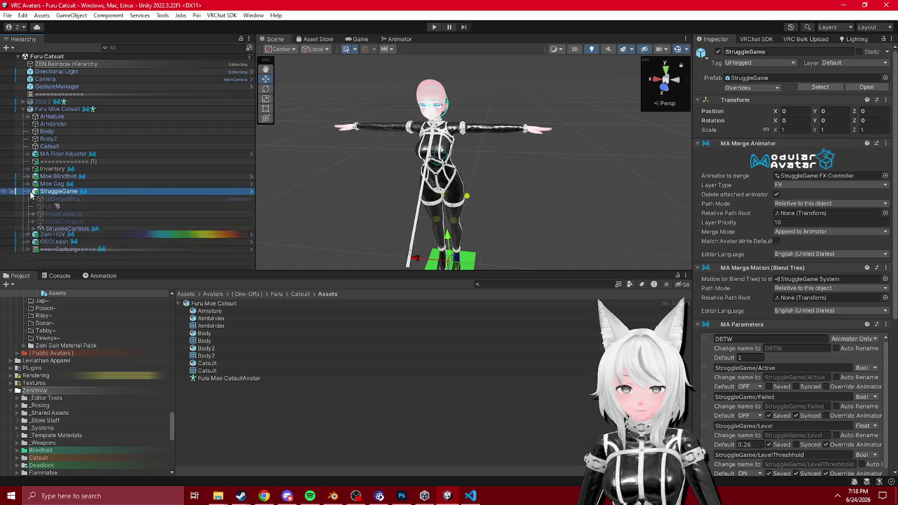
double_click(48, 206)
left_click(718, 51)
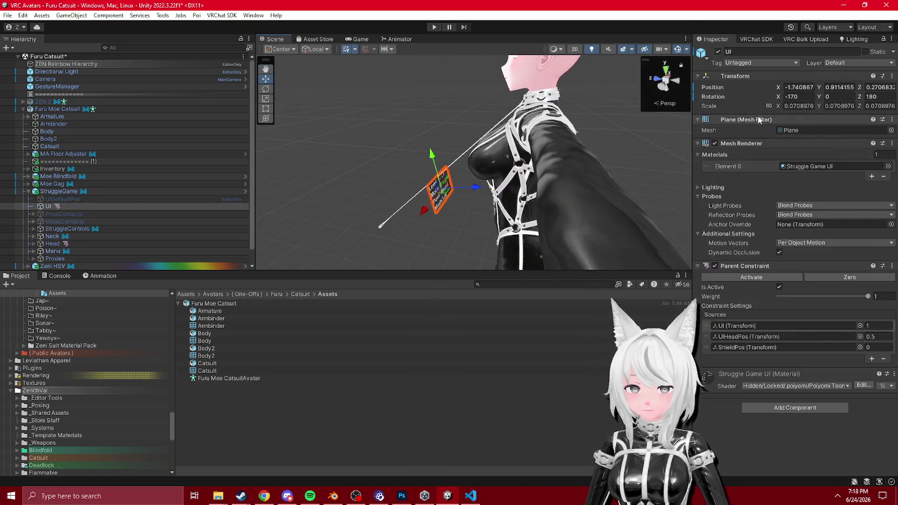
type("0.10.1")
key("Tab")
type("0.1")
- Set the UI plane's Parent Constraint source weights to 0, 0 and 1 for ShieldPos
left_click_drag(597, 136, 470, 164)
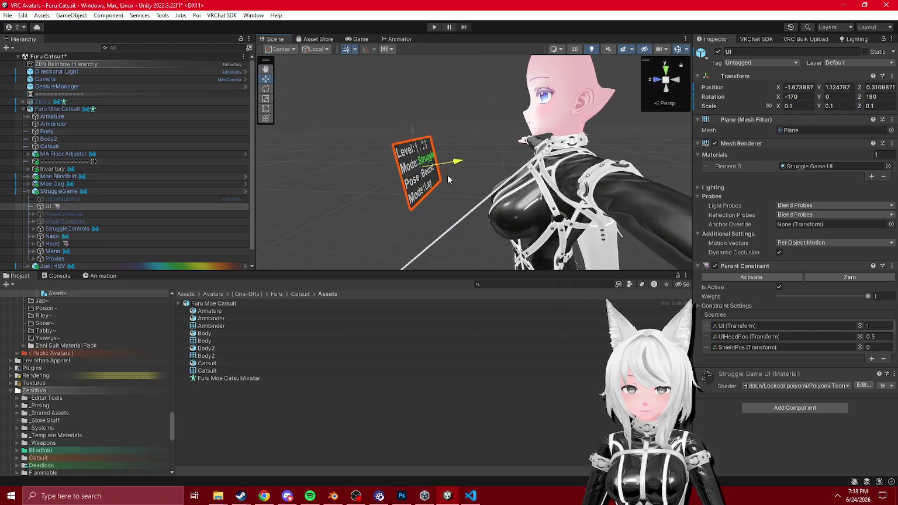
left_click(762, 347)
left_click(871, 325)
type("0")
key("Tab")
type("0")
key("Tab")
type("1")
key("Return")
- Move StruggleControls to X position 0 with the Move gizmo
mouse_move(544, 223)
left_mouse_down()
mouse_move(516, 225)
mouse_move(513, 193)
left_mouse_up()
scroll(512, 173, "up", 6)
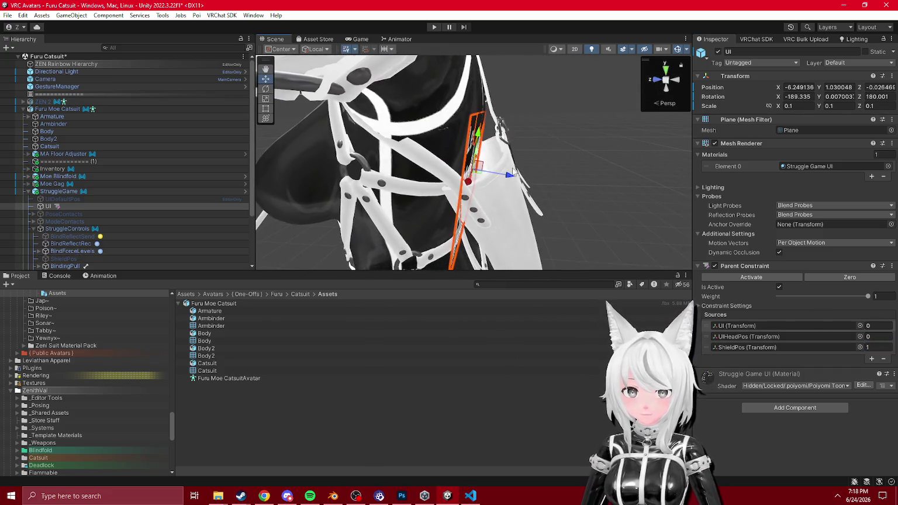
left_click(368, 212)
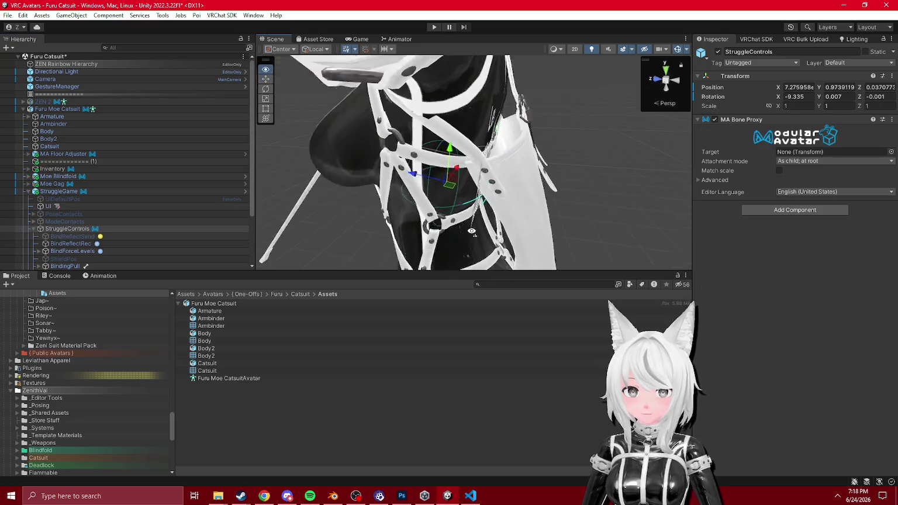
left_click(503, 222)
left_click_drag(503, 222, 418, 147)
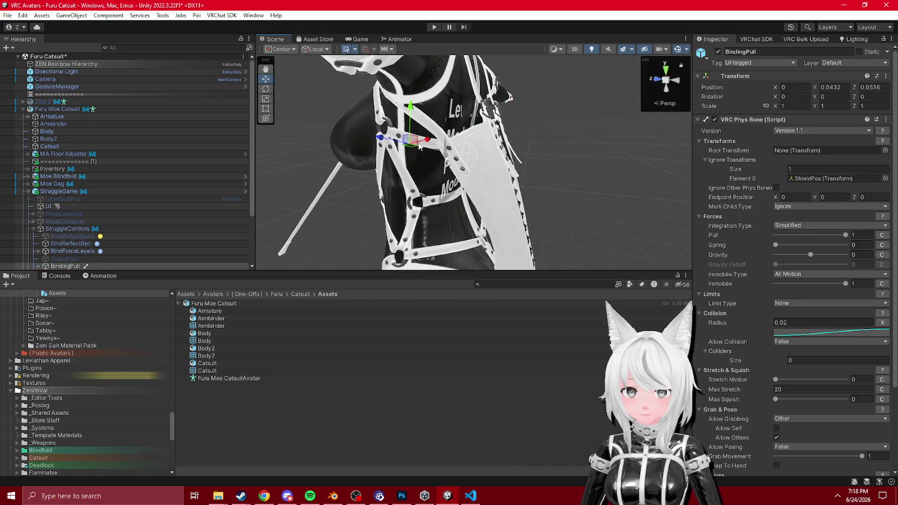
scroll(438, 164, "up", 5)
left_click(451, 173)
mouse_move(450, 173)
left_mouse_down()
mouse_move(462, 177)
mouse_move(391, 164)
mouse_move(399, 209)
mouse_move(413, 201)
mouse_move(404, 198)
left_mouse_up()
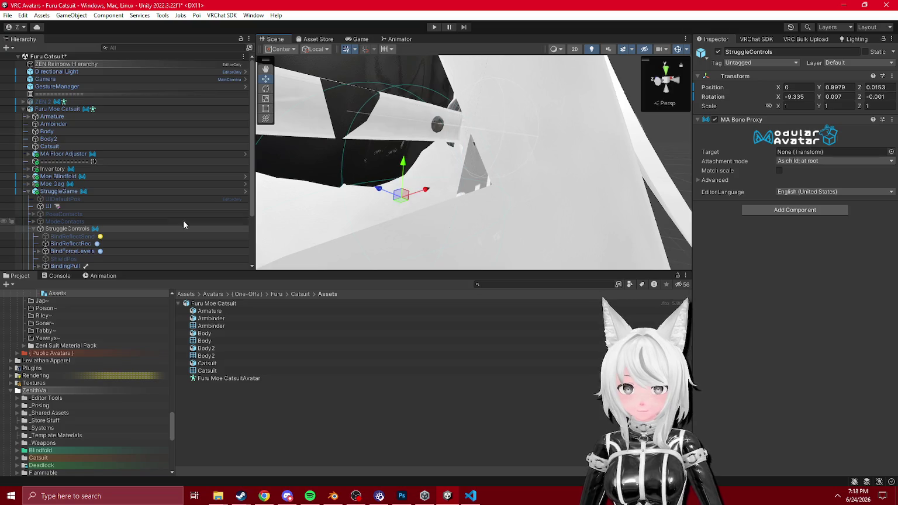
- Frame StruggleControls, UIHeadPos and the Neck object in the scene to check their placement
key("f")
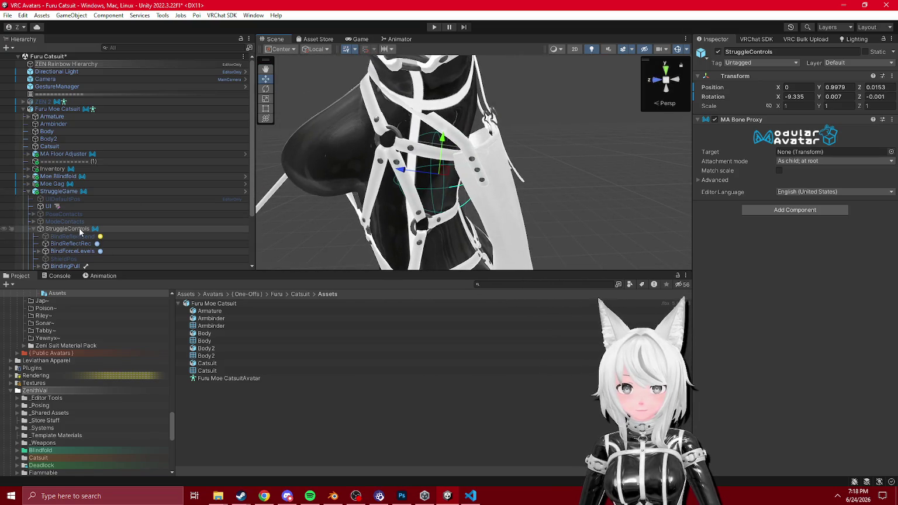
scroll(98, 231, "down", 3)
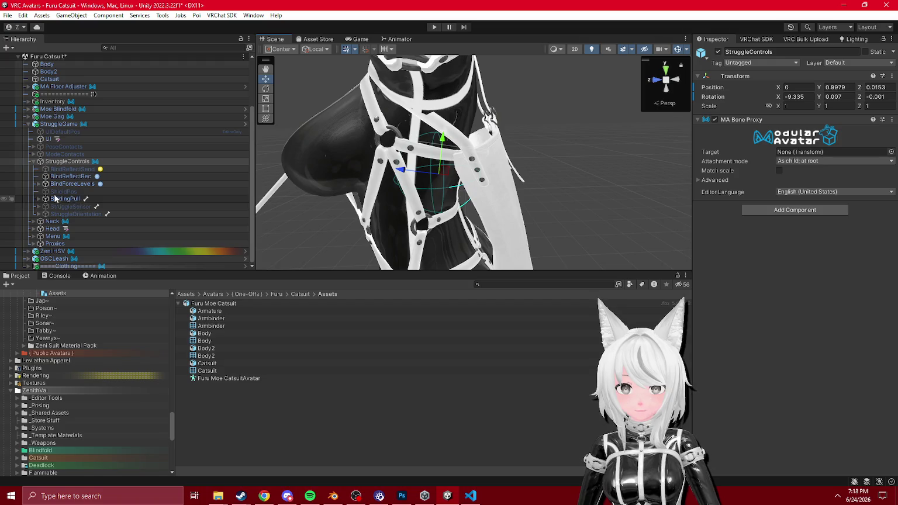
left_click(49, 229)
left_click(34, 228)
left_click(64, 236)
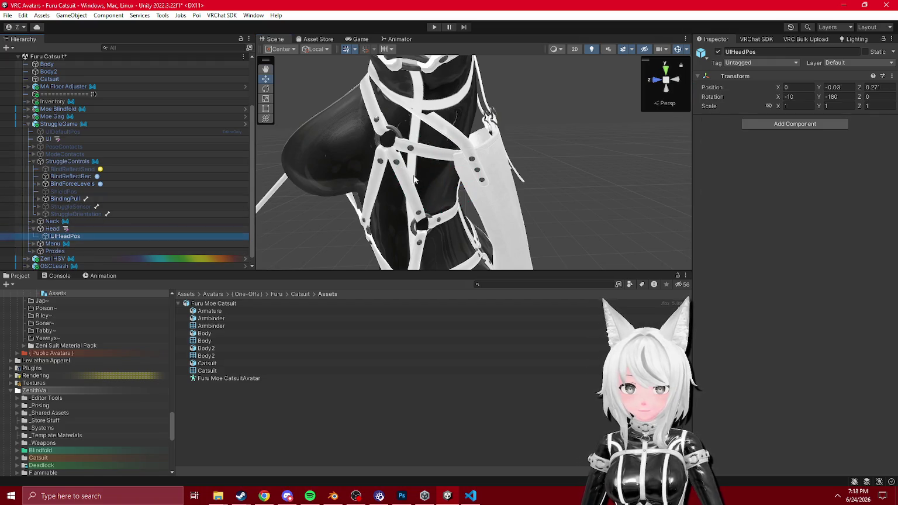
key("f")
left_click_drag(64, 258, 60, 209)
left_click(59, 206)
key("f")
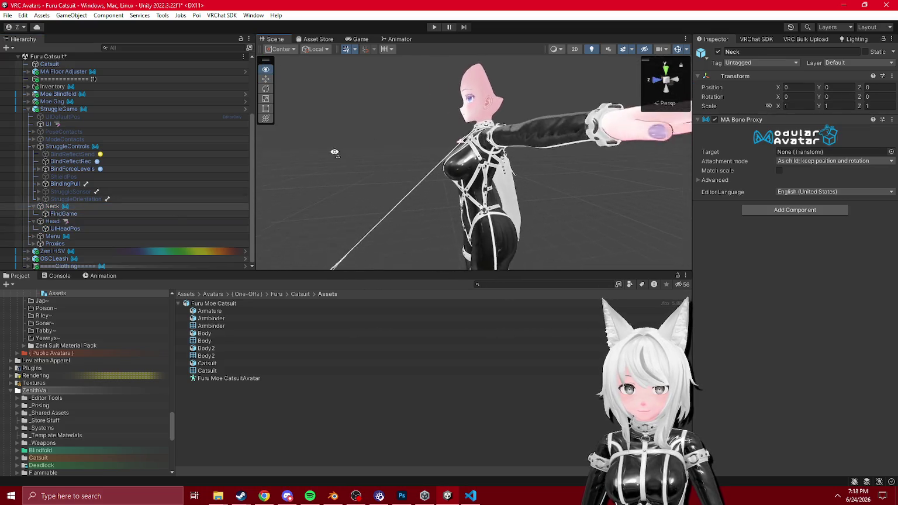
- Inspect the BindingPull phys bone and StruggleGame components, and expand the Proxies group
left_click(75, 185)
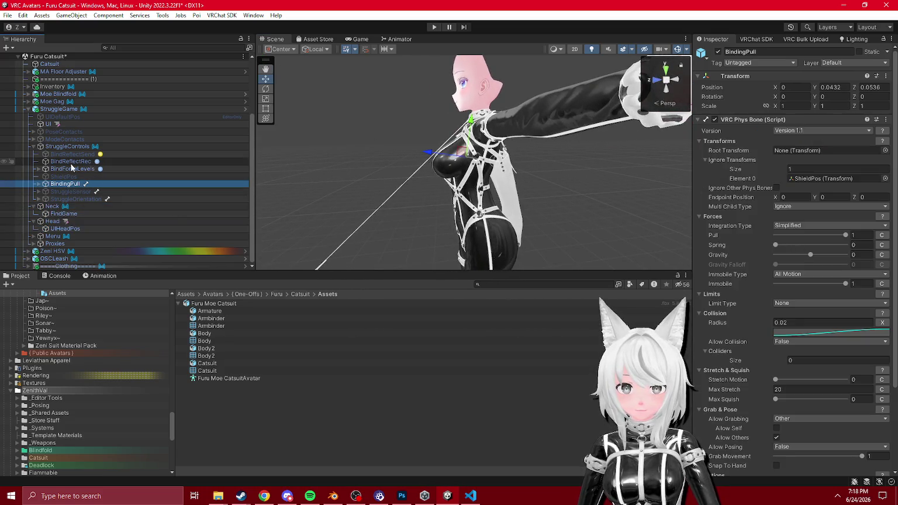
left_click(58, 109)
scroll(778, 373, "down", 10)
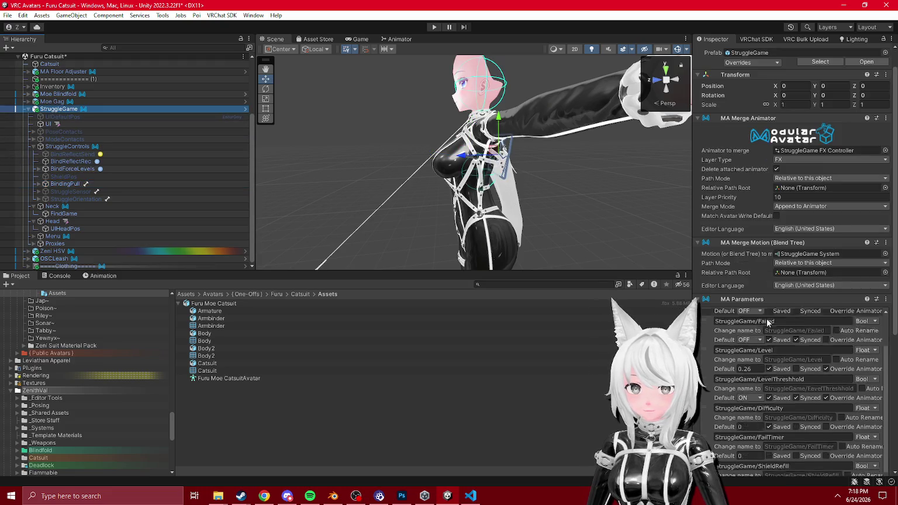
scroll(748, 362, "up", 3)
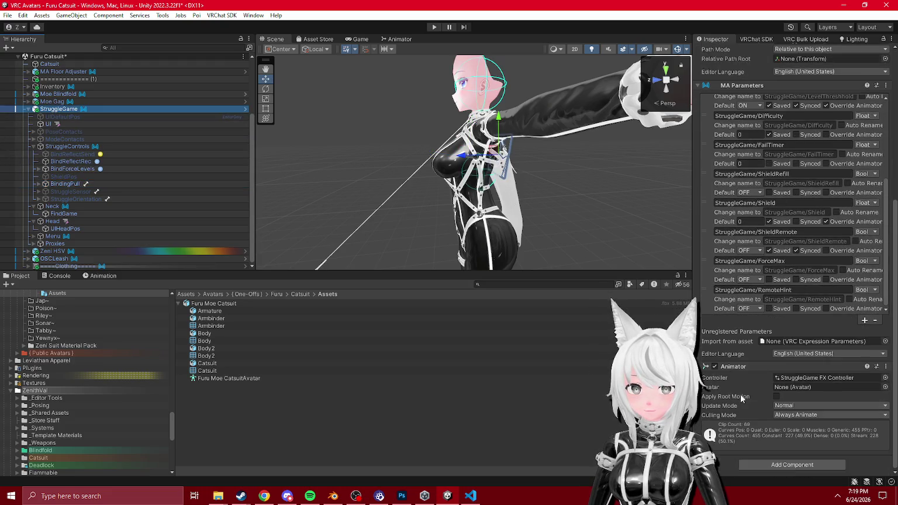
scroll(756, 383, "up", 5)
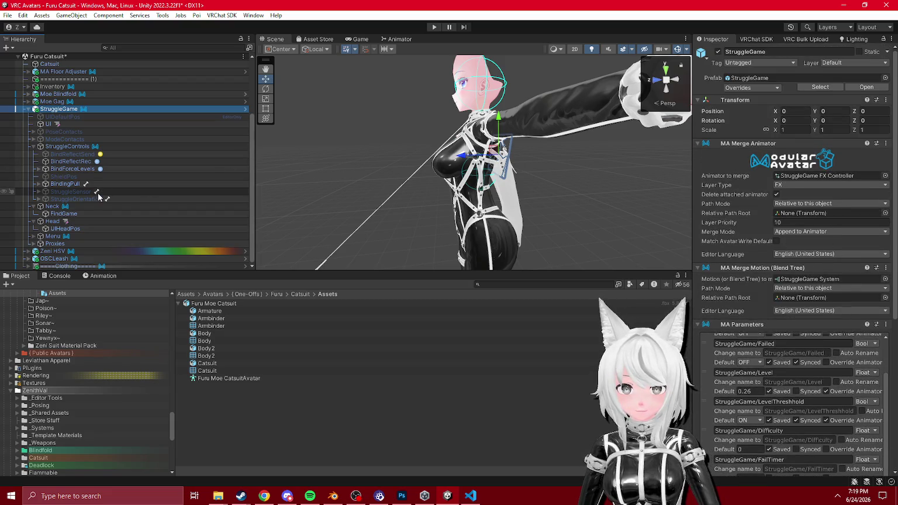
left_click(32, 243)
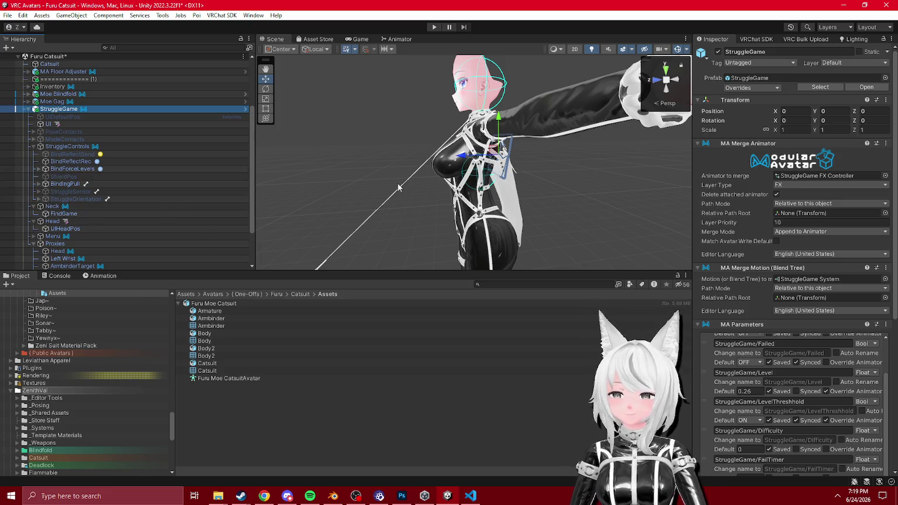
scroll(738, 244, "down", 10)
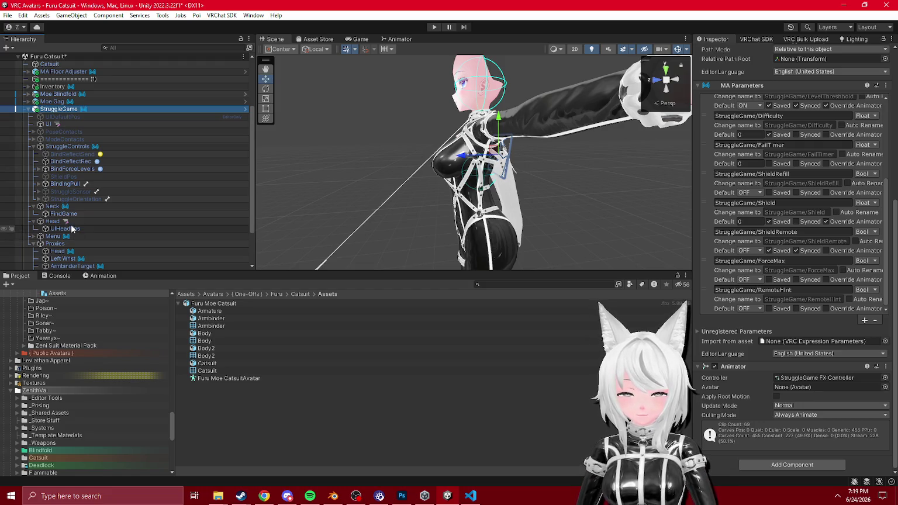
- Inspect BindForceLevels, the Right leg proxy and BindReflectRec, then view the Failed state in the Animator
left_click(74, 169)
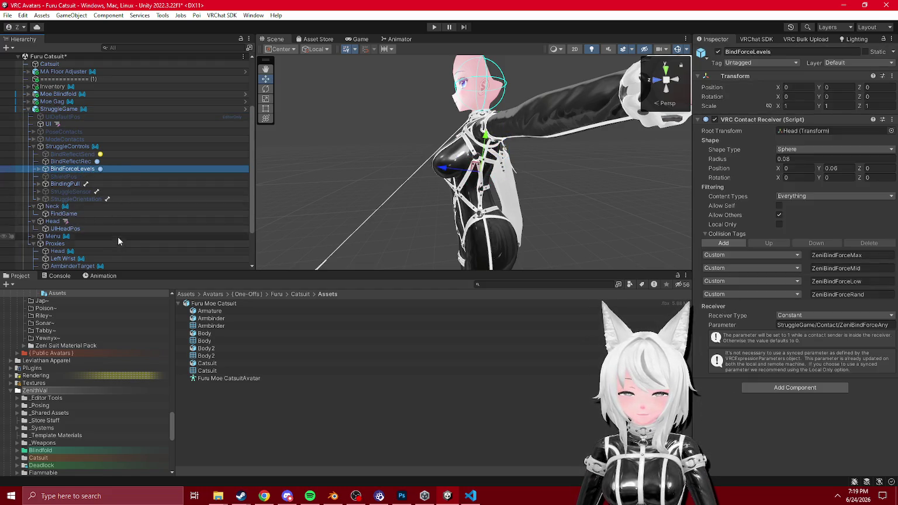
scroll(116, 234, "down", 3)
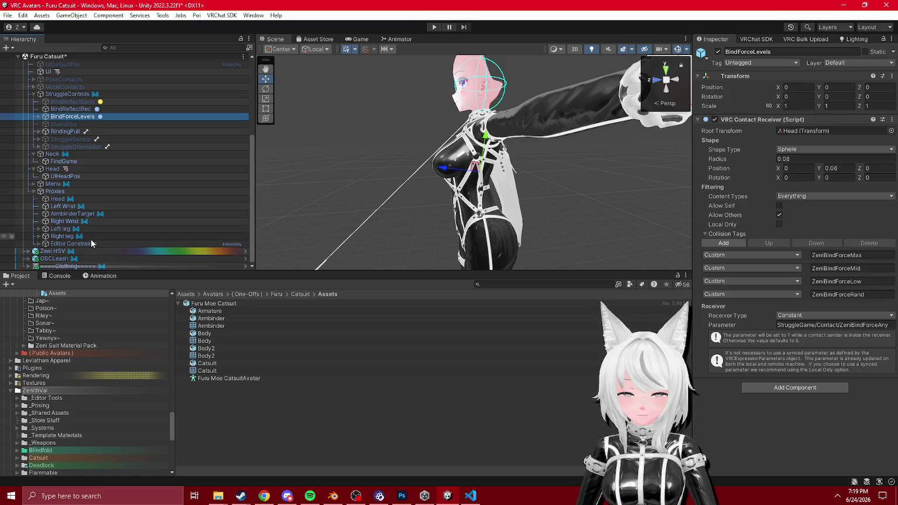
left_click(90, 237)
left_click(33, 183)
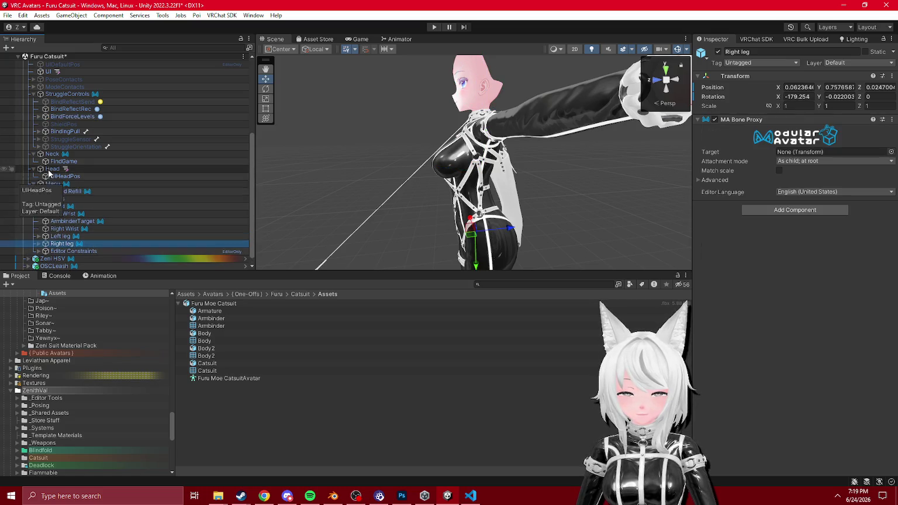
left_click(83, 116)
left_click(82, 108)
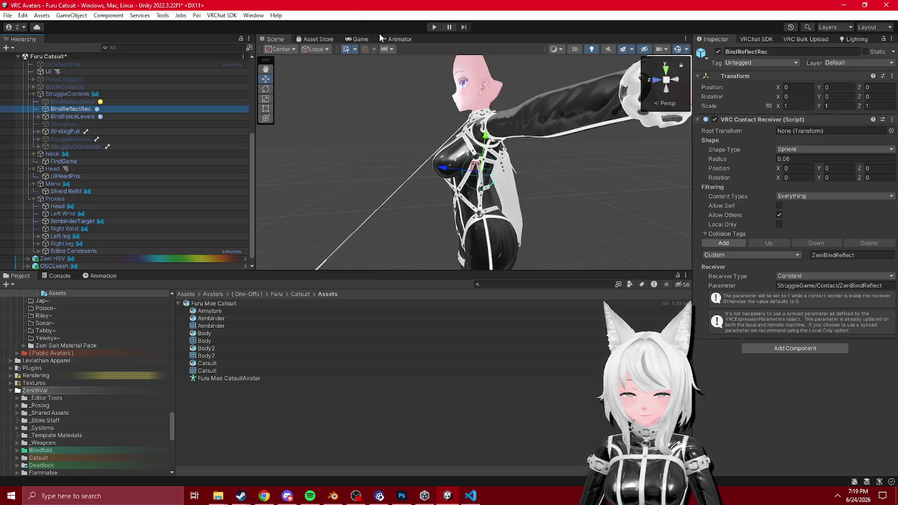
left_click(399, 39)
left_click(546, 204)
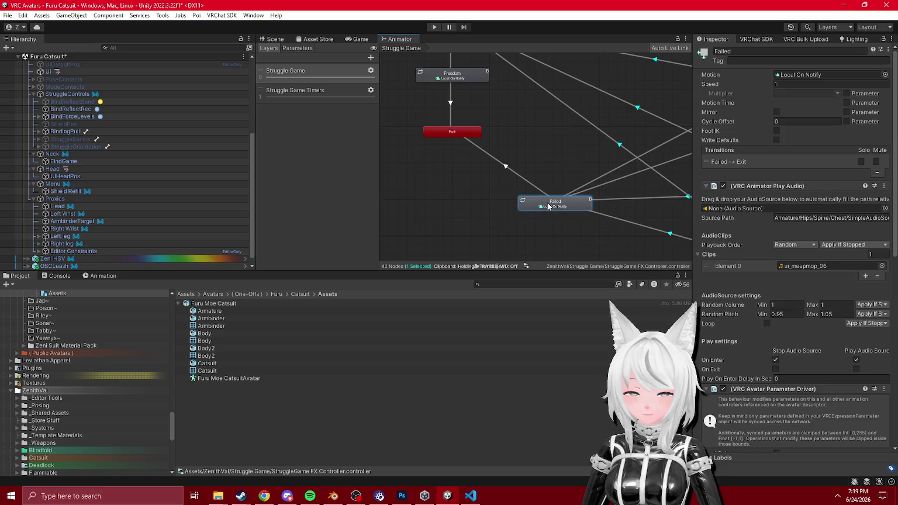
left_click_drag(510, 194, 470, 177)
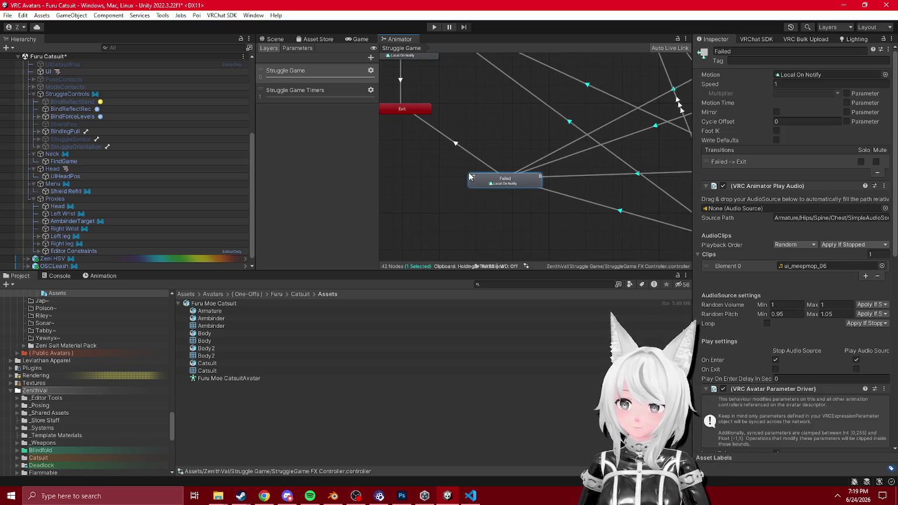
scroll(723, 329, "down", 12)
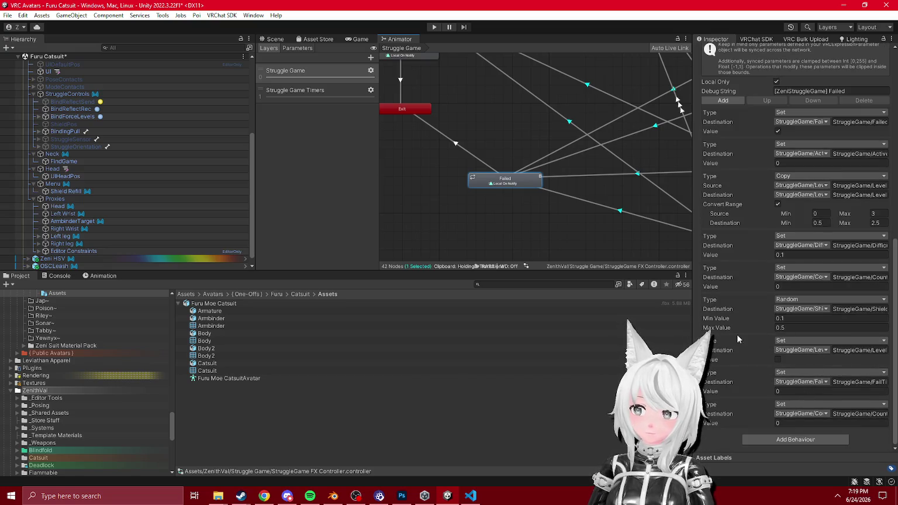
left_click_drag(695, 292, 619, 300)
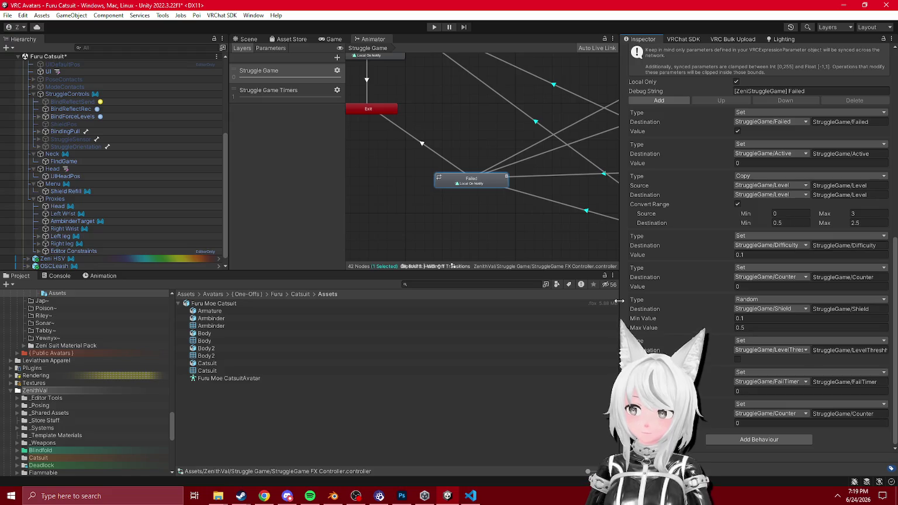
left_click(292, 89)
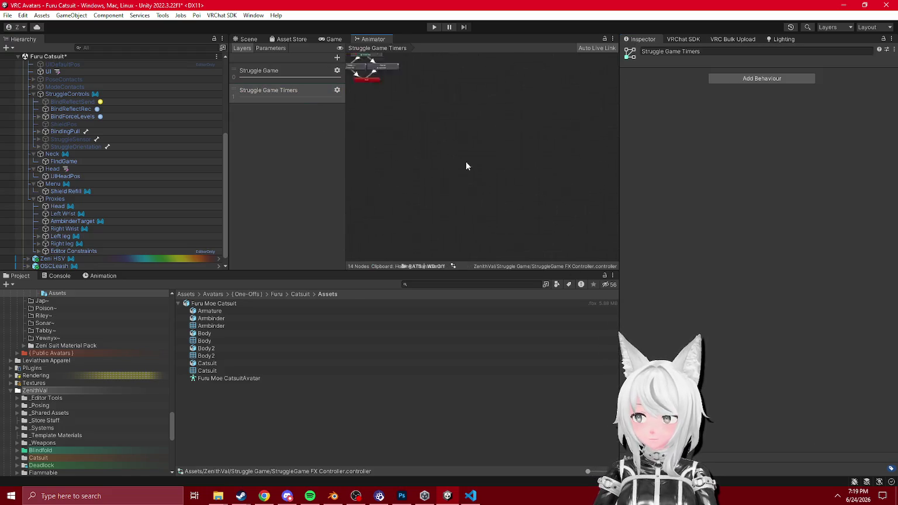
left_click(289, 65)
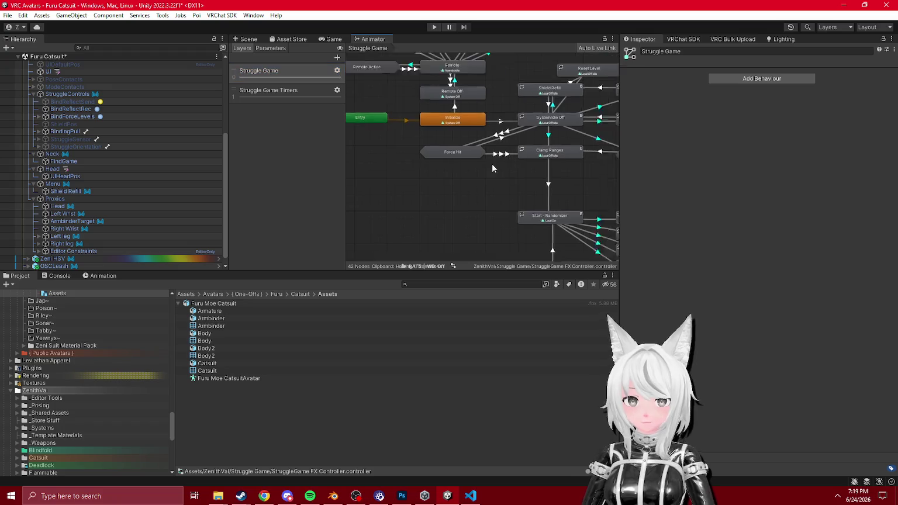
scroll(481, 124, "down", 3)
scroll(467, 124, "up", 5)
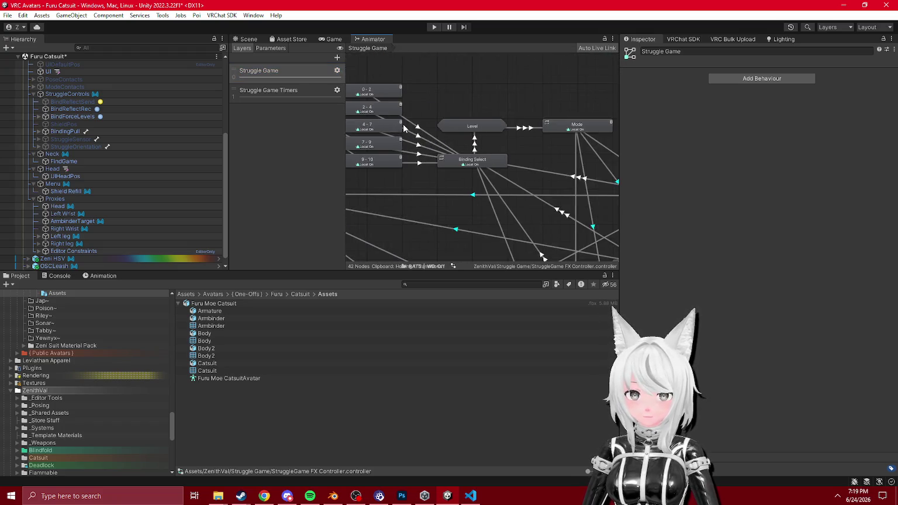
left_click(463, 124)
double_click(462, 119)
left_click(469, 185)
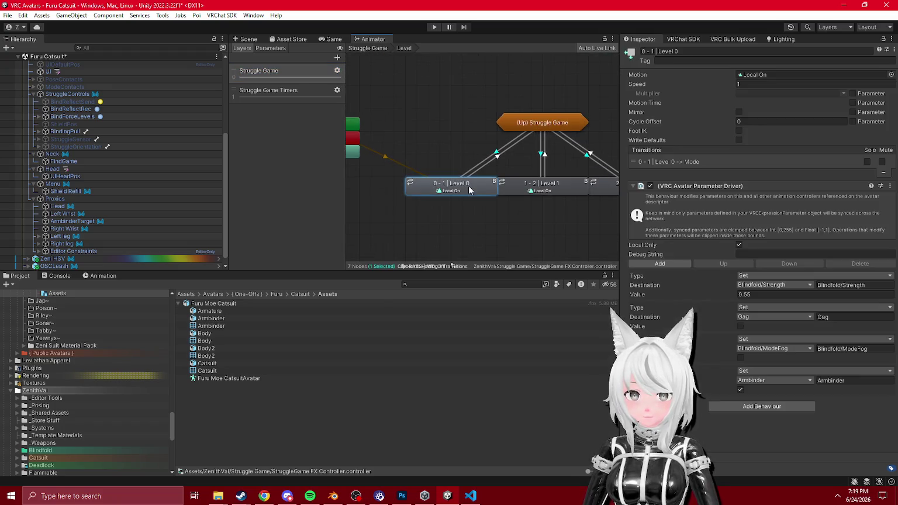
left_click(860, 348)
left_click(280, 90)
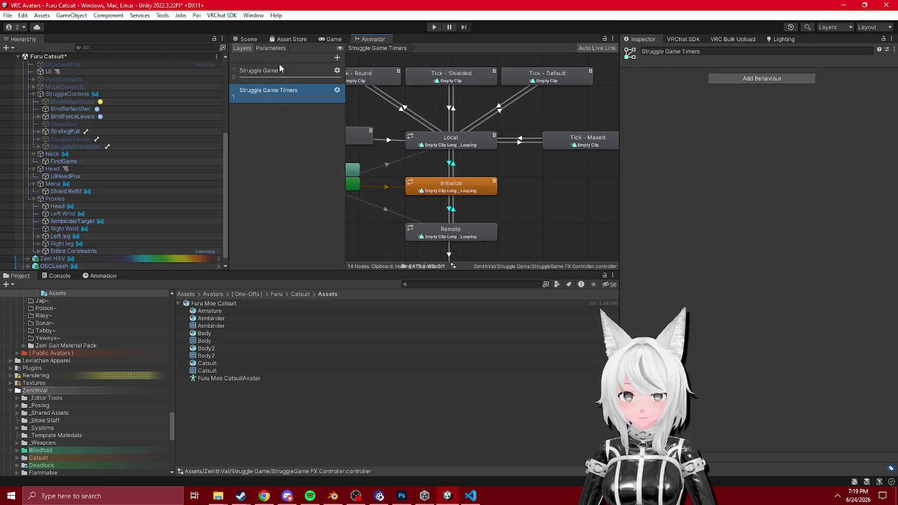
left_click(270, 48)
scroll(310, 179, "down", 3)
scroll(310, 179, "up", 3)
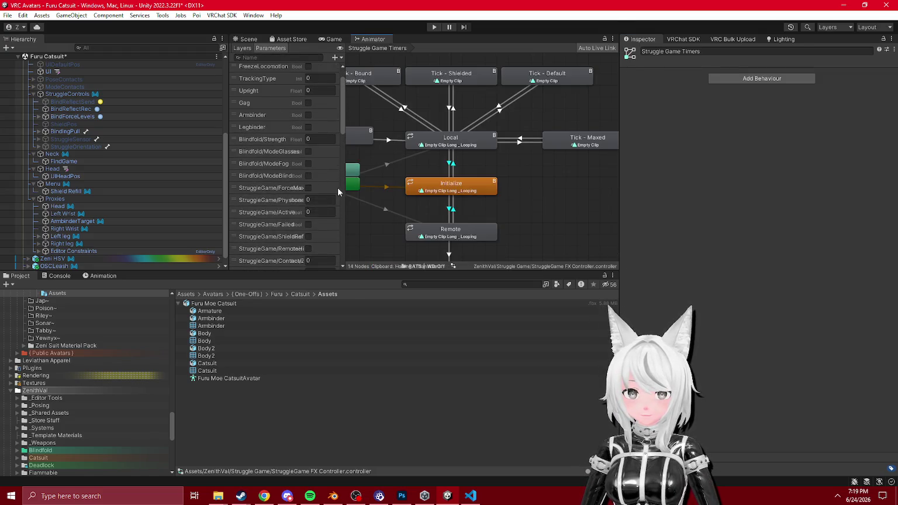
left_click_drag(343, 188, 406, 188)
scroll(513, 150, "down", 5)
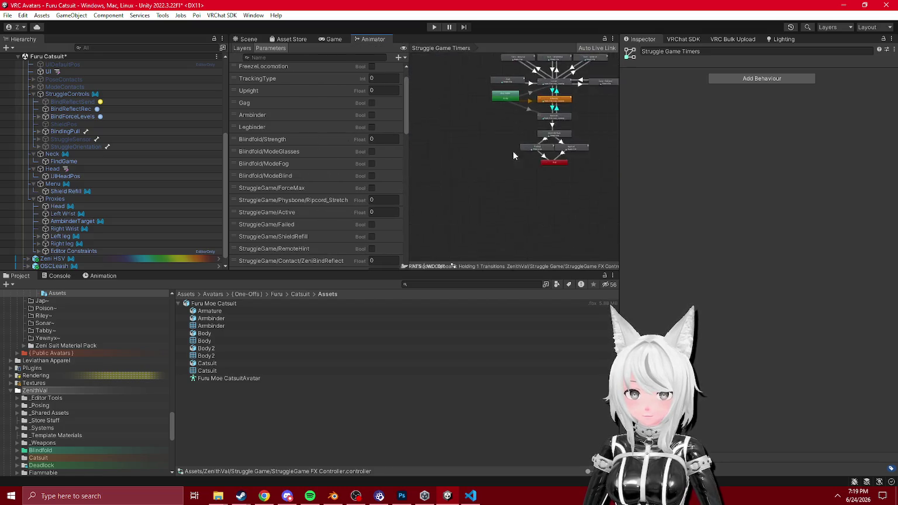
left_click(247, 39)
left_click(372, 39)
left_click(242, 48)
left_click(298, 71)
scroll(526, 191, "up", 6)
left_click(526, 191)
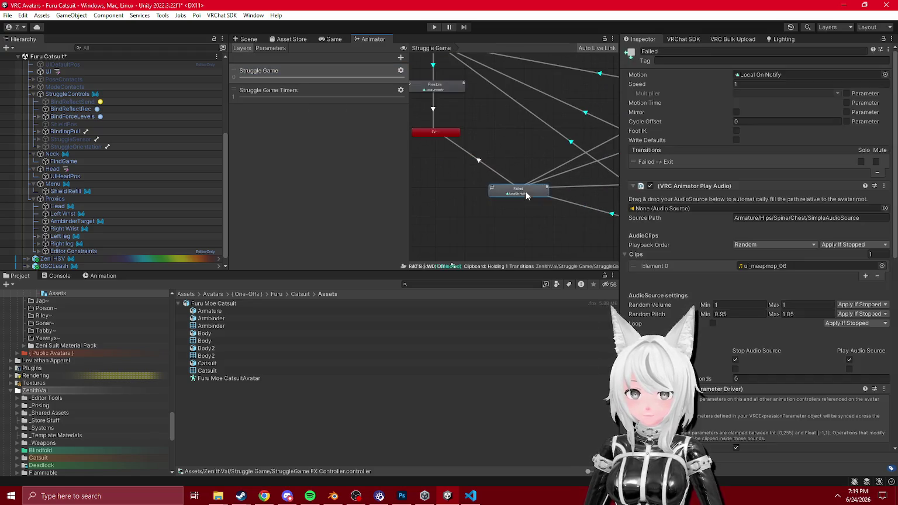
- Add Blindfold/ModeFog and Blindfold/ModeGlasses entries to the Failed state's parameter driver
scroll(749, 311, "down", 5)
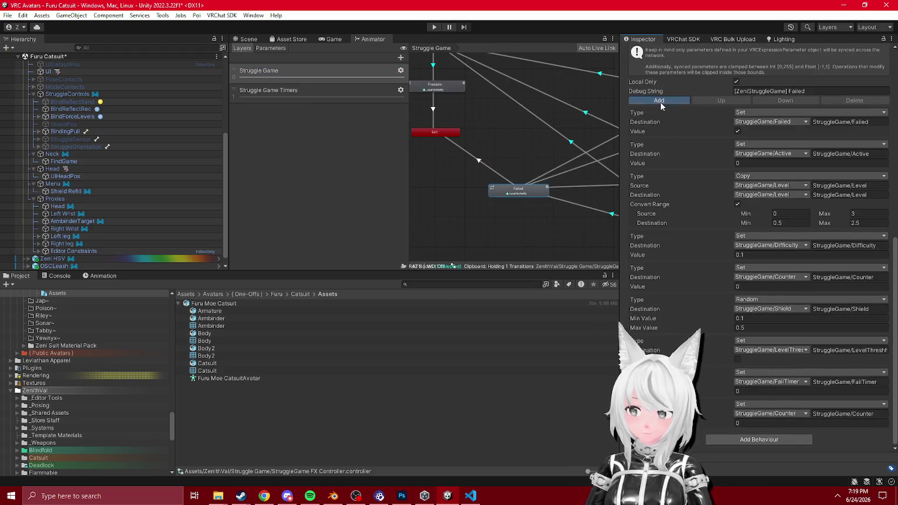
left_click(658, 100)
left_click(837, 414)
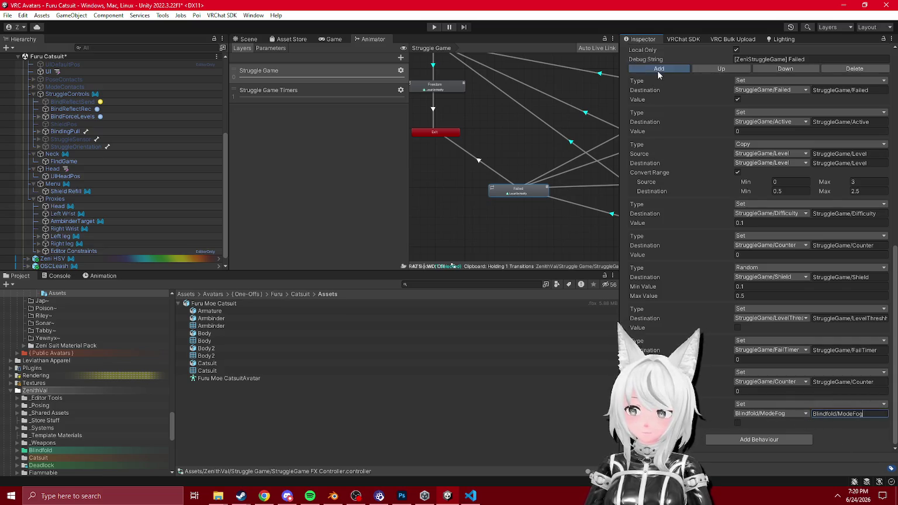
left_click(658, 69)
left_click(787, 413)
mouse_move(795, 387)
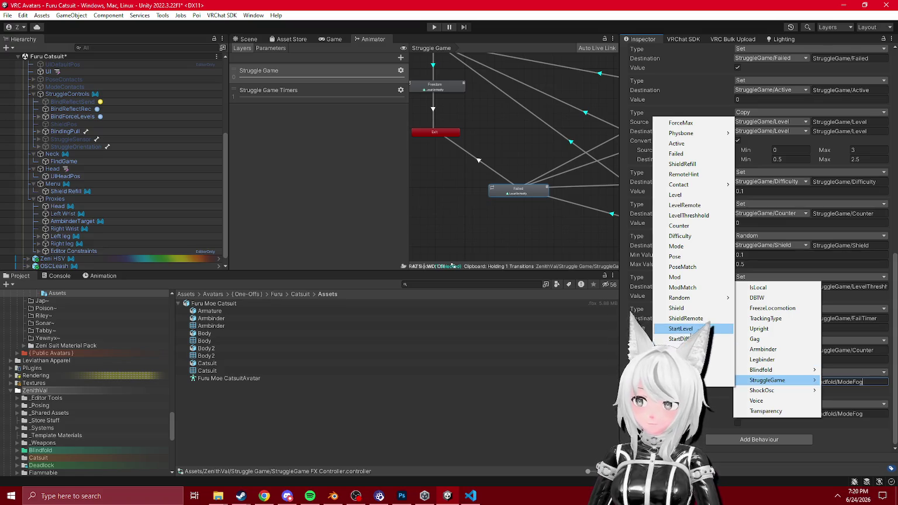
left_click(817, 436)
left_click(786, 415)
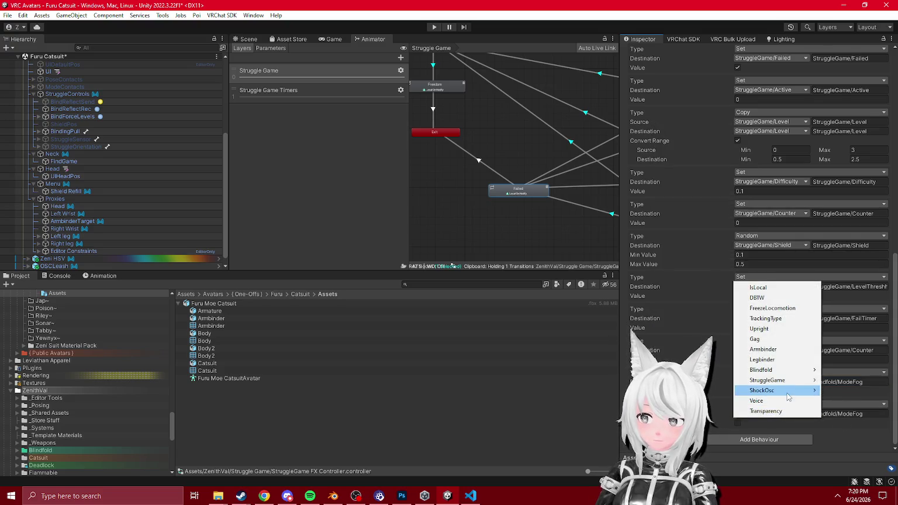
mouse_move(783, 370)
left_click(851, 380)
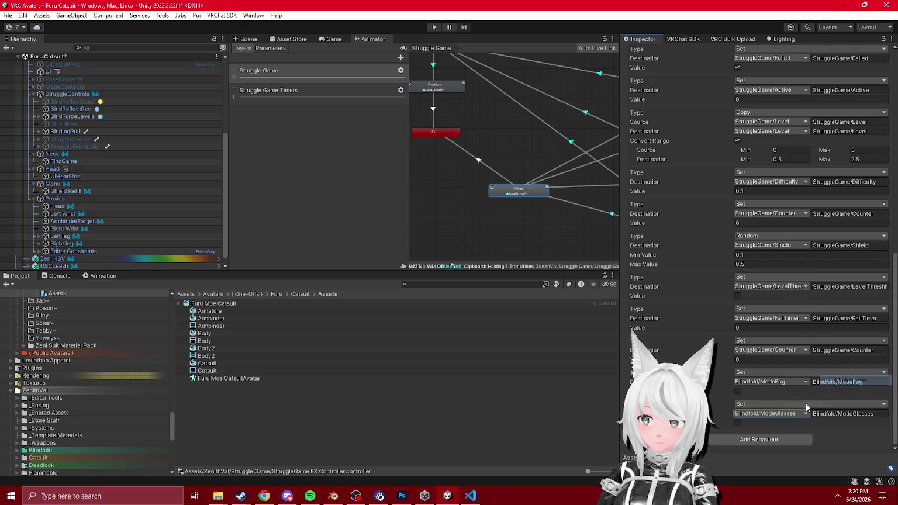
- Add a Blindfold/Strength driver entry with value 0 and return to the scene view
scroll(720, 376, "up", 4)
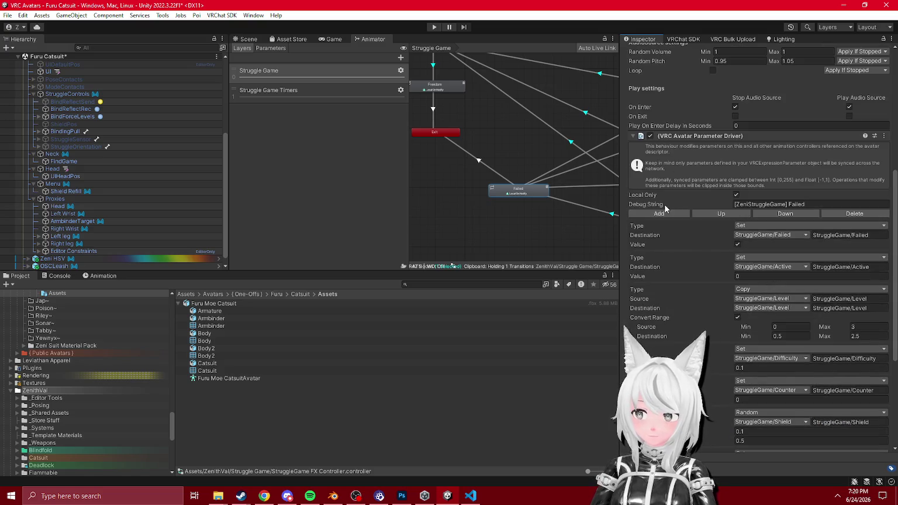
scroll(732, 311, "down", 2)
scroll(754, 418, "down", 3)
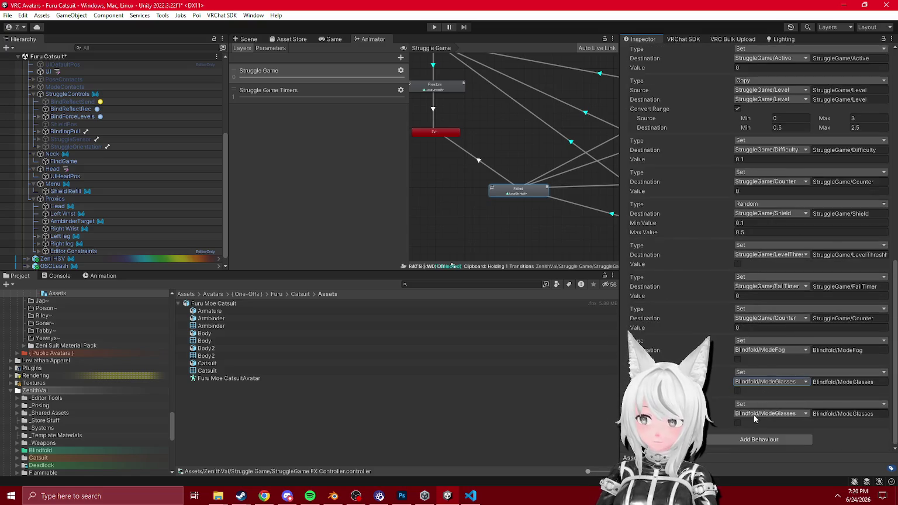
left_click(784, 413)
mouse_move(772, 369)
left_click(845, 395)
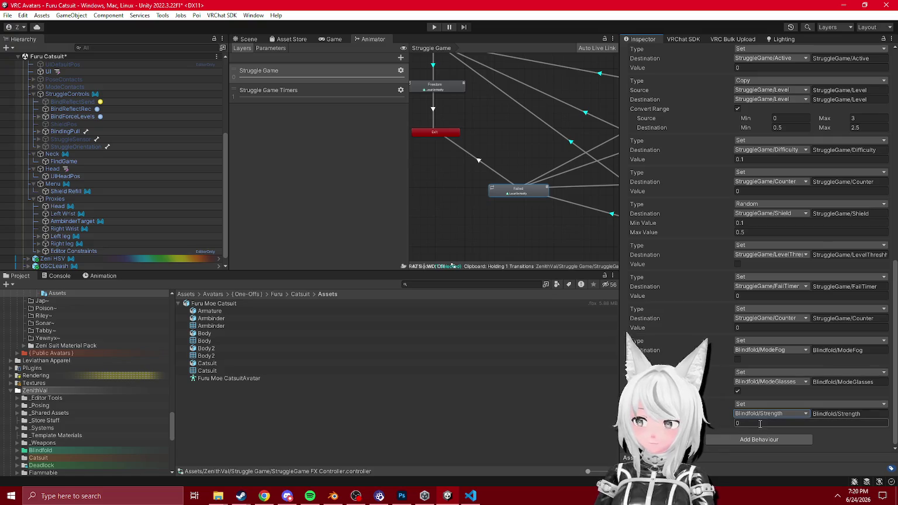
scroll(487, 221, "down", 1)
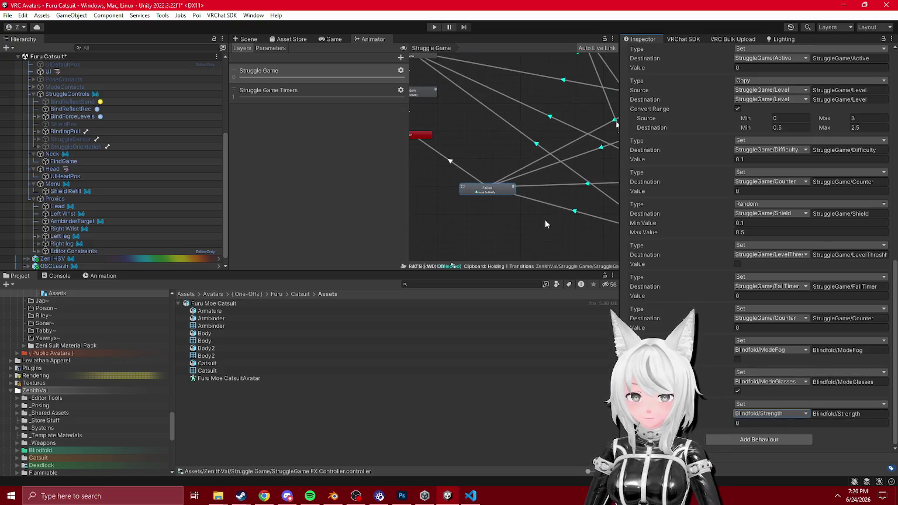
left_click(246, 38)
right_click(65, 57)
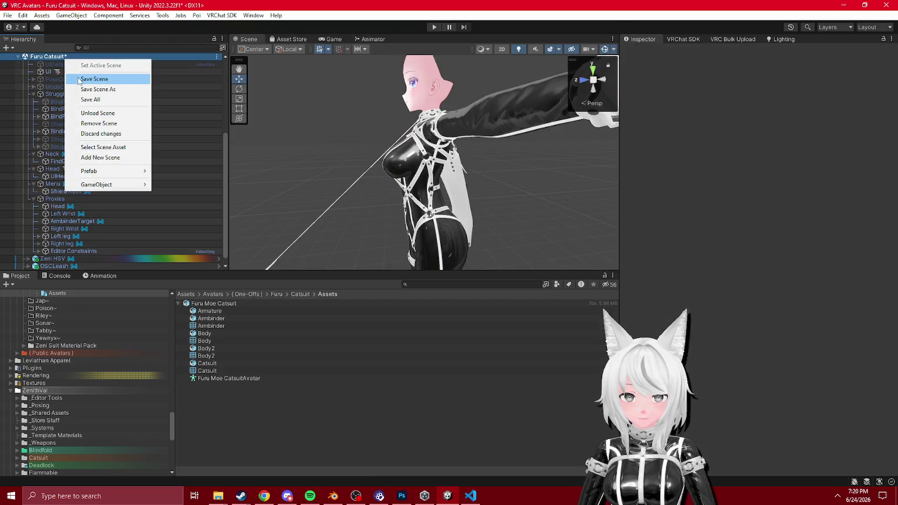
- Save the scene, then select and frame the StruggleGame UI plane
left_click(79, 80)
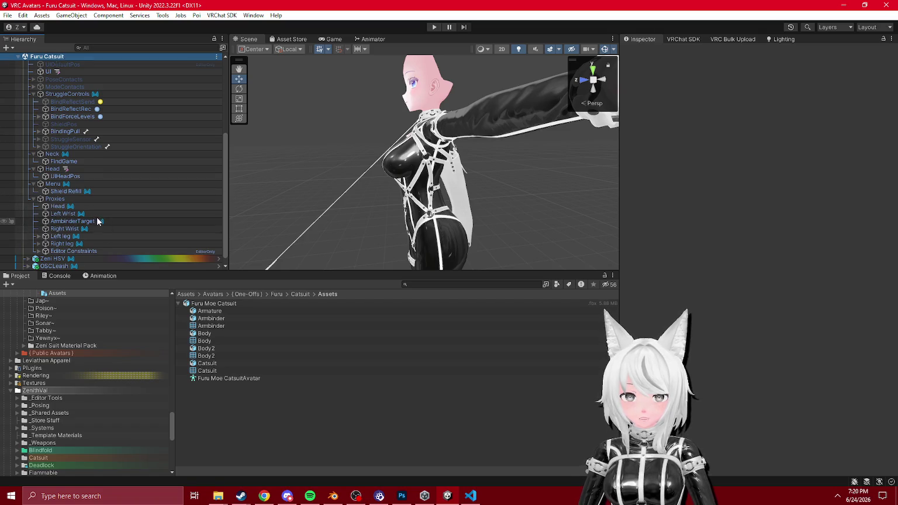
scroll(204, 166, "up", 3)
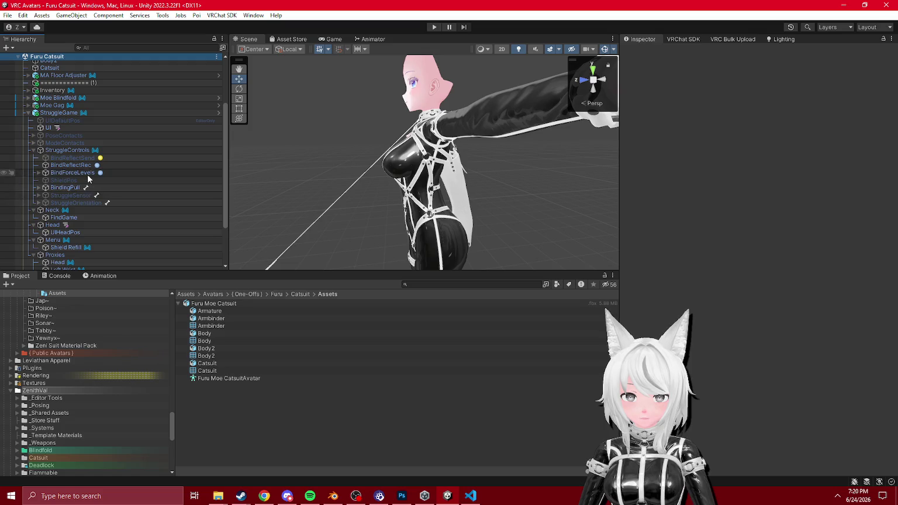
left_click(87, 174)
left_click(77, 127)
key("f")
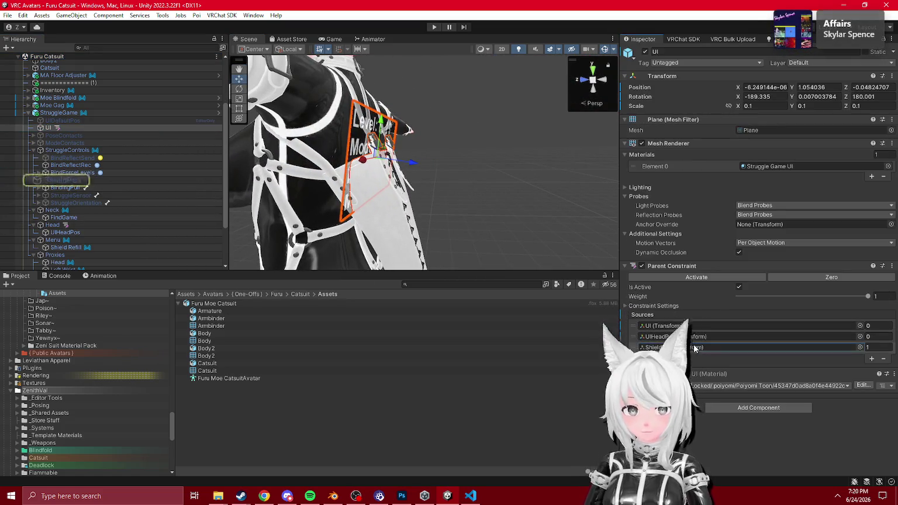
key("f")
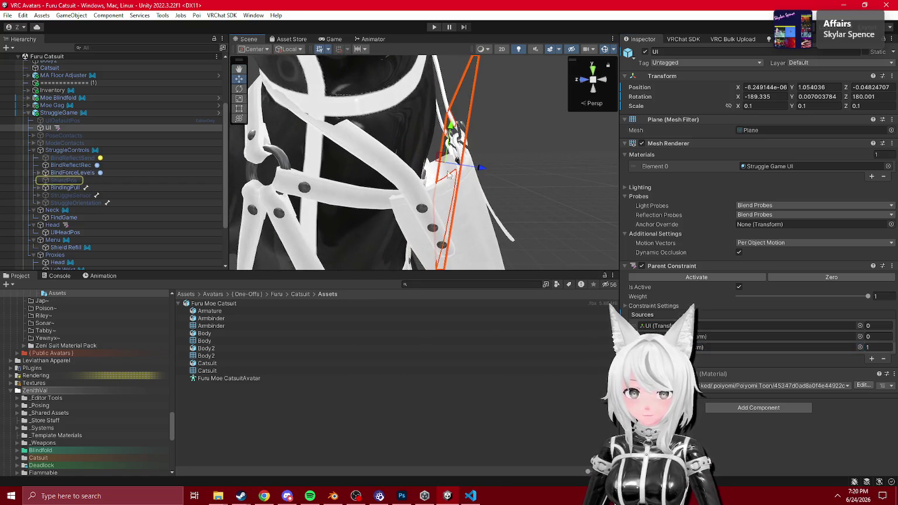
- Compare ShieldPos with the UI plane and narrow the plane's X scale to 0.01
left_click(441, 159)
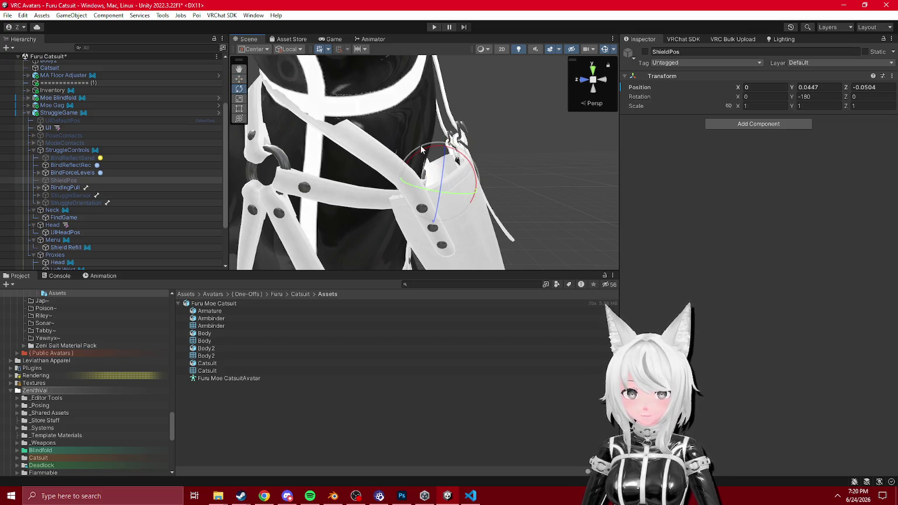
left_click(464, 199)
left_click_drag(463, 199, 245, 167, "alt")
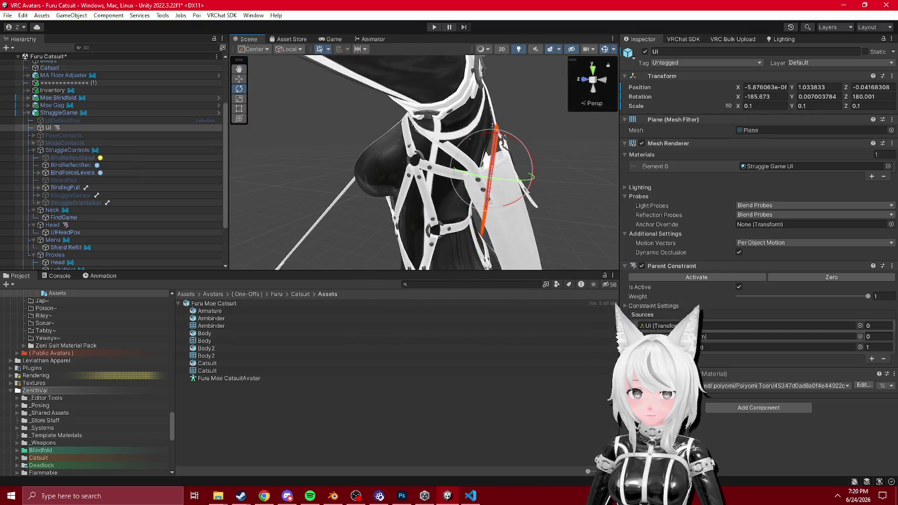
left_click(88, 180)
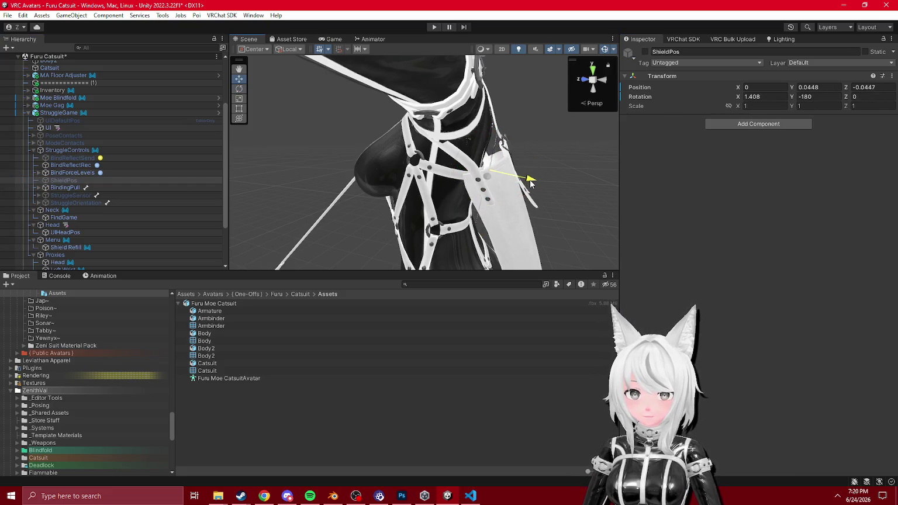
left_click(52, 128)
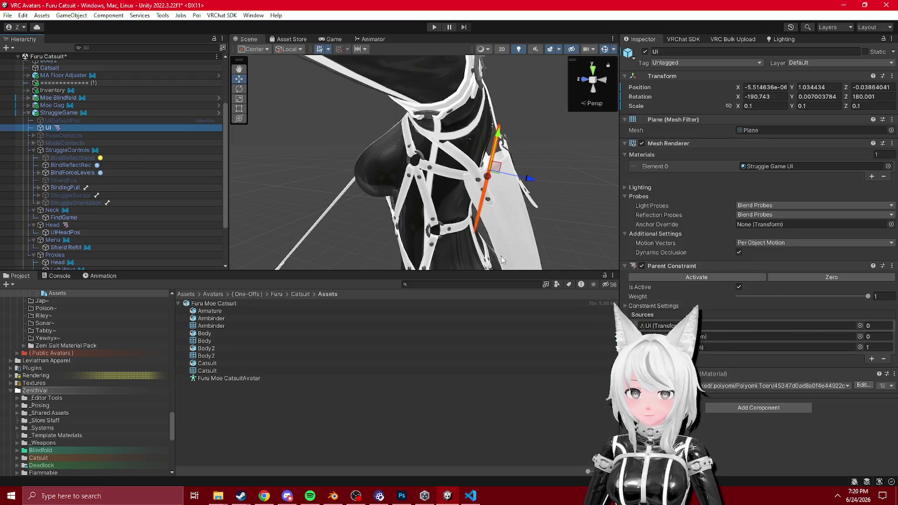
key("f")
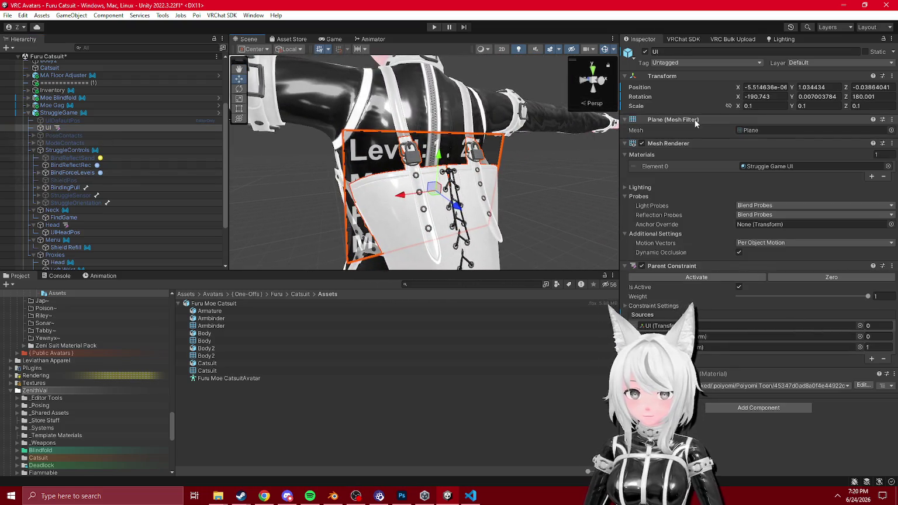
type("0.08")
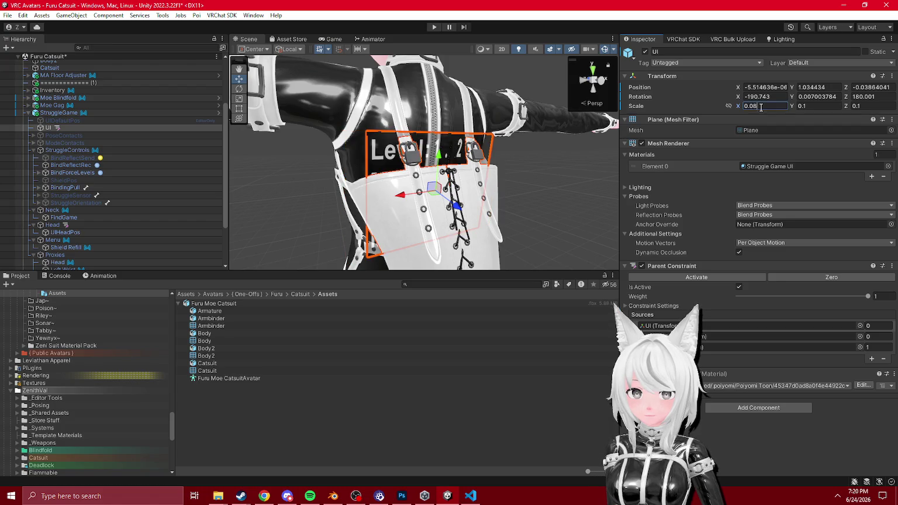
type("0.01")
key("Return")
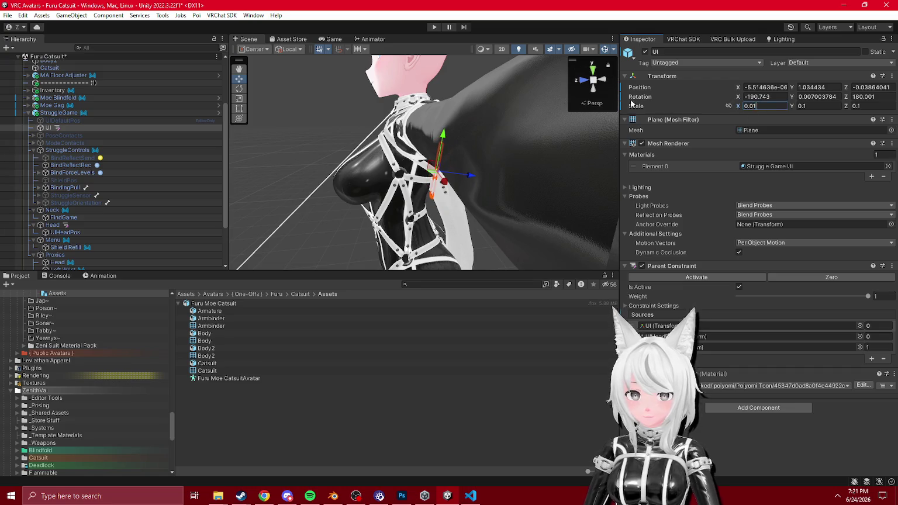
- Revert the UI plane's scale to the prefab value and undo the oversized Y and Z scale
left_click(219, 112)
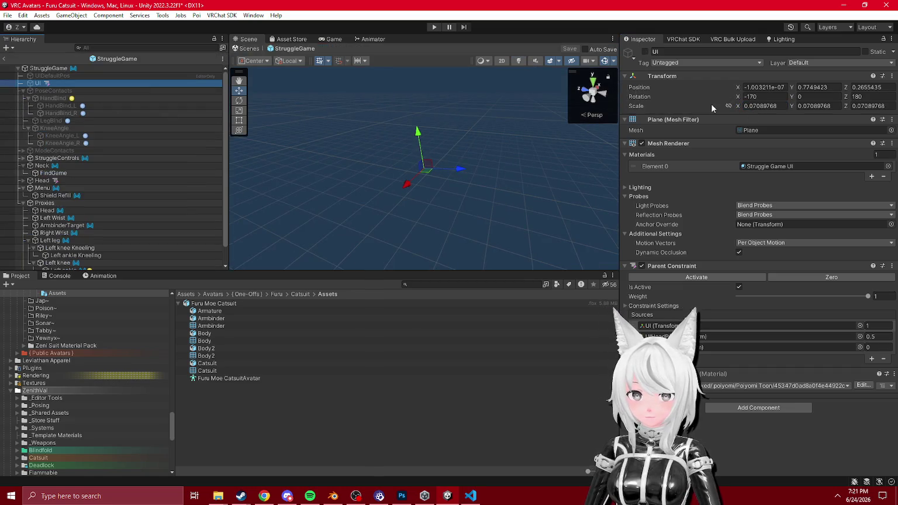
left_click(4, 59)
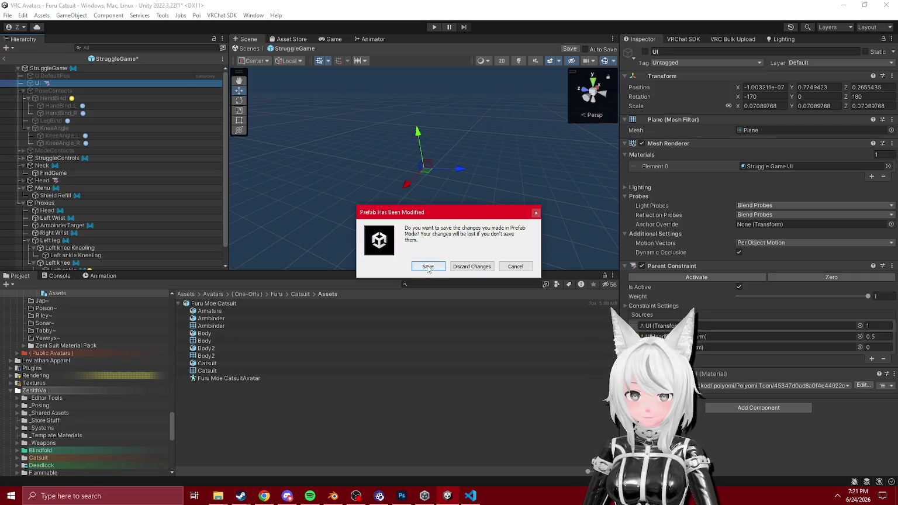
left_click(427, 266)
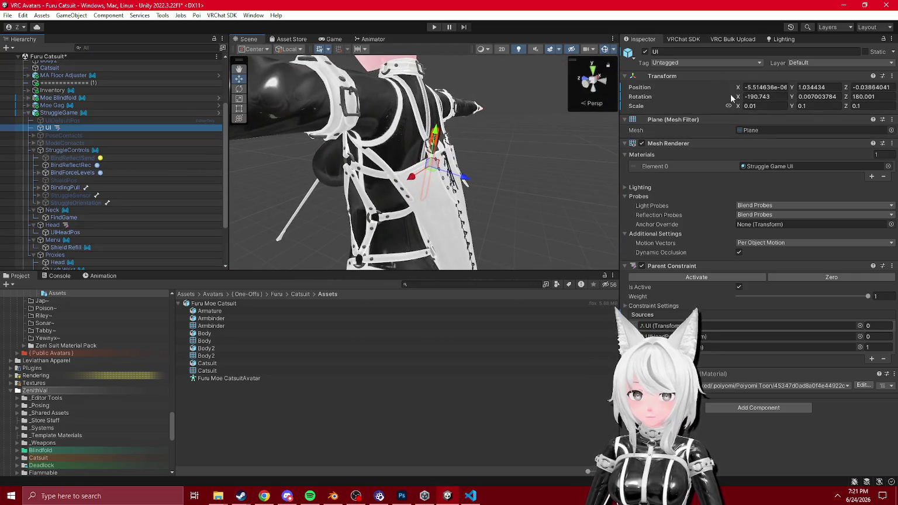
right_click(643, 106)
left_click(672, 144)
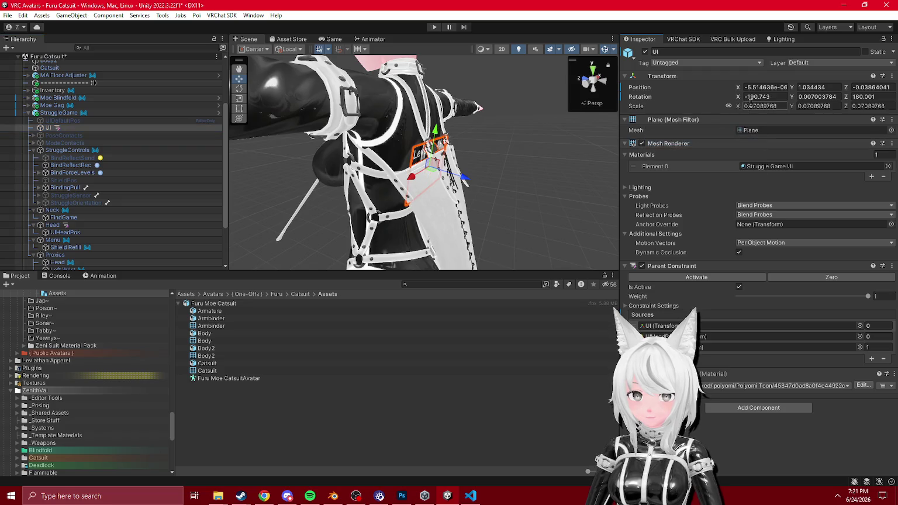
type("7089768")
key("Return")
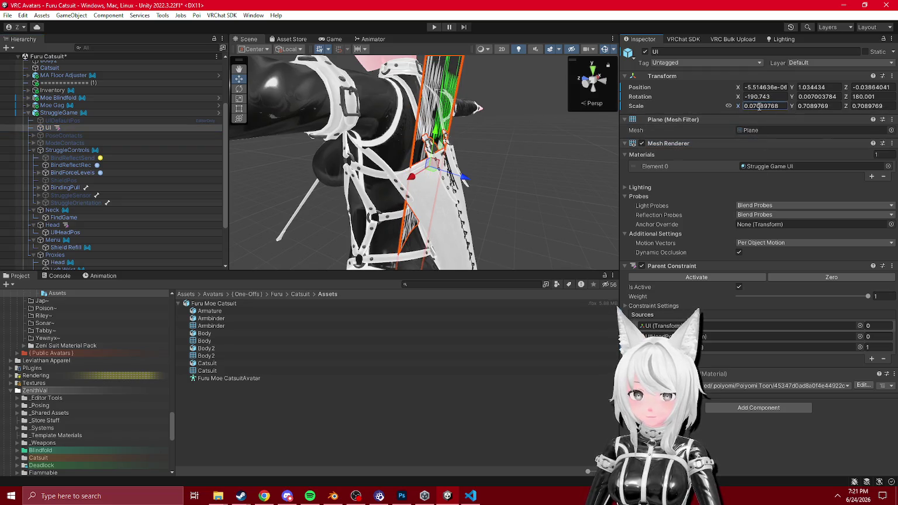
key("Escape")
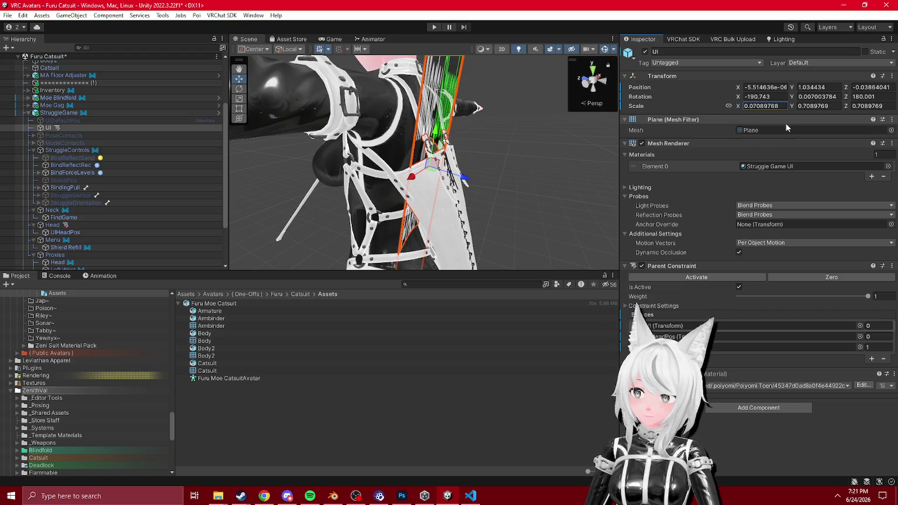
key("ctrl+z")
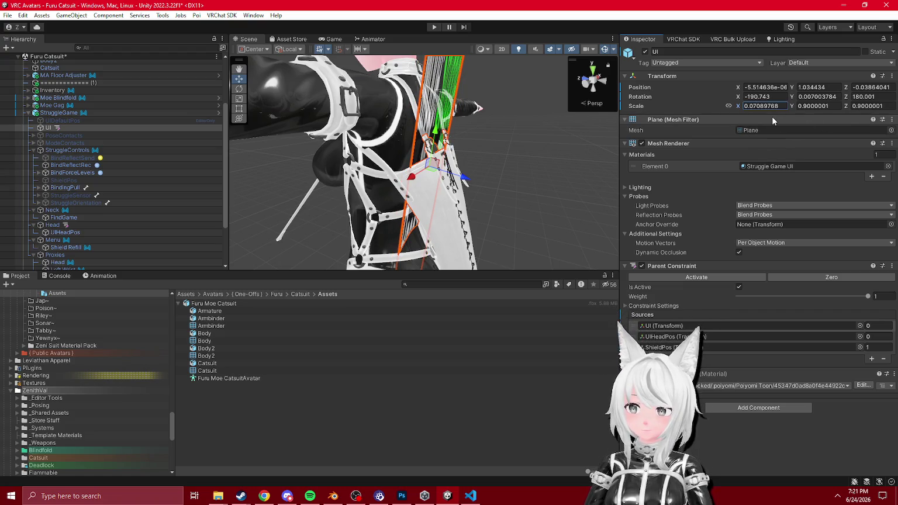
double_click(786, 109)
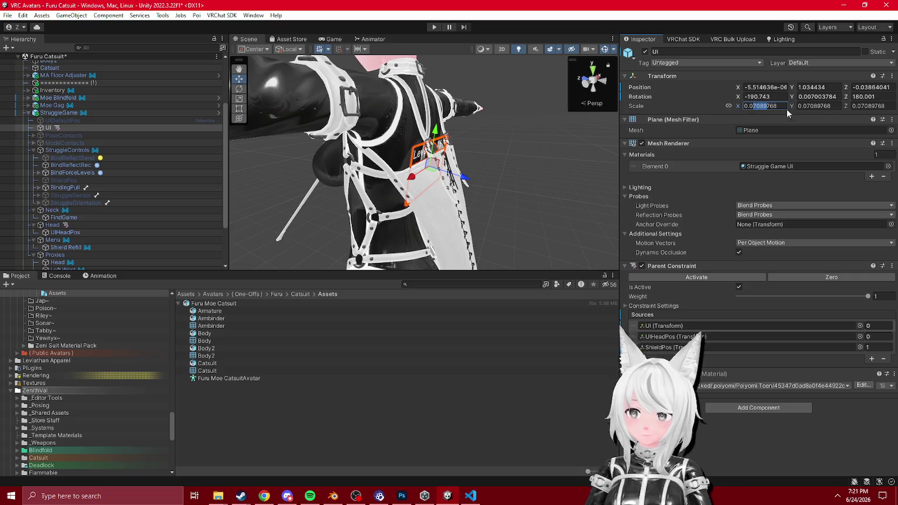
- Enable proportional scale on the prefab UI plane, revert its Transform, and set uniform scale 0.09
left_click(218, 113)
left_click(729, 105)
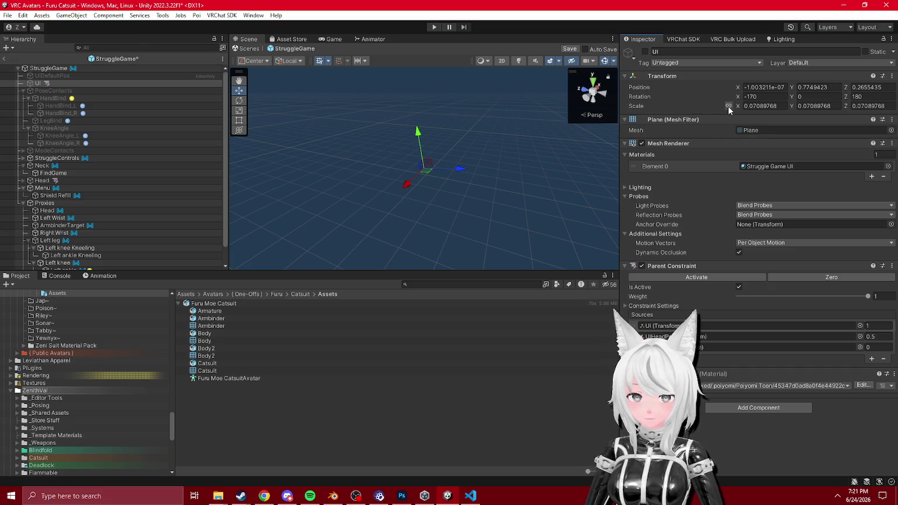
left_click(4, 59)
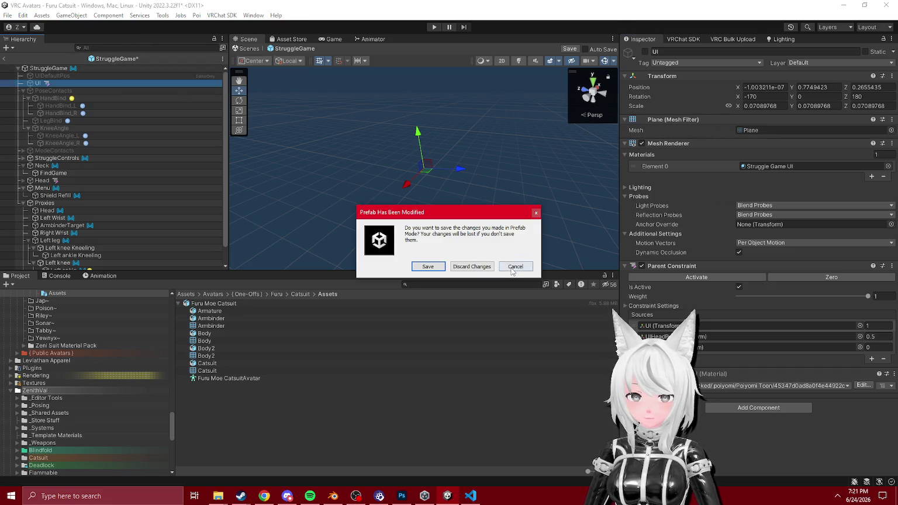
left_click(427, 267)
key("f")
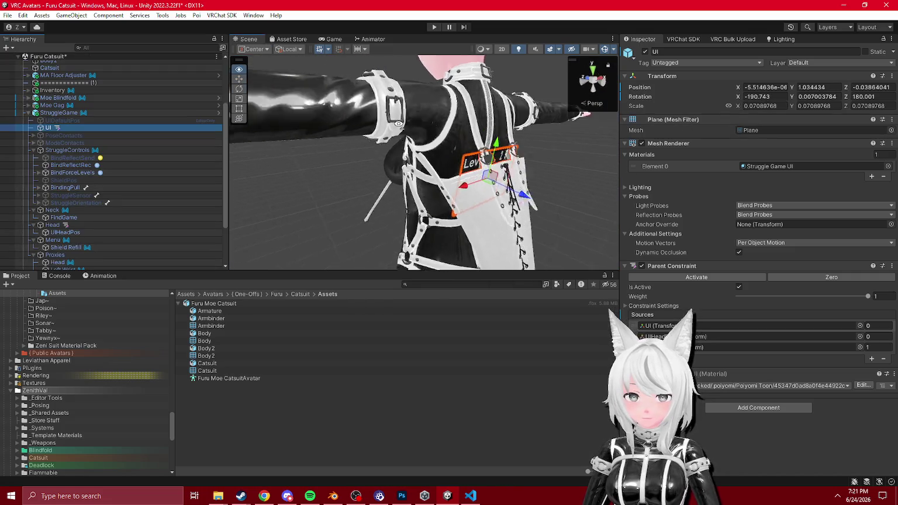
right_click(656, 76)
left_click(724, 203)
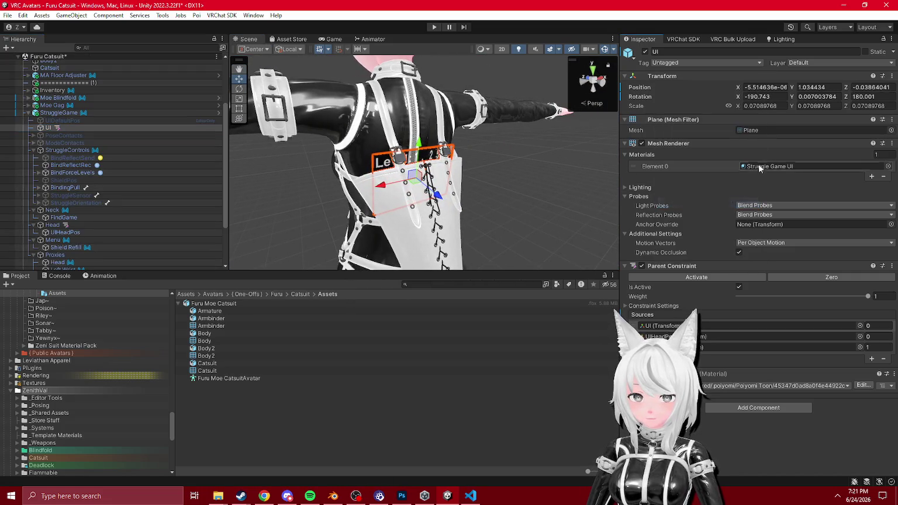
type("9")
key("Return")
- Give UIHeadPos constraint weight 1 and ShieldPos 0, then check the plane beside the head
left_click_drag(468, 176, 625, 215)
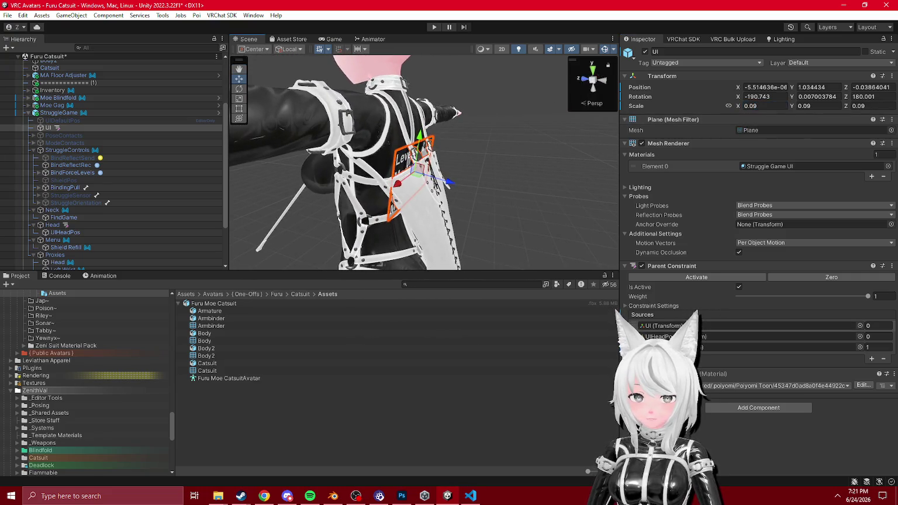
type("1")
key("Tab")
type("0")
key("Return")
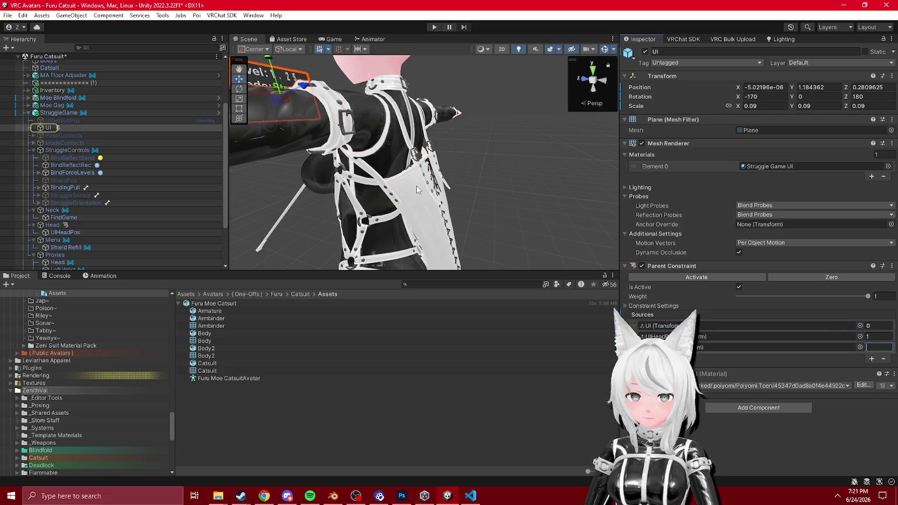
double_click(65, 232)
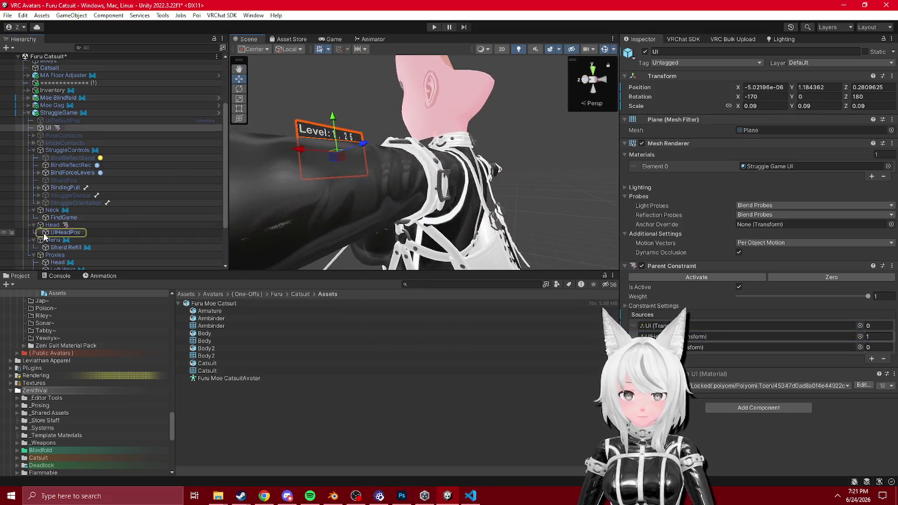
mouse_move(385, 180)
left_mouse_down()
mouse_move(347, 248)
mouse_move(409, 246)
left_mouse_up()
scroll(117, 175, "down", 3)
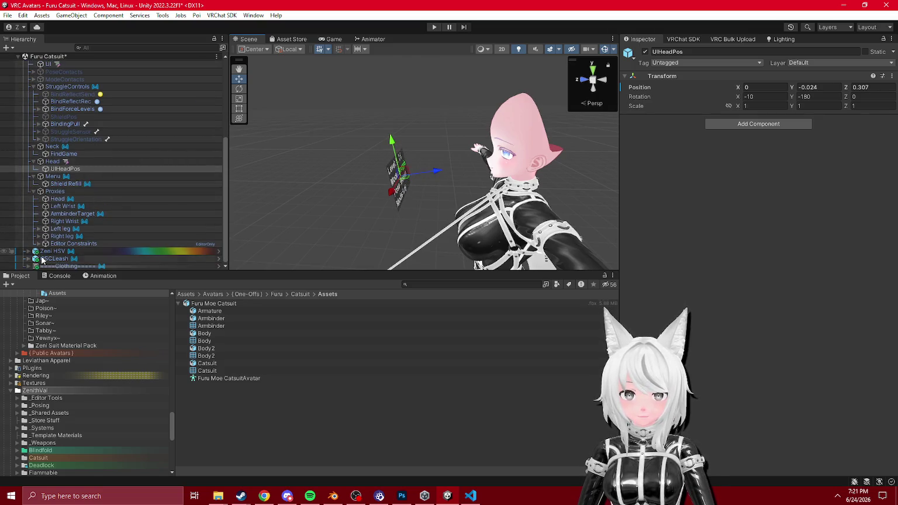
scroll(57, 232, "up", 5)
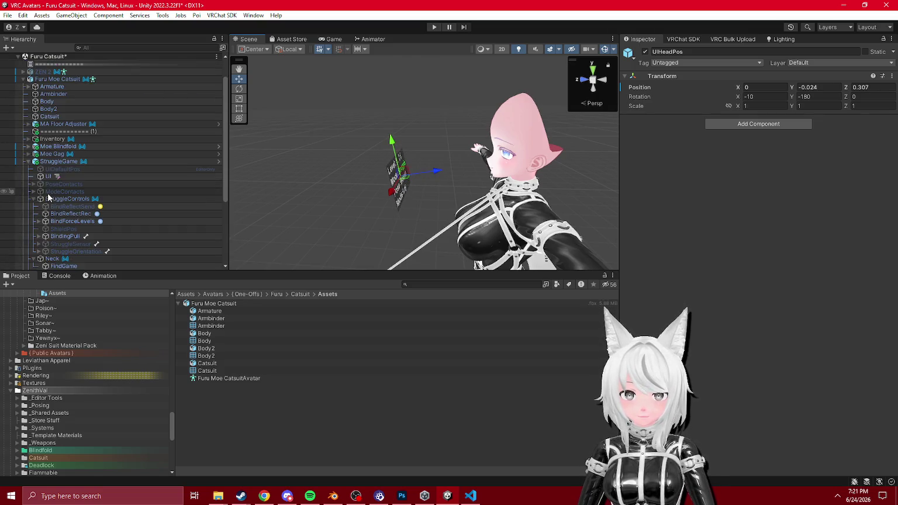
- Delete the custom-mesh, scale-adjust and View Ball note objects from the Moe Blindfold prefab and save
left_click(28, 146)
left_click(64, 169)
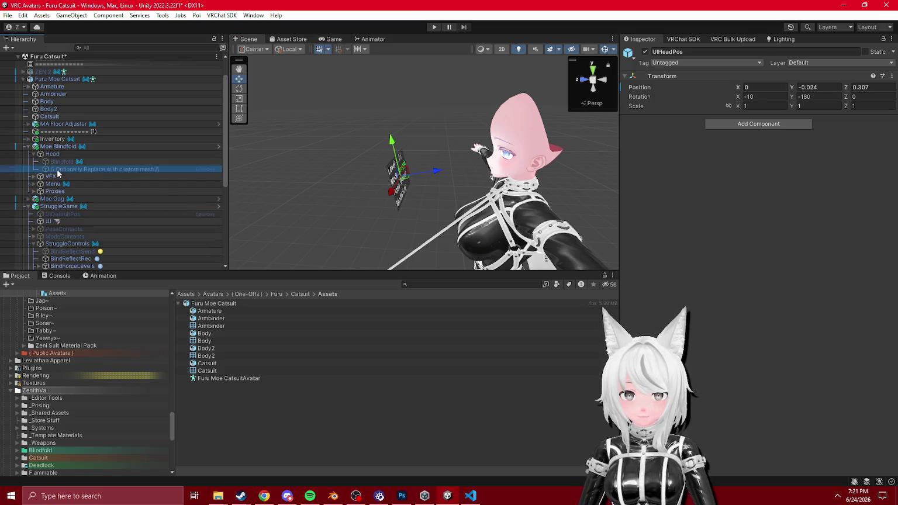
left_click(218, 146)
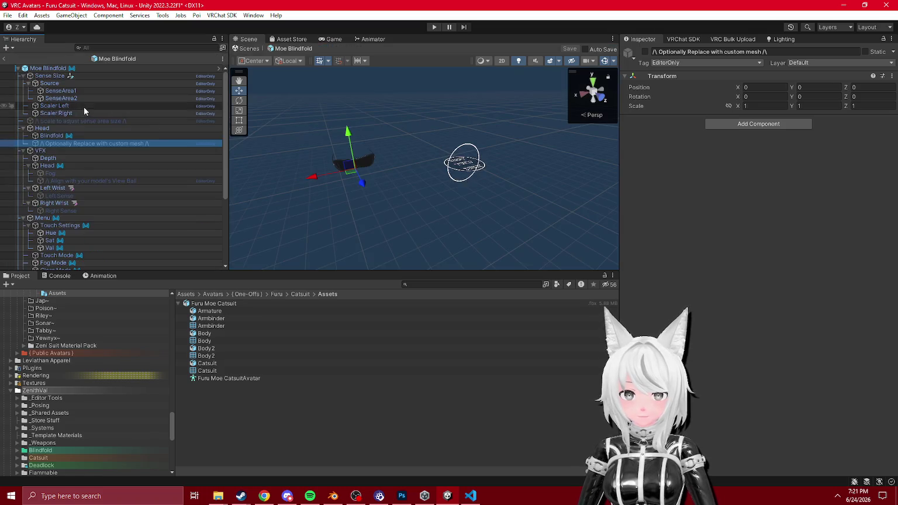
left_click(79, 157)
left_click(77, 143)
key("Delete")
left_click(91, 121)
key("Delete")
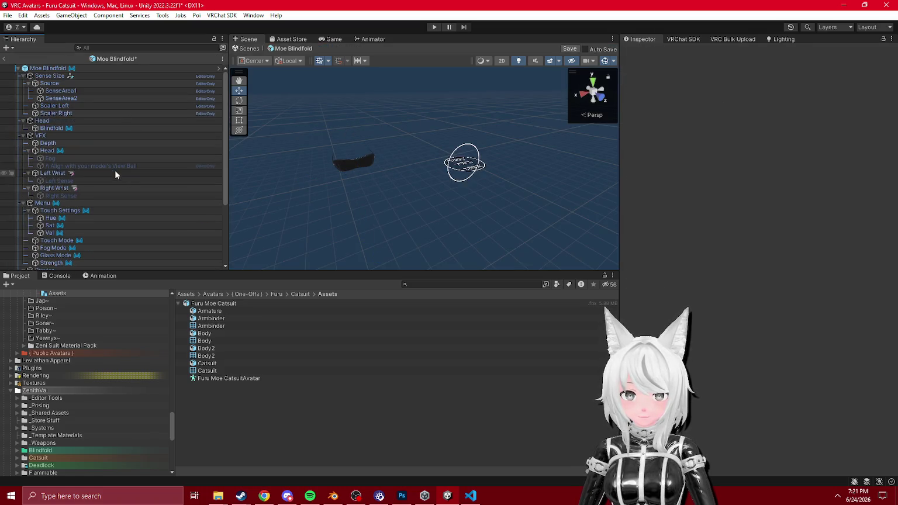
left_click(110, 166)
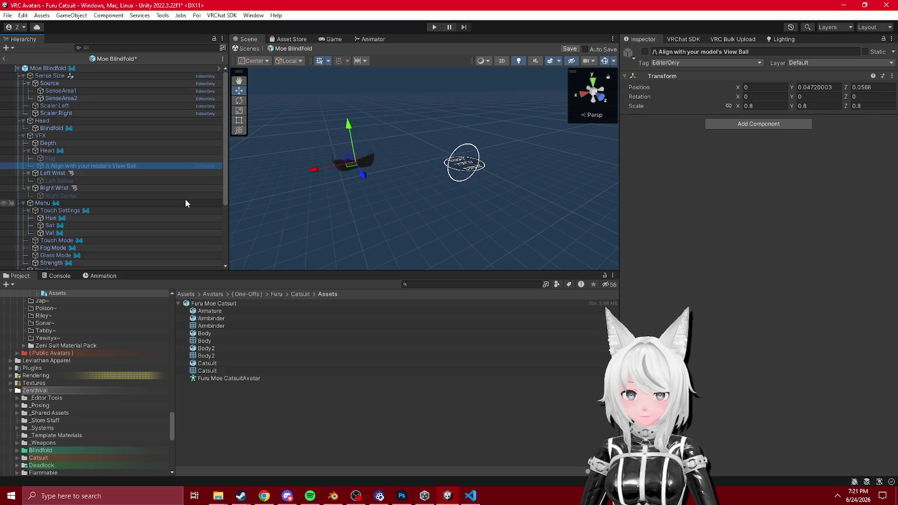
key("Delete")
left_click(3, 59)
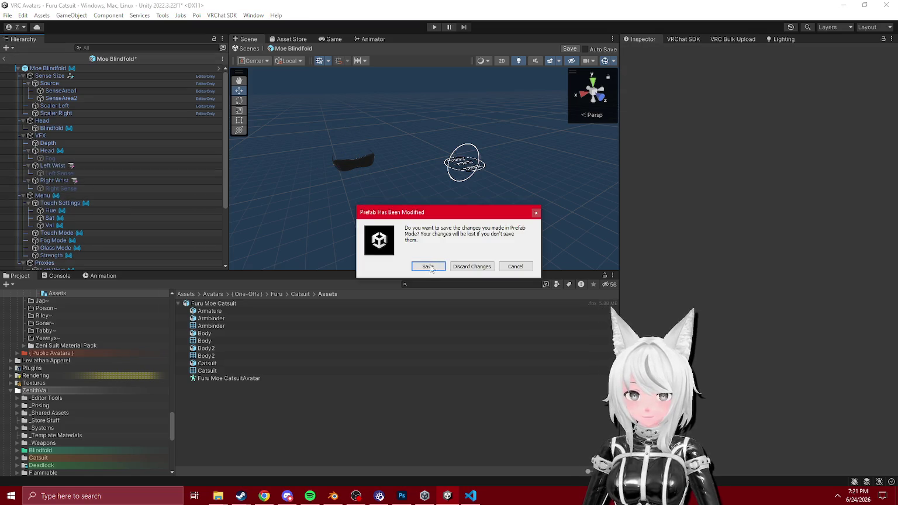
left_click(431, 266)
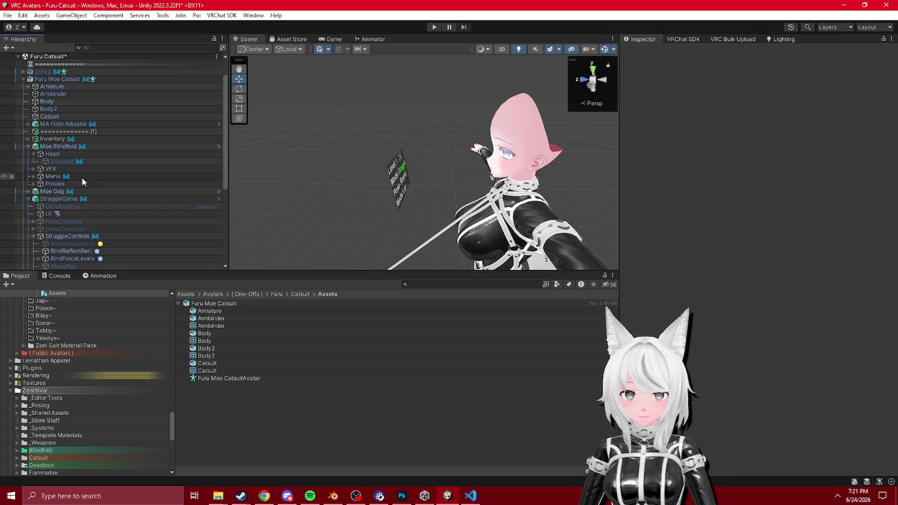
- Move VFX > Head > Fog slightly up and forward to Z 0.111
left_click(33, 169)
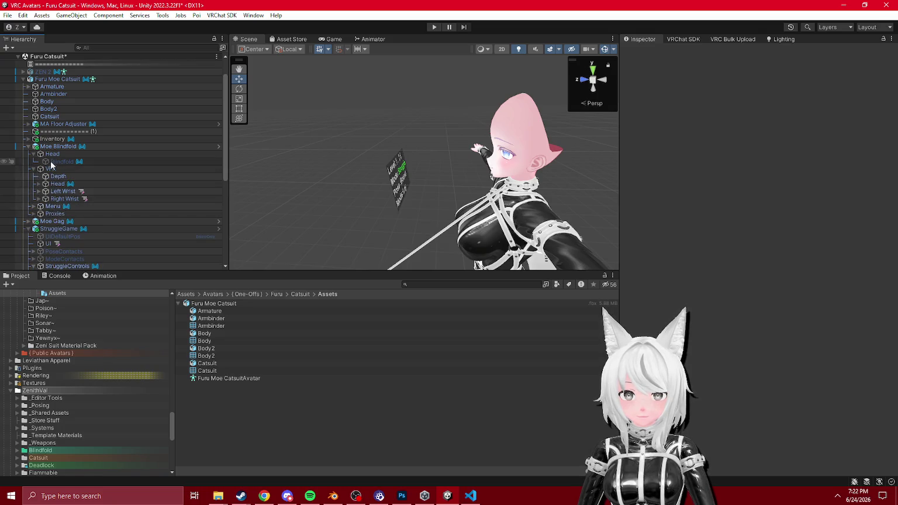
left_click(38, 184)
left_click(61, 192)
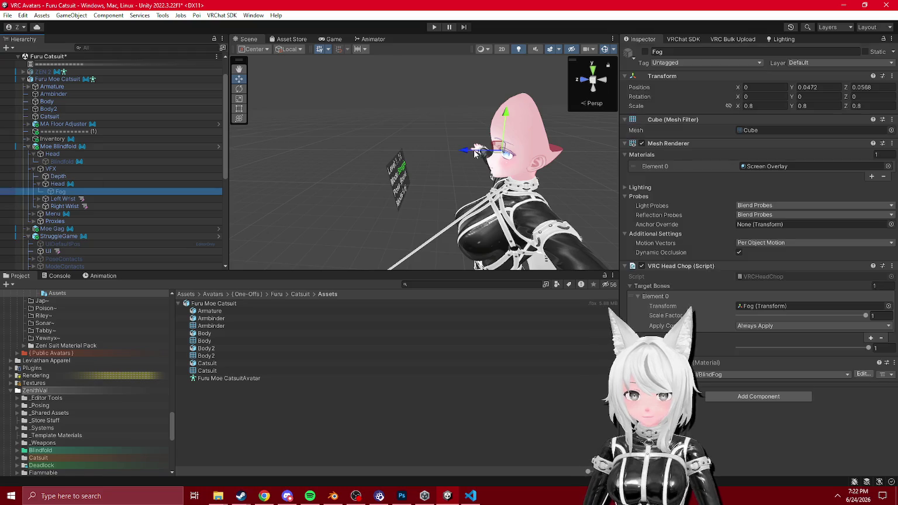
left_click_drag(503, 149, 493, 148)
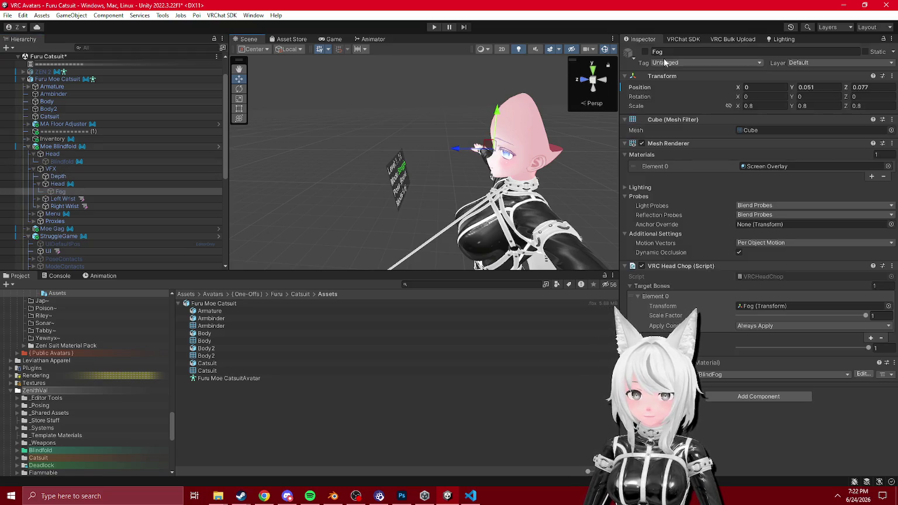
scroll(398, 157, "down", 5)
mouse_move(369, 143)
left_mouse_down()
mouse_move(398, 157)
mouse_move(370, 177)
mouse_move(542, 180)
mouse_move(345, 186)
mouse_move(423, 177)
mouse_move(413, 170)
mouse_move(369, 176)
left_mouse_up()
scroll(399, 157, "up", 5)
- Revert Fog to disabled and apply its Transform override to the prefab
right_click(645, 52)
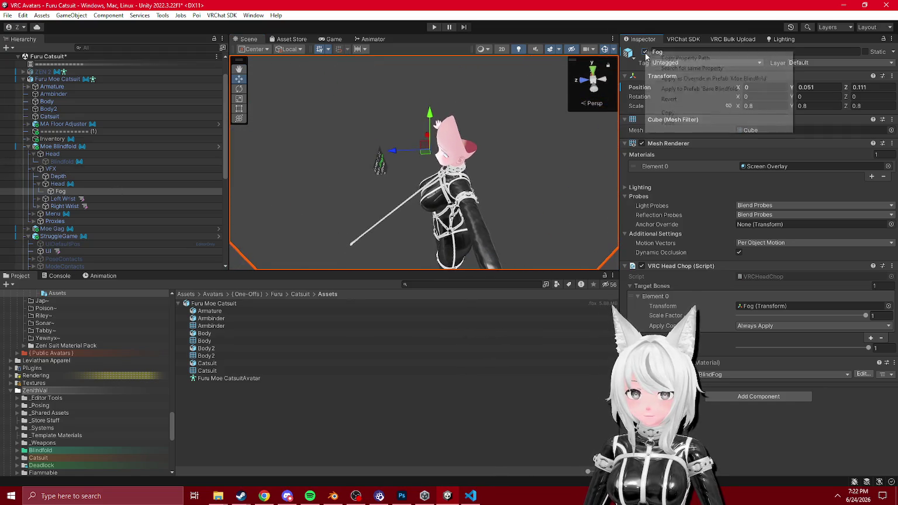
left_click(628, 96)
right_click(681, 76)
mouse_move(725, 94)
left_click(647, 96)
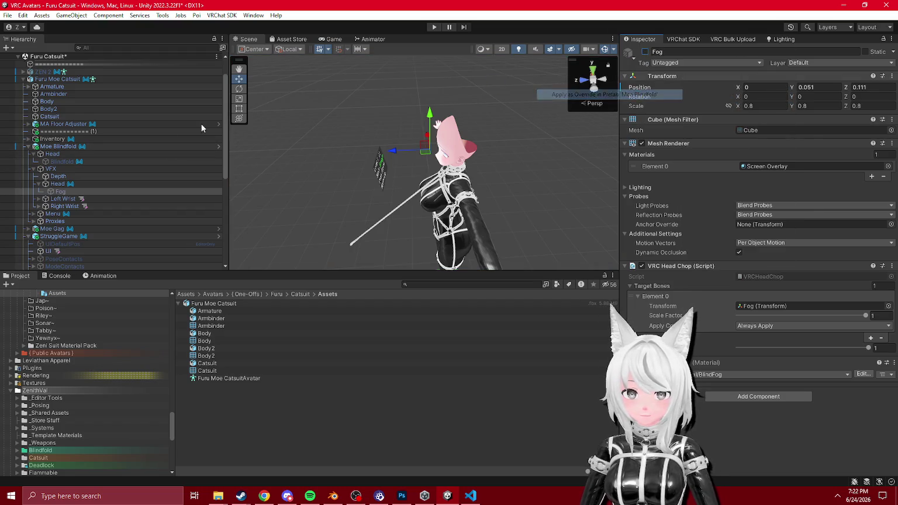
scroll(107, 151, "down", 8)
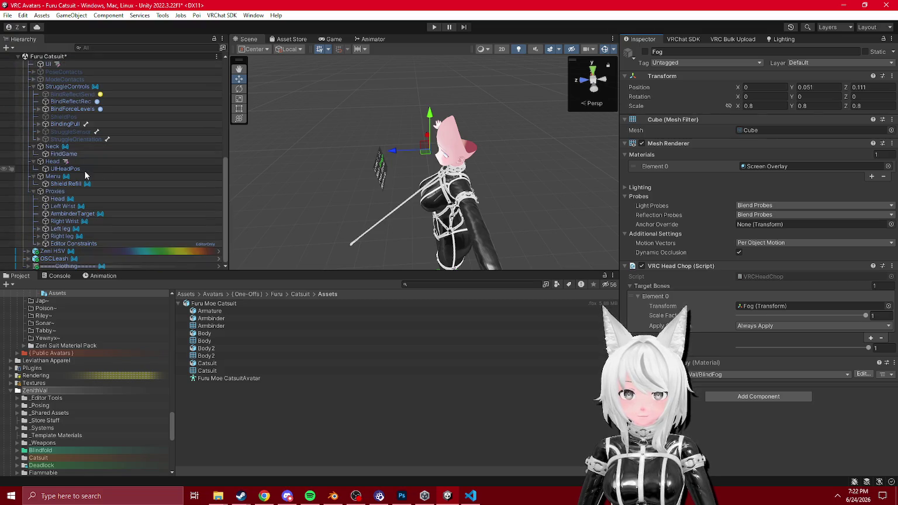
- Move UIHeadPos lower and closer to the head, then tilt it with the rotate gizmo
double_click(88, 169)
left_click_drag(297, 133, 382, 113)
scroll(421, 164, "down", 5)
left_click_drag(461, 190, 438, 191)
mouse_move(401, 153)
left_mouse_down()
mouse_move(397, 144)
mouse_move(343, 148)
left_mouse_up()
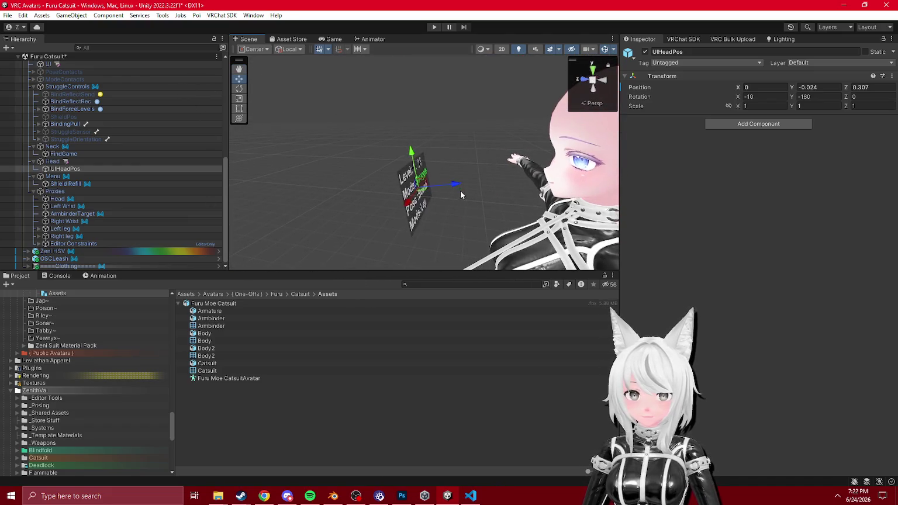
mouse_move(390, 187)
left_mouse_down()
mouse_move(373, 194)
mouse_move(457, 165)
left_mouse_up()
key("e")
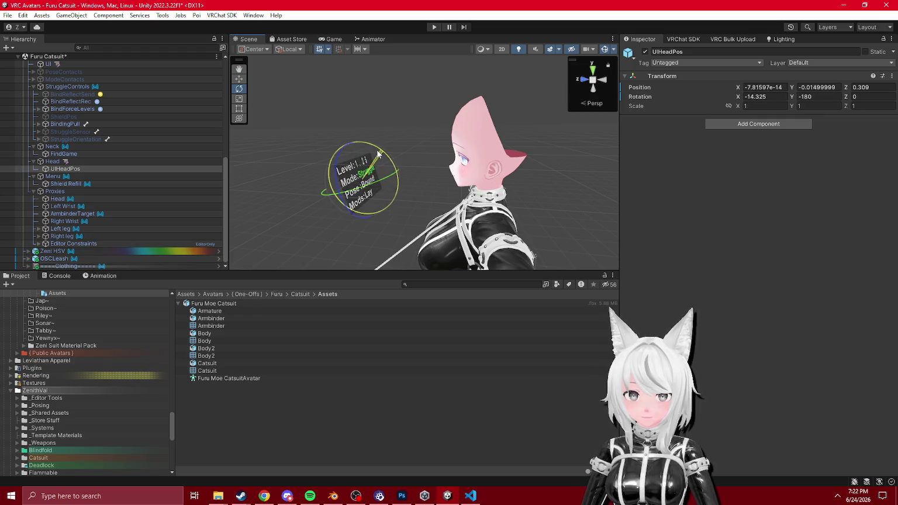
- Revert the UI object's Parent Constraint weights to the prefab values 1 / 0.5 / 0
left_click(91, 163)
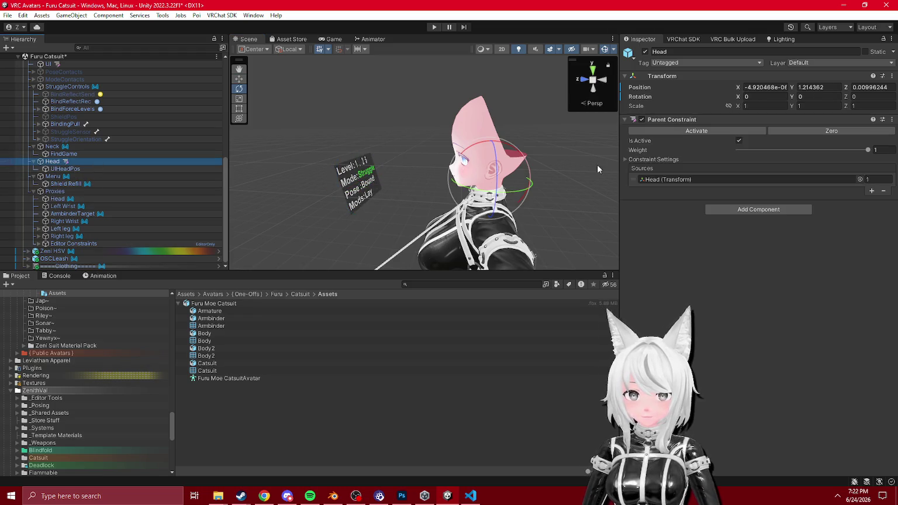
scroll(84, 134, "up", 3)
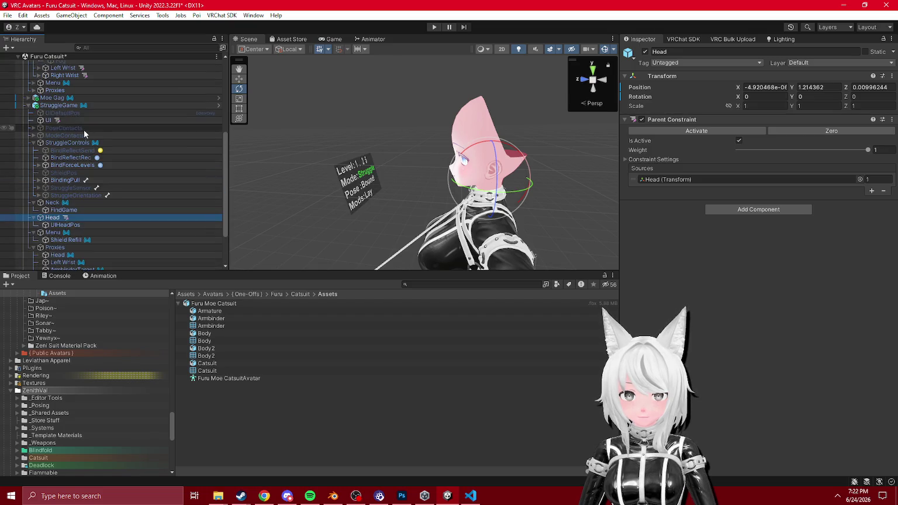
left_click(94, 121)
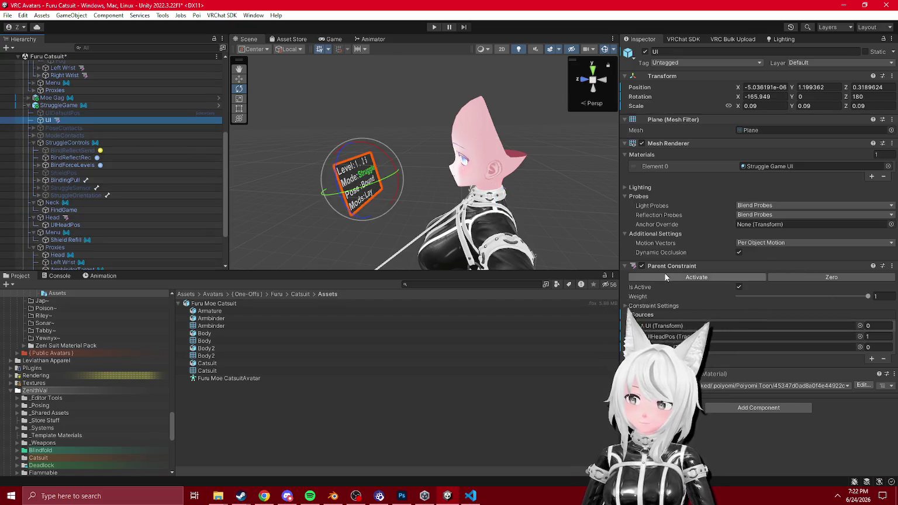
right_click(730, 267)
mouse_move(772, 283)
left_click(570, 301)
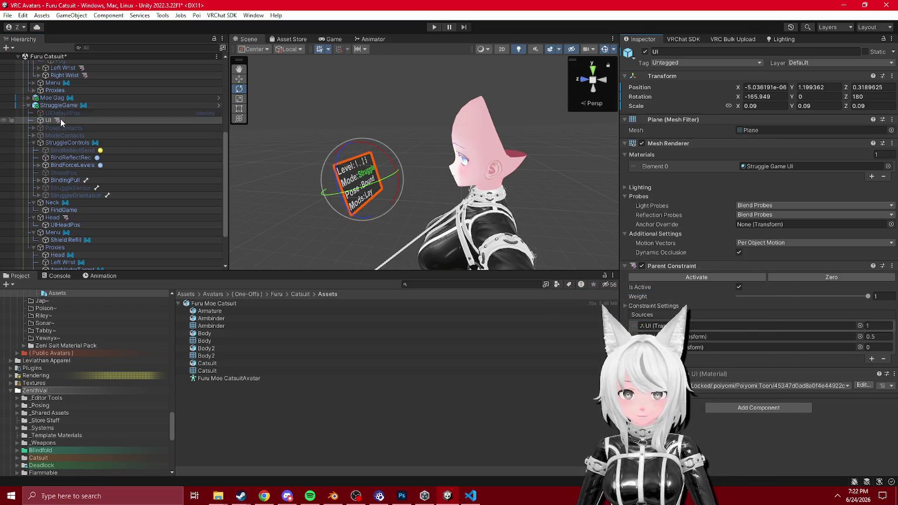
- Revert UI to disabled and collapse the StruggleControls and Proxies groups
right_click(646, 53)
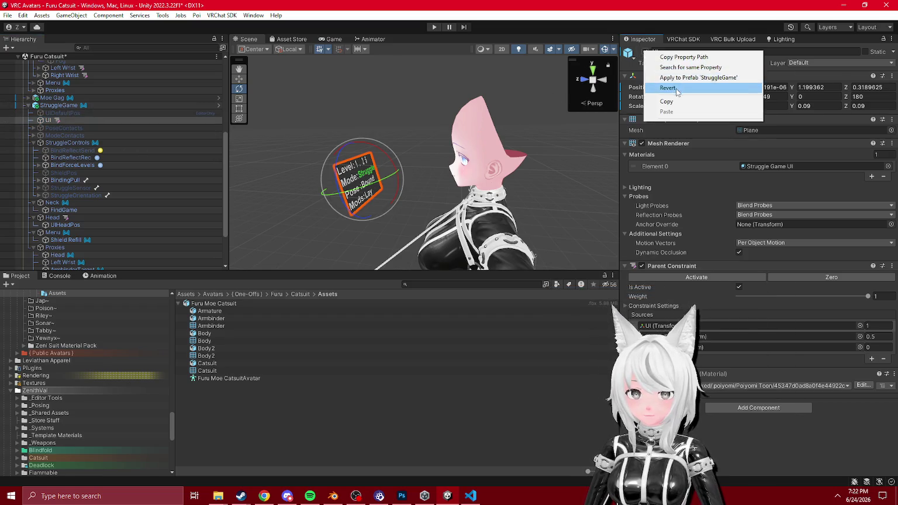
left_click(661, 85)
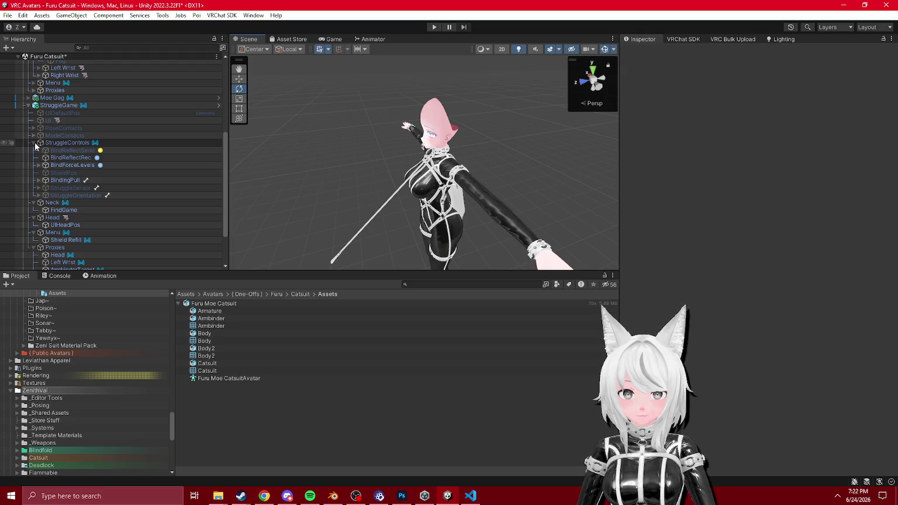
left_click(33, 142)
left_click(33, 195)
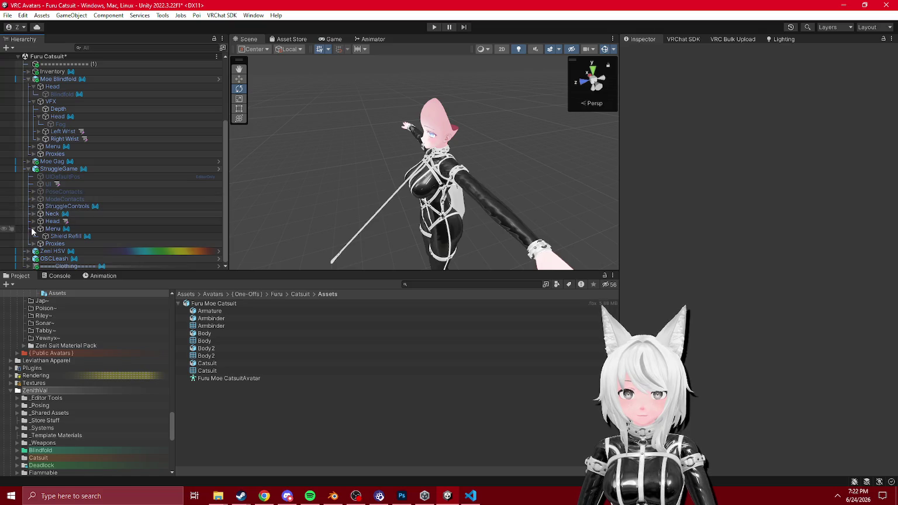
- Save the Furu Catsuit scene, collapse the StruggleGame hierarchy and select the Furu Moe Catsuit avatar
left_click(33, 229)
right_click(60, 56)
left_click(82, 78)
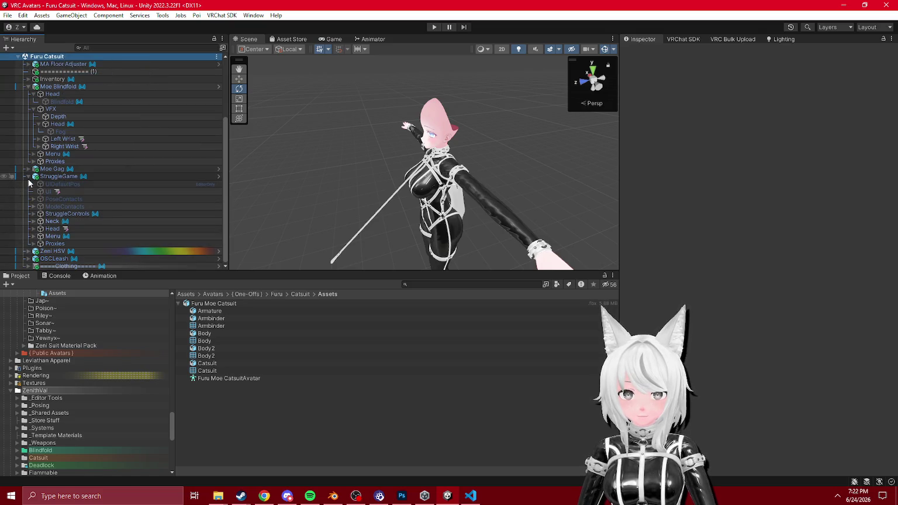
left_click(27, 177)
double_click(61, 154)
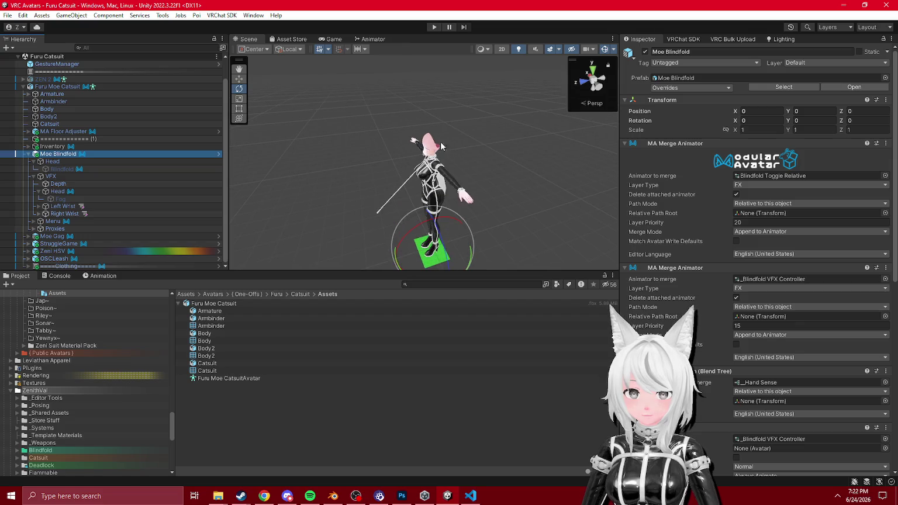
left_click(455, 136)
scroll(455, 136, "up", 3)
scroll(455, 136, "down", 1)
left_click(23, 86)
left_click(66, 109)
scroll(53, 373, "down", 8)
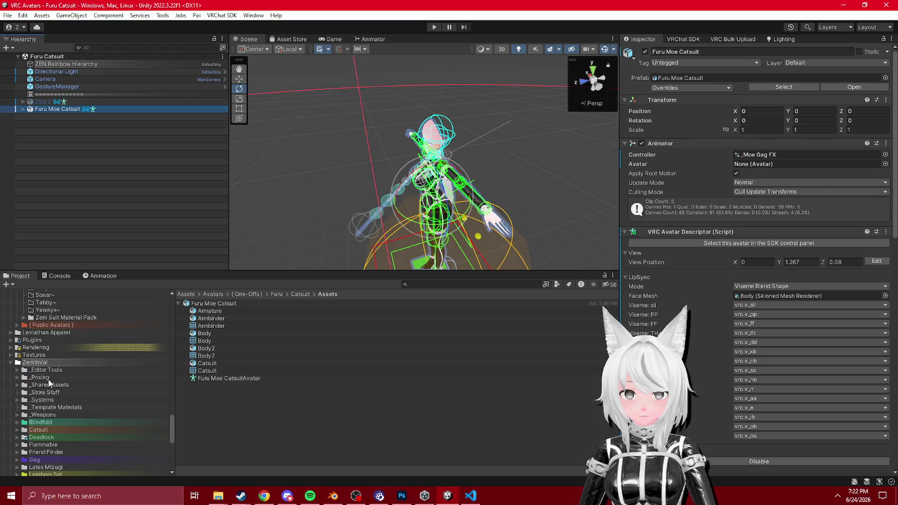
scroll(59, 421, "up", 10)
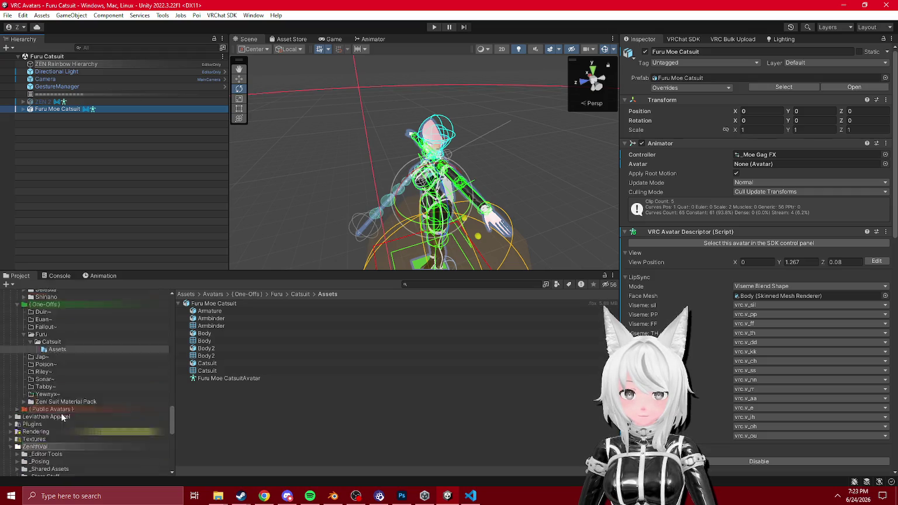
- Lock all of the avatar's materials via Thry > Materials > Lock All
left_click(57, 425)
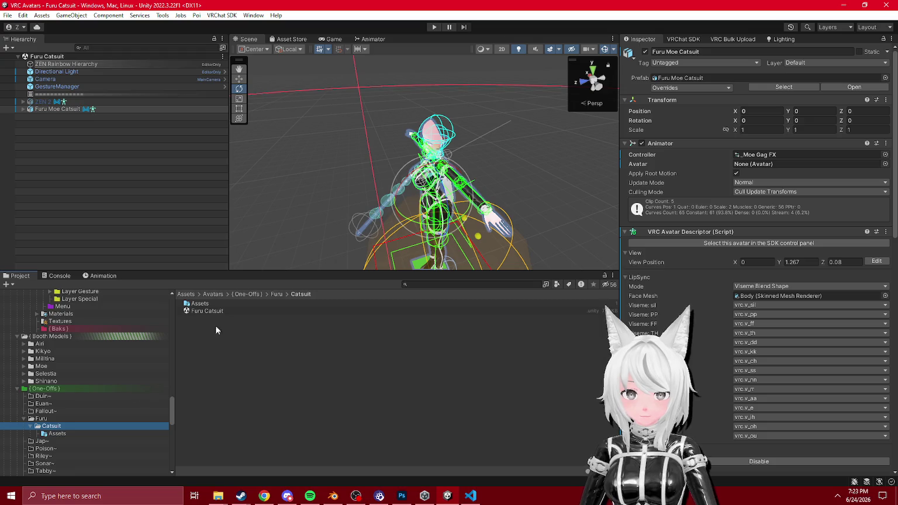
left_click(58, 433)
scroll(65, 410, "up", 5)
scroll(88, 350, "down", 8)
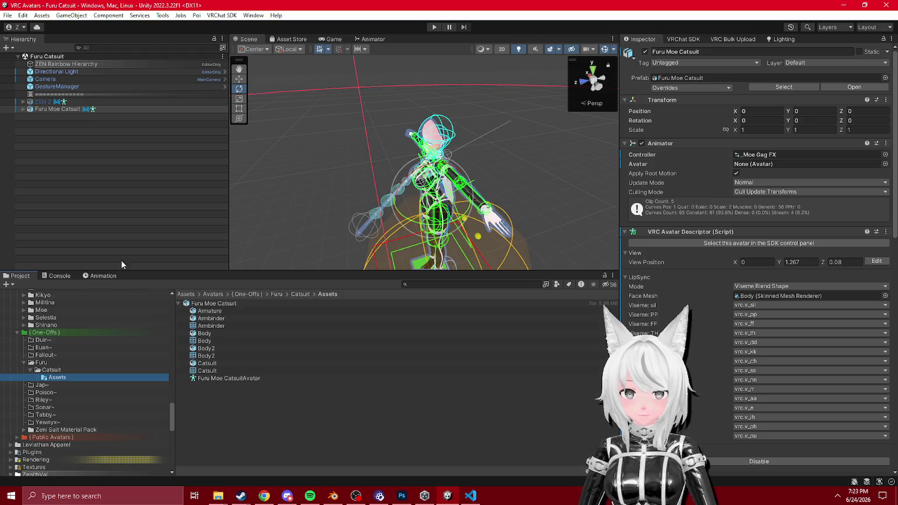
right_click(73, 110)
mouse_move(148, 198)
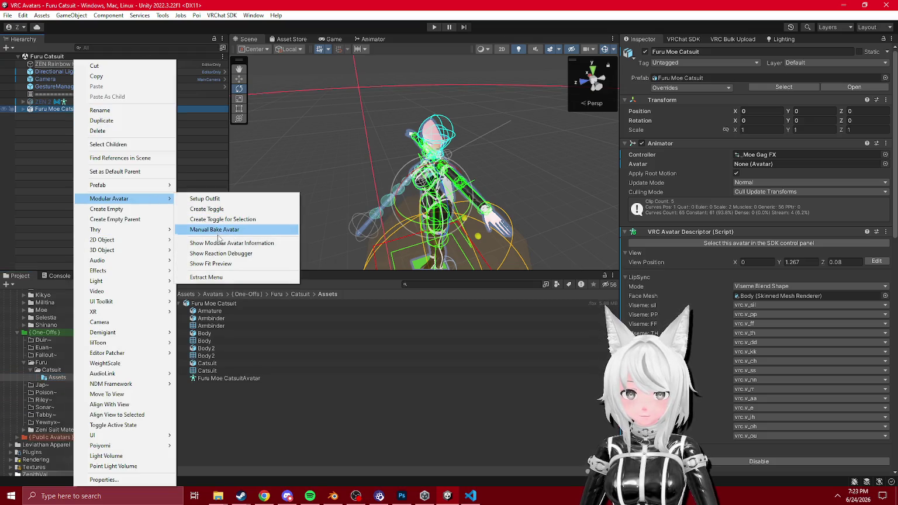
mouse_move(128, 229)
mouse_move(204, 240)
left_click(280, 244)
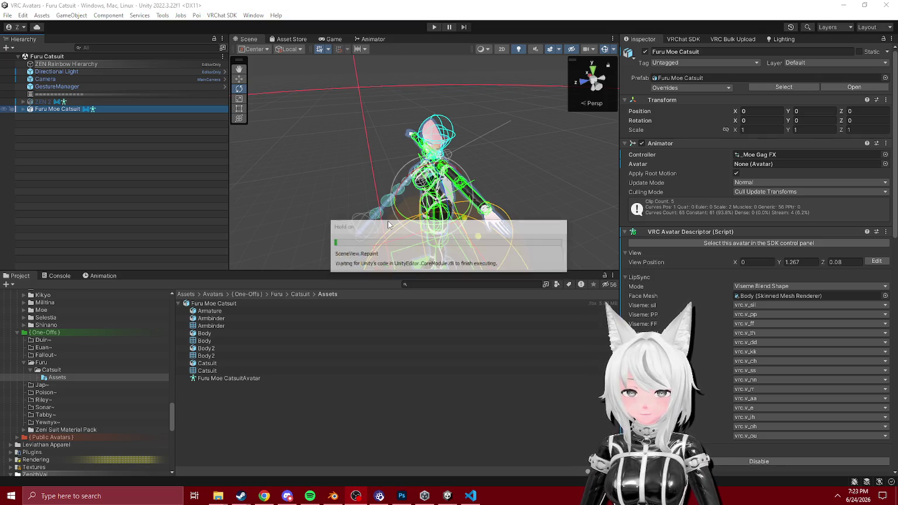
- Revert the avatar's Animator component to prefab values and save the scene
right_click(670, 143)
mouse_move(691, 156)
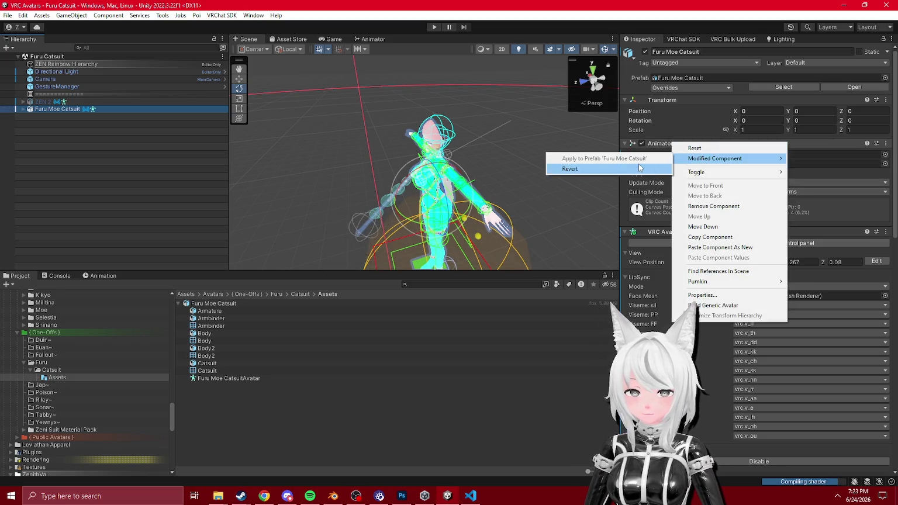
left_click(570, 168)
left_click(70, 57)
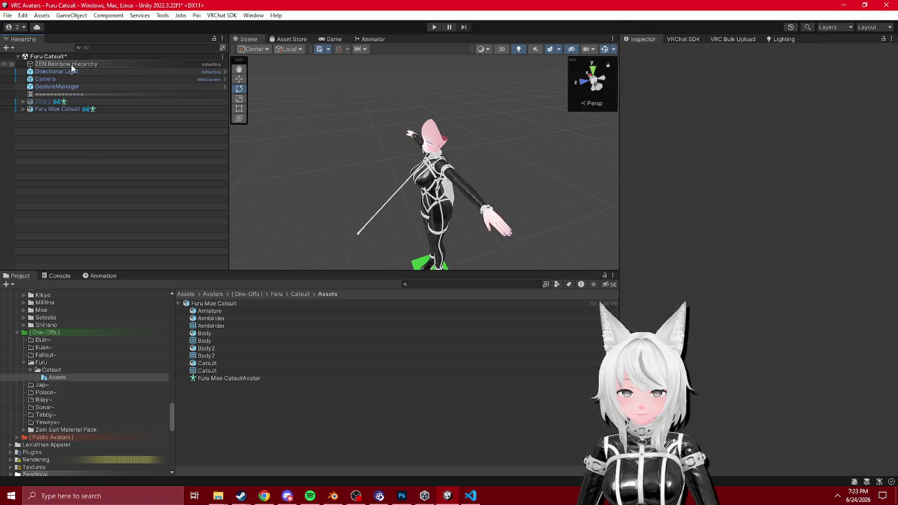
right_click(70, 56)
left_click(96, 76)
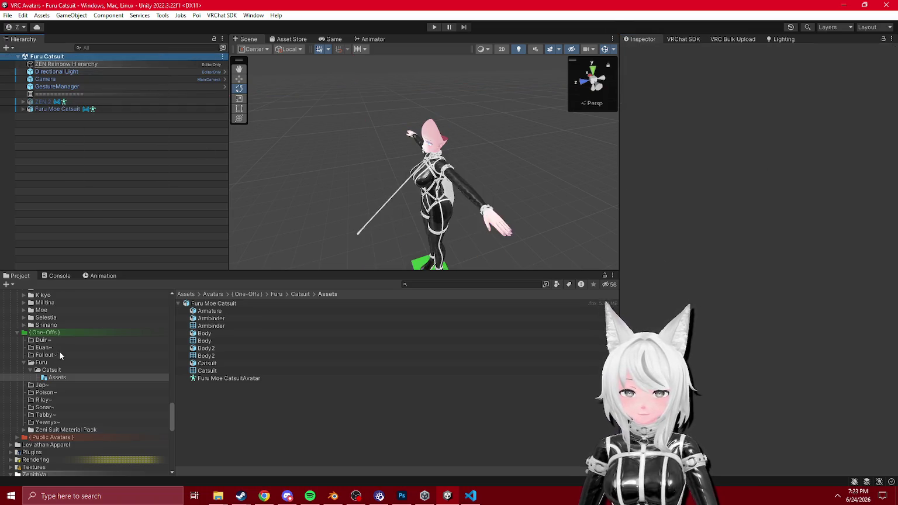
- Collapse the Catsuit, Modular Props and ZenithVal folders in the Project window
left_click(57, 373)
scroll(67, 377, "up", 10)
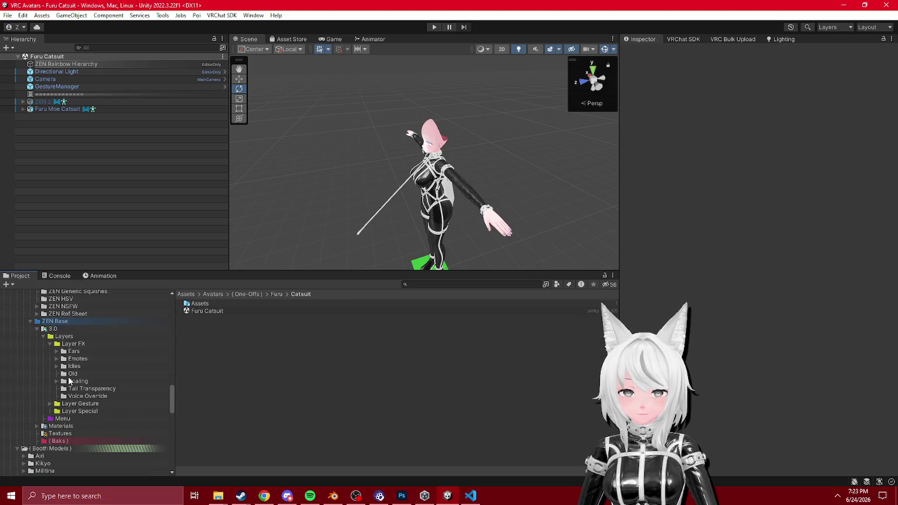
scroll(67, 362, "up", 5)
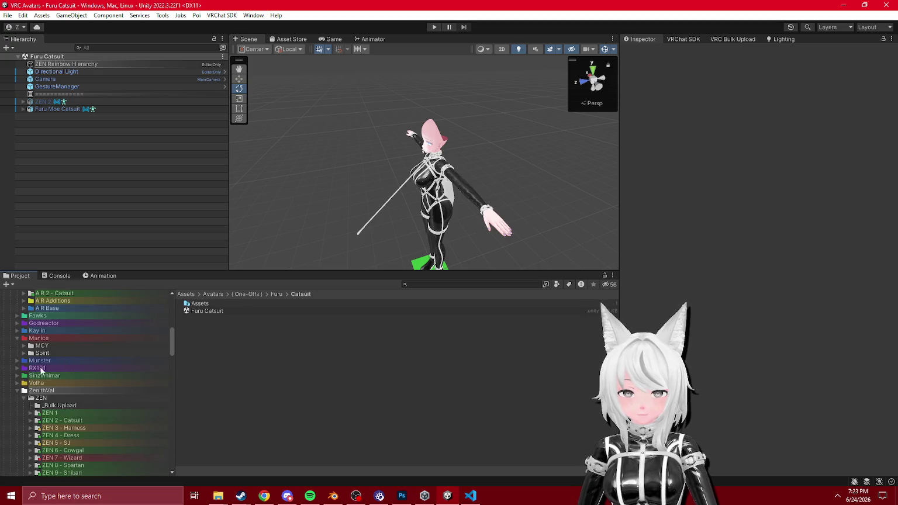
scroll(17, 351, "up", 6)
left_click(17, 334)
scroll(24, 374, "down", 10)
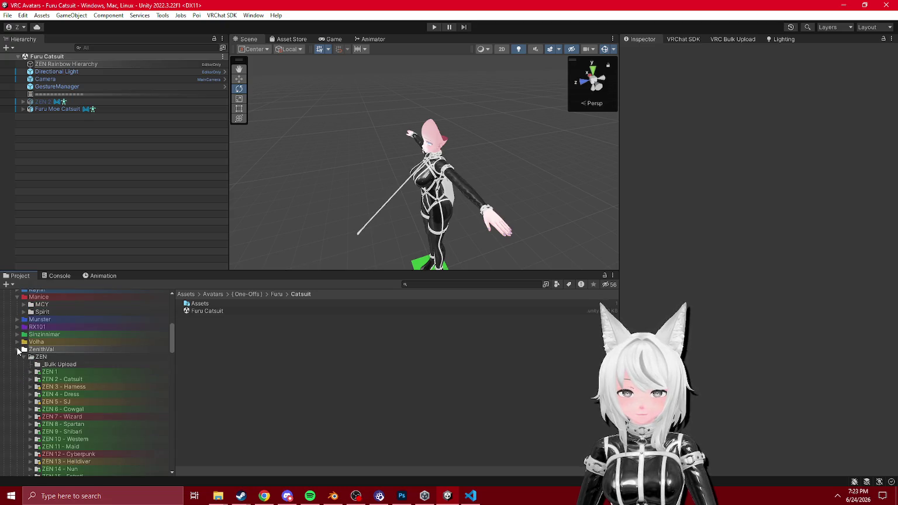
left_click(17, 349)
scroll(23, 362, "down", 4)
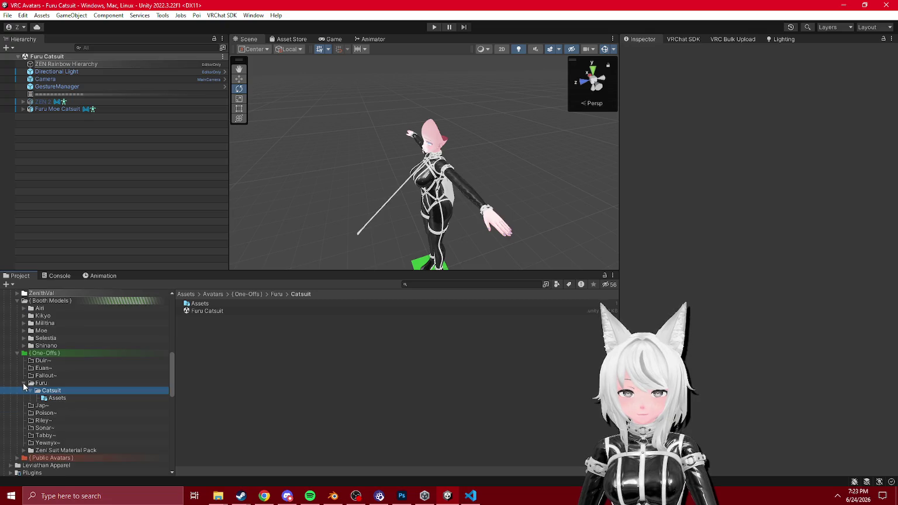
scroll(26, 374, "down", 10)
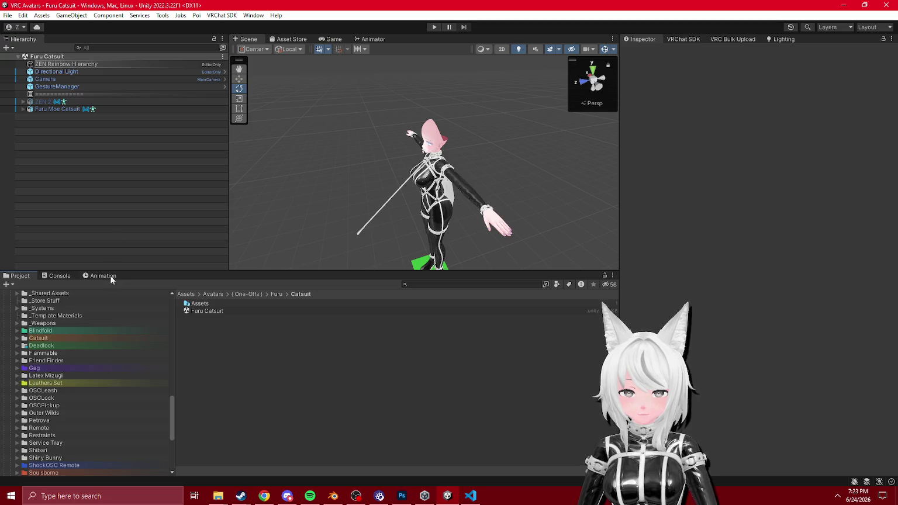
- Expand Booth Models > Moe > _Zeni Fixes and open the FX folder
left_click(16, 369)
scroll(43, 429, "up", 15)
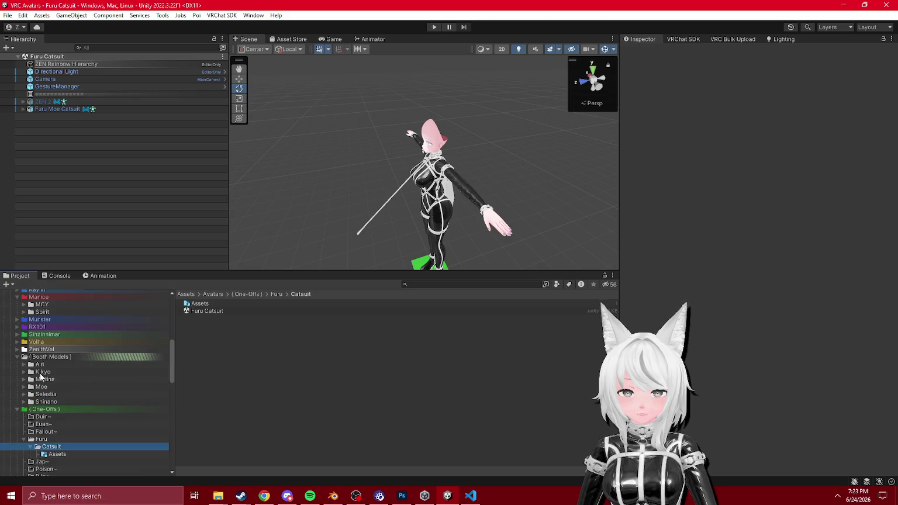
scroll(43, 429, "down", 5)
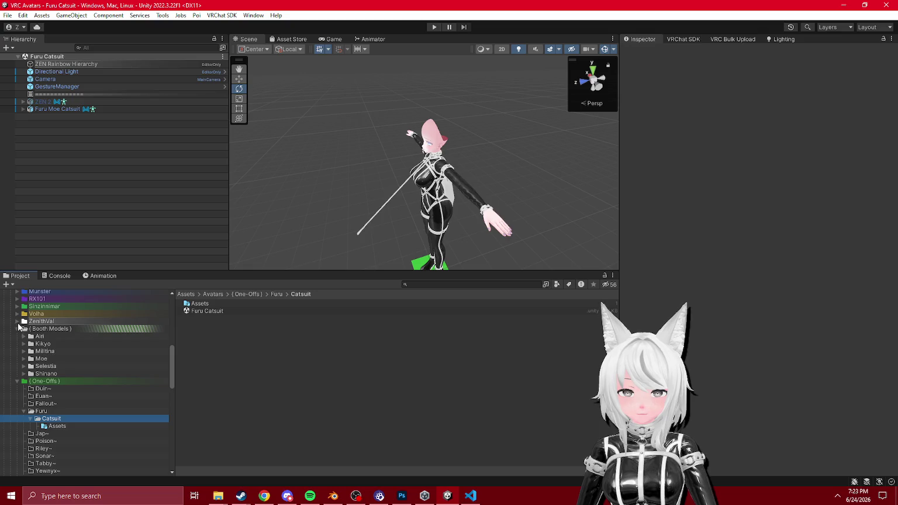
left_click(23, 358)
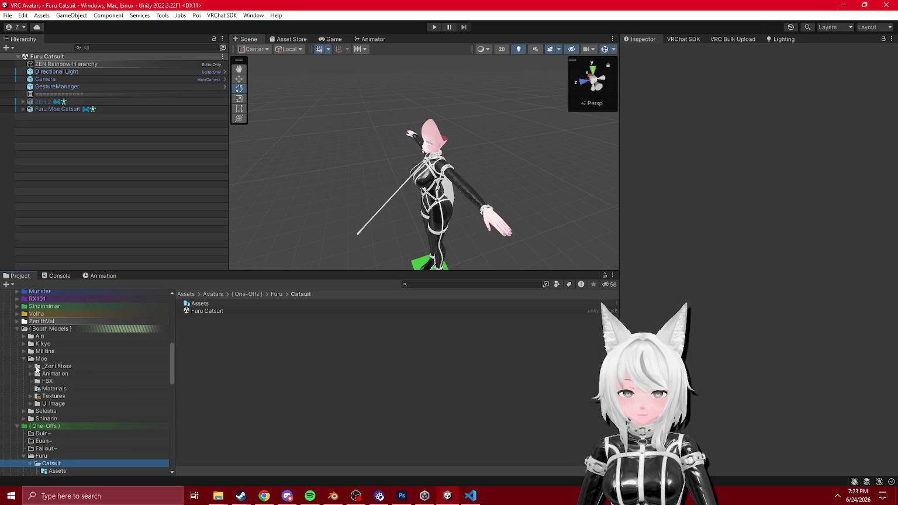
left_click(52, 366)
left_click(53, 381)
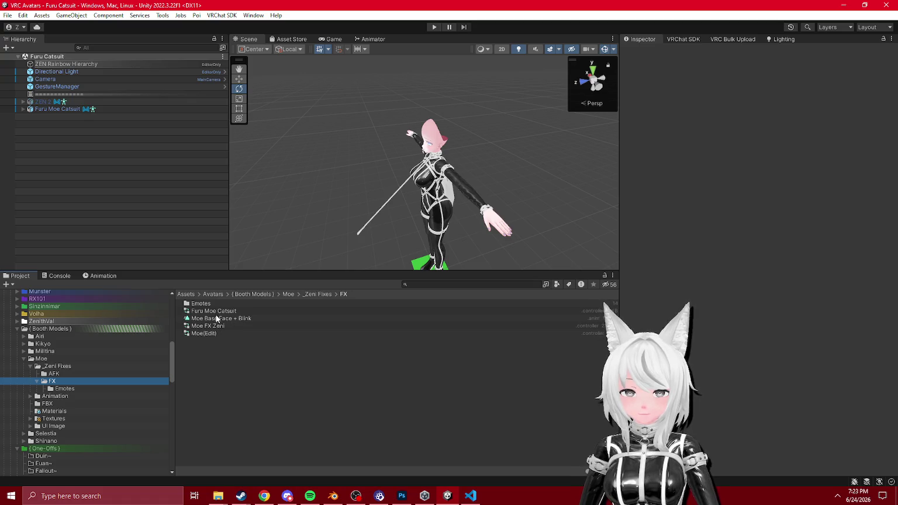
- Delete the Furu Moe Catsuit and Moe(Edit) animator controllers from the FX folder
left_click(216, 314)
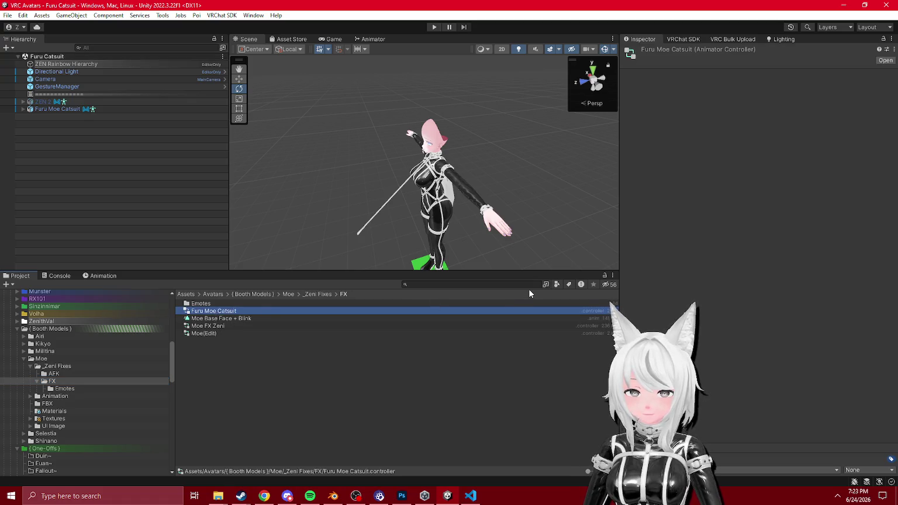
key("Delete")
key("Return")
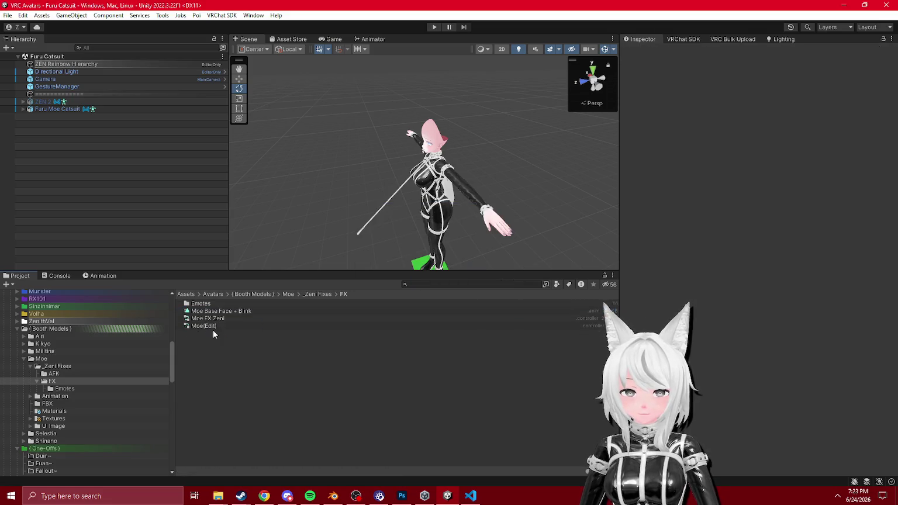
left_click(213, 329)
key("Delete")
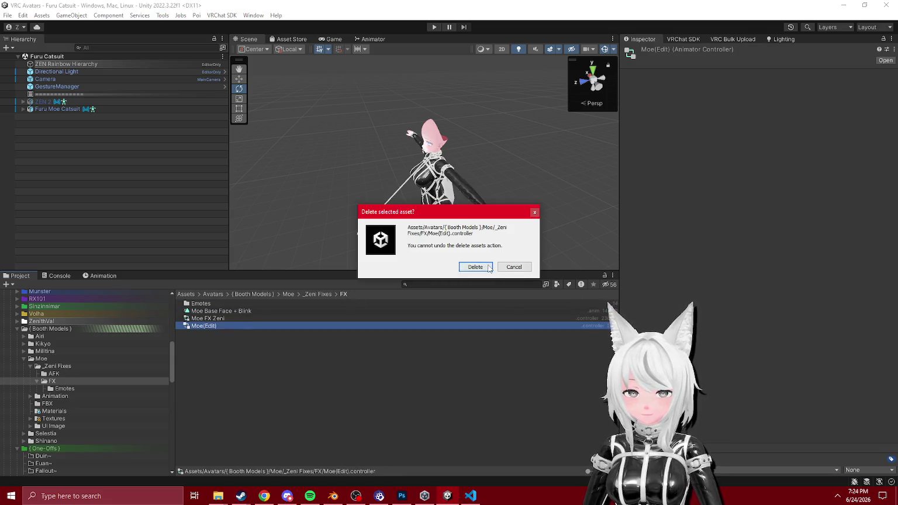
left_click(490, 268)
key("Up")
- Open Moe FX Zeni in the Animator and inspect the Moe Base Face + Blink clip's keyframes
left_click(374, 39)
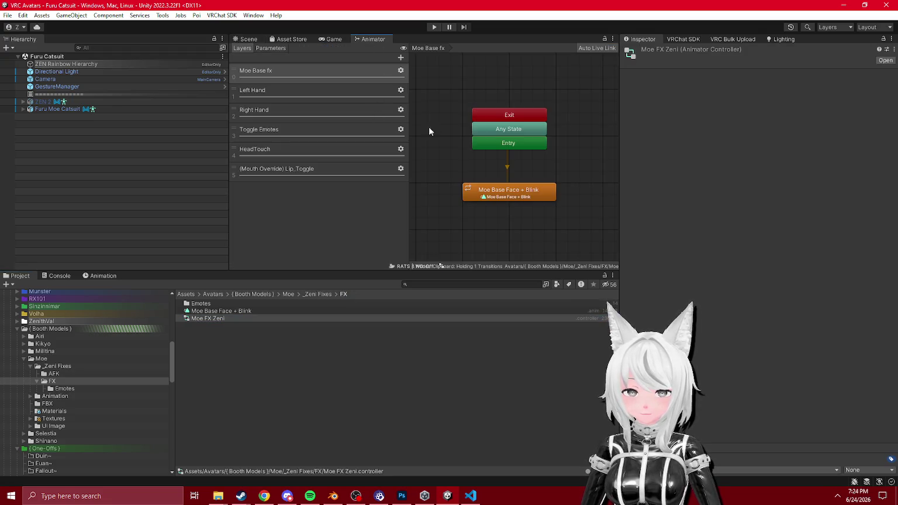
left_click(500, 193)
left_click(768, 72)
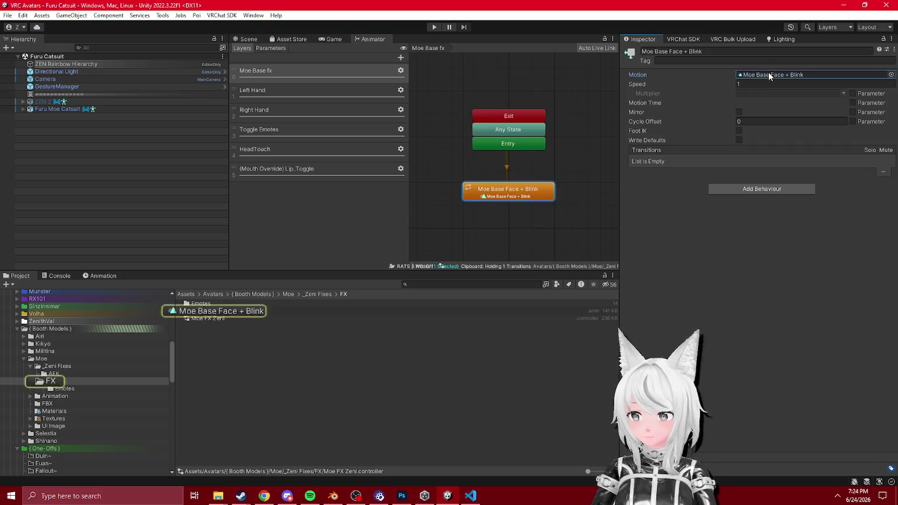
left_click(211, 311)
left_click(101, 276)
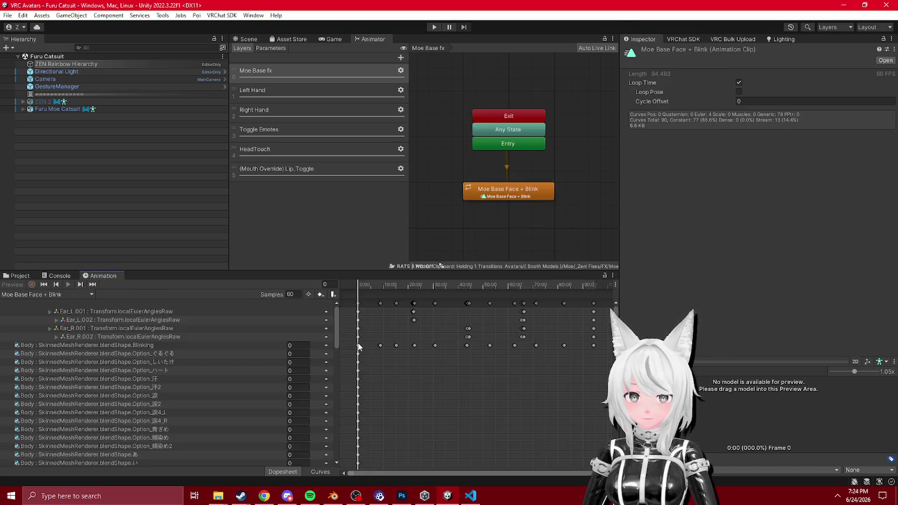
left_click(17, 276)
- Review the Zeni Face_Fist and Zeni Face_Hate emote clips' keyframes
left_click(64, 389)
left_click(223, 304)
left_click(92, 276)
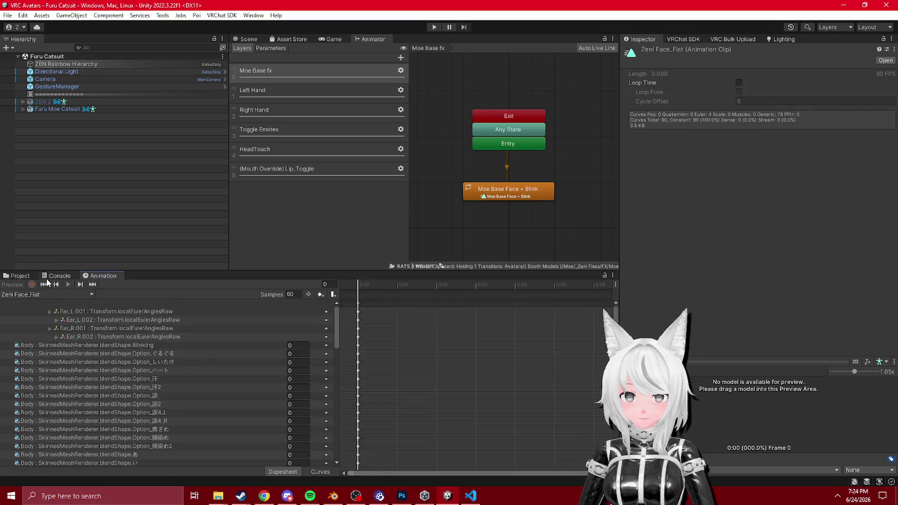
left_click(18, 276)
left_click(227, 325)
left_click(101, 276)
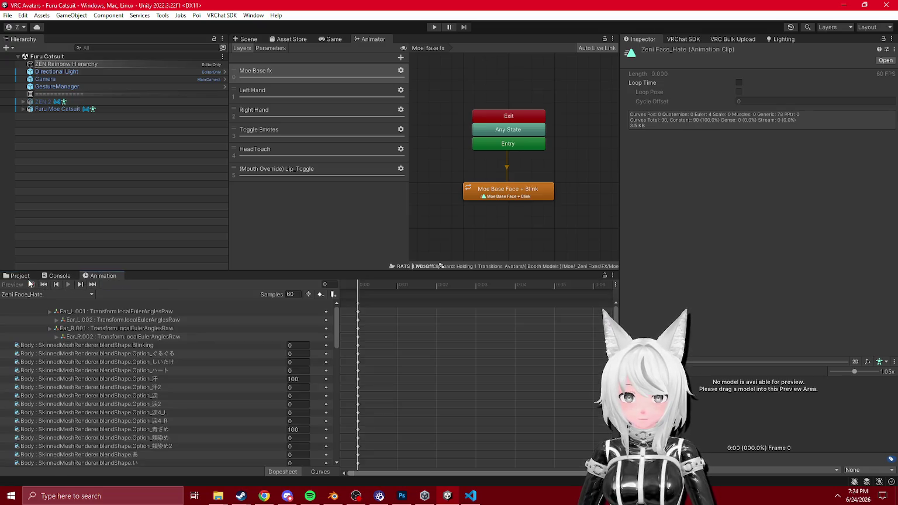
left_click(27, 277)
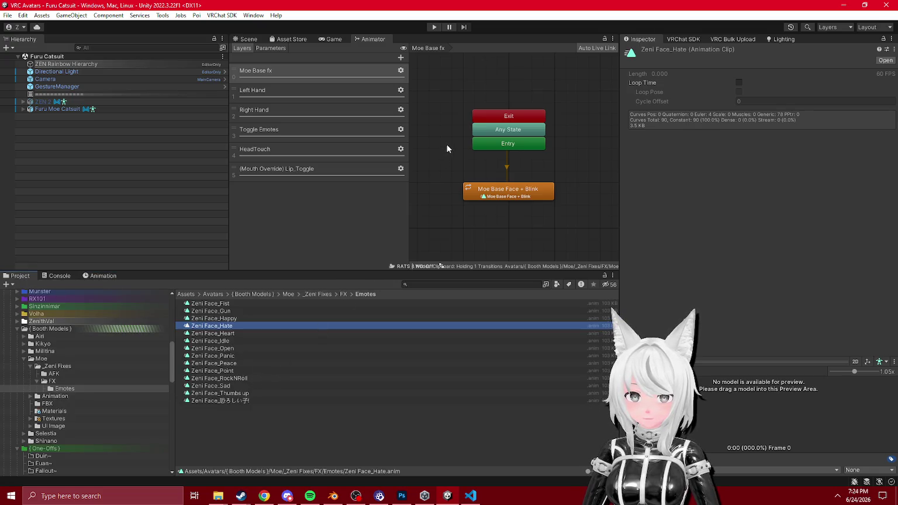
- Review the Left Hand, Right Hand, Toggle Emotes and HeadTouch layers, then select the Furu Moe Catsuit avatar
left_click(345, 92)
mouse_move(544, 194)
left_mouse_down()
mouse_move(471, 154)
mouse_move(490, 209)
mouse_move(491, 160)
left_mouse_up()
left_click(319, 108)
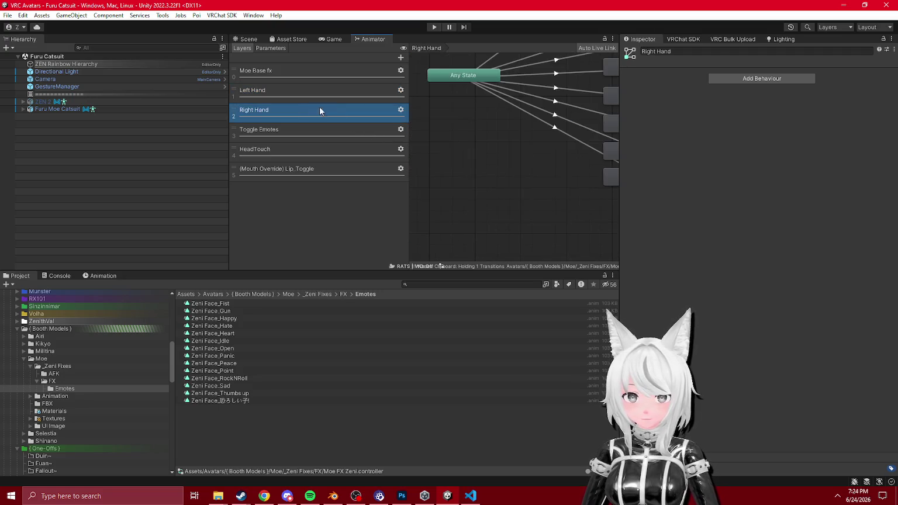
left_click(315, 134)
scroll(505, 186, "up", 2)
left_click(297, 147)
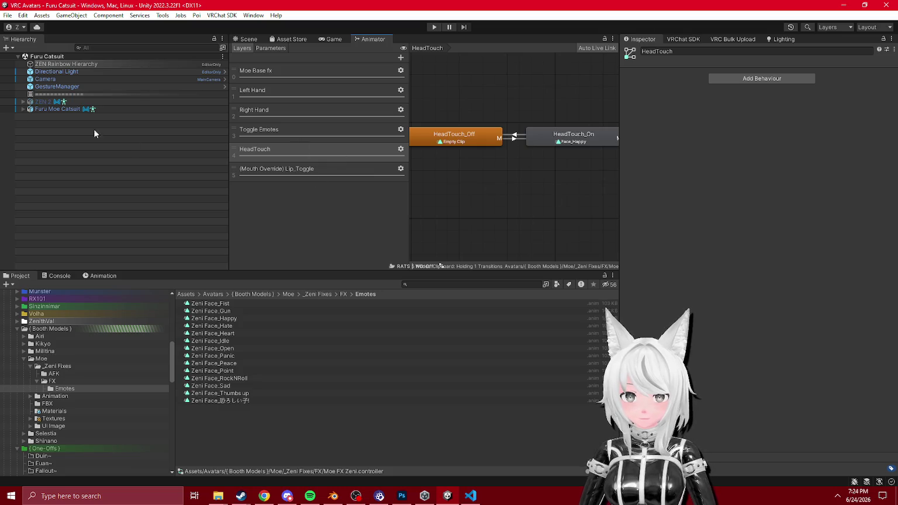
left_click(59, 109)
scroll(731, 298, "down", 5)
scroll(736, 292, "down", 1)
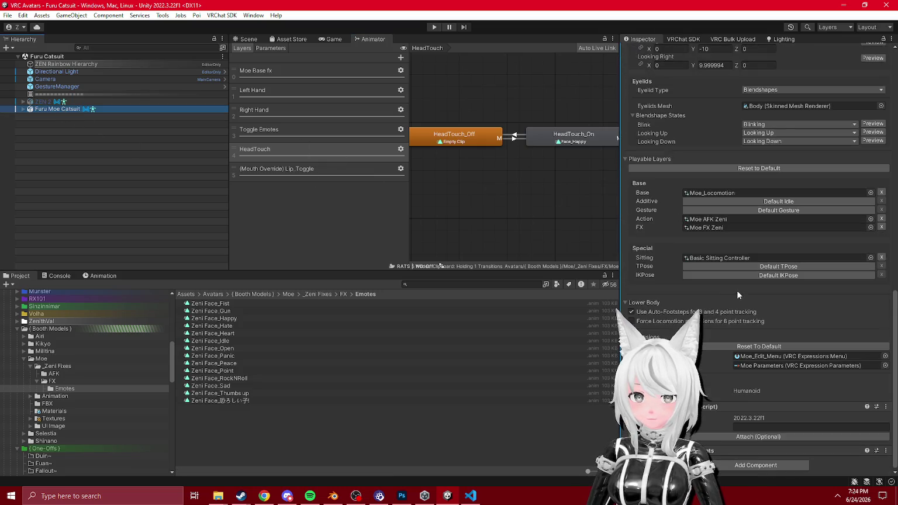
- Locate the avatar's expression parameters asset and rename Moe Parameters to Moe Parameters Zeni
left_click(714, 228)
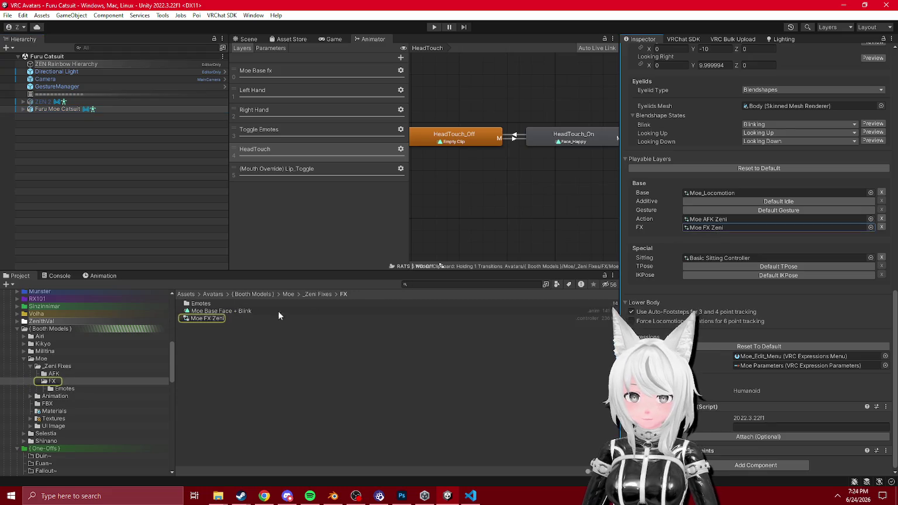
left_click(52, 374)
left_click(51, 381)
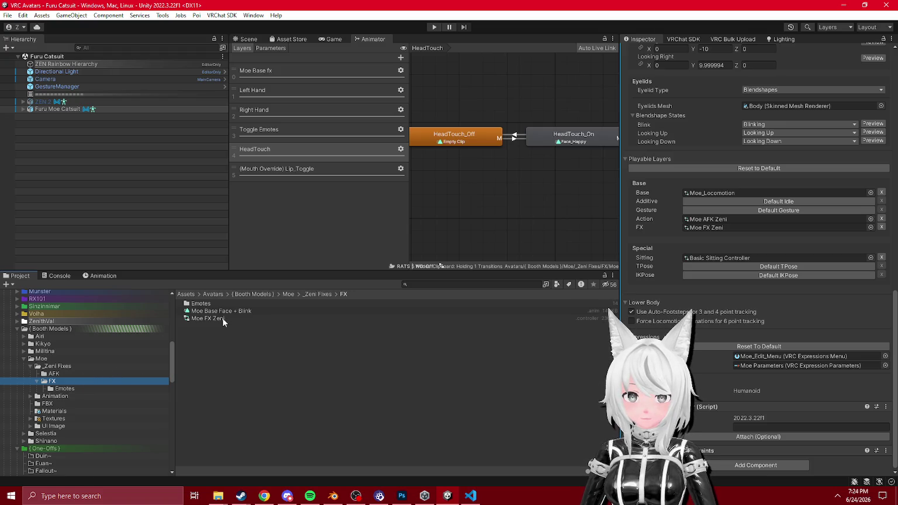
left_click(788, 366)
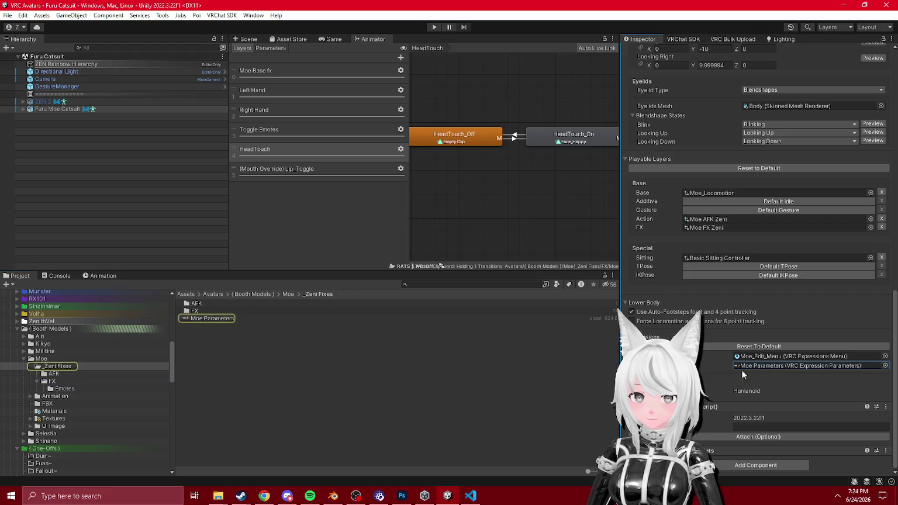
left_click(207, 321)
key("F2")
key("End")
type("Zeni")
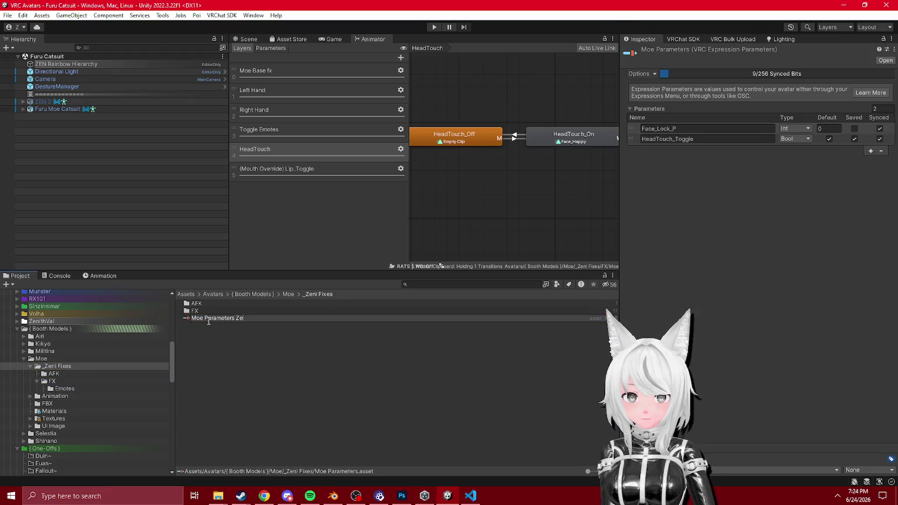
key("Return")
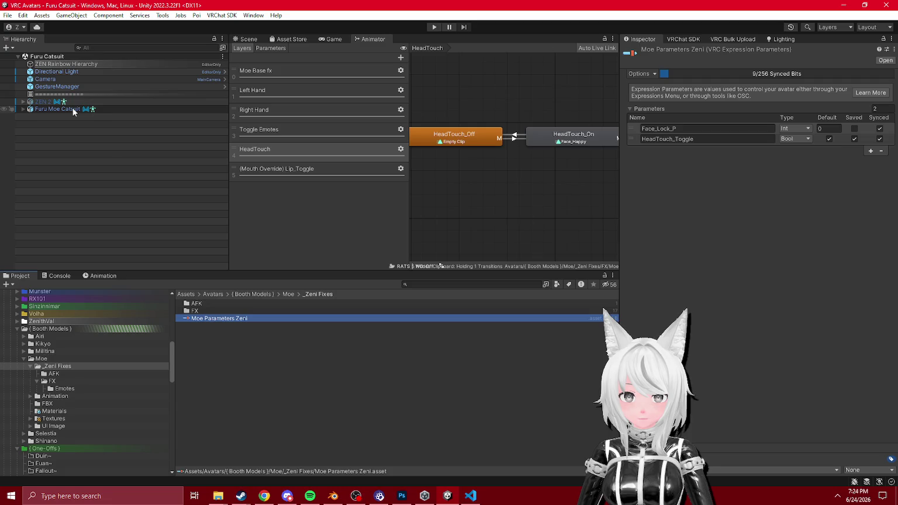
- Expand the Furu Moe Catsuit avatar, collapse Moe Blindfold, check Inventory and return to the Scene view
mouse_move(72, 107)
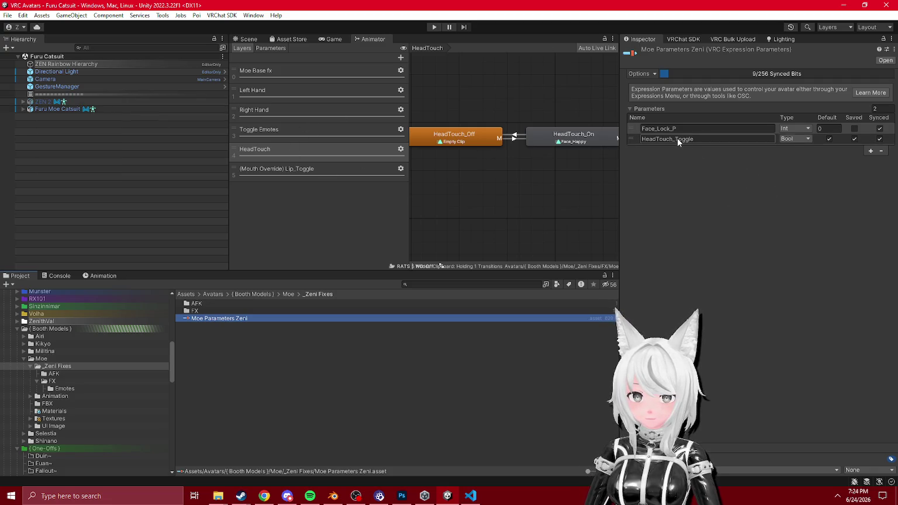
left_click(23, 109)
scroll(66, 184, "down", 2)
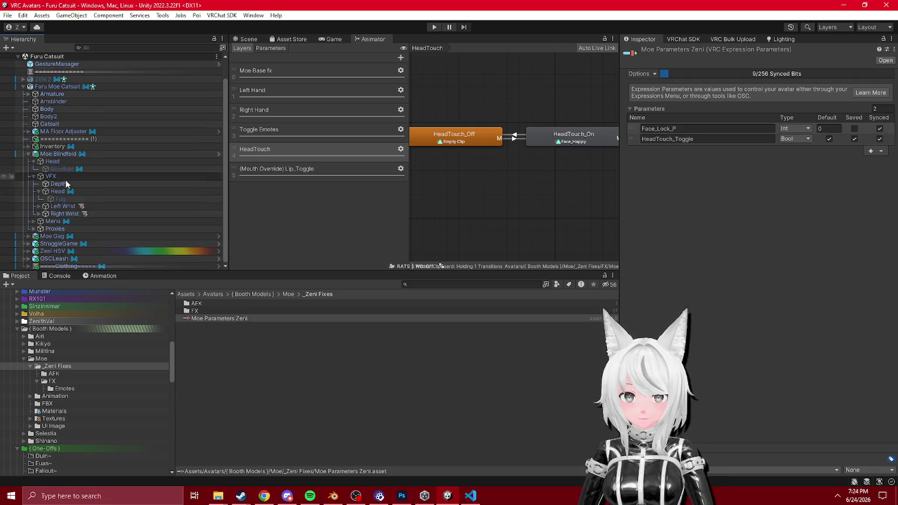
left_click(30, 162)
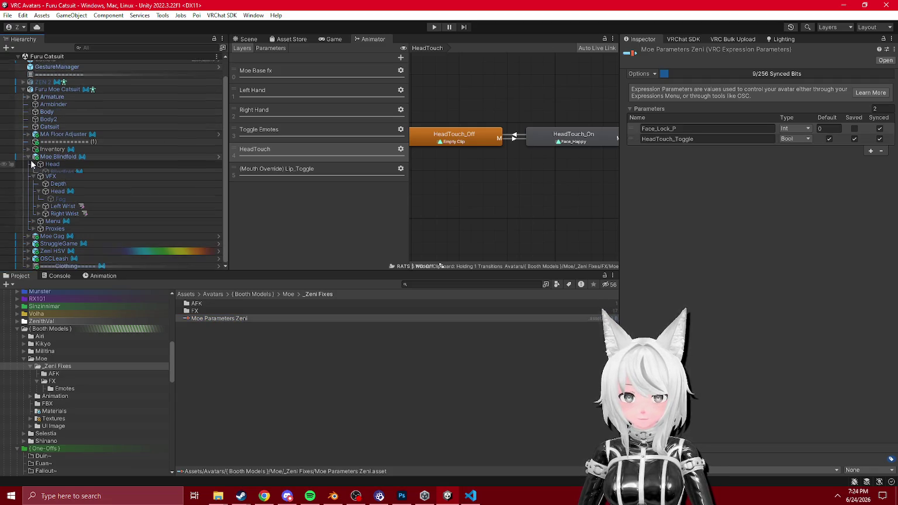
left_click(28, 161)
left_click(28, 169)
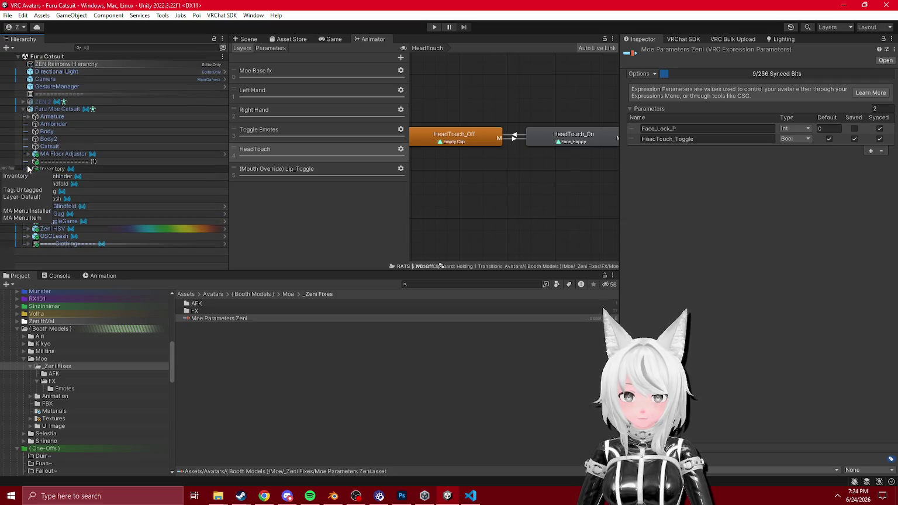
left_click(29, 169)
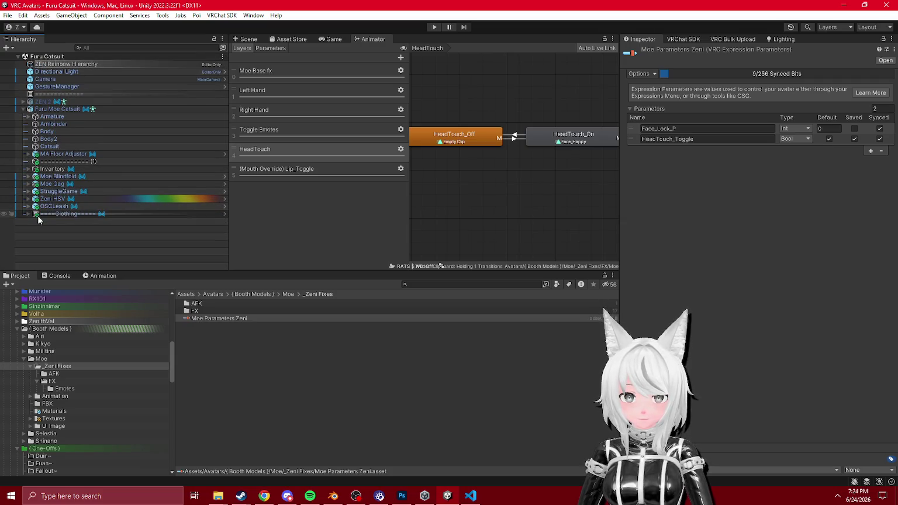
left_click(245, 38)
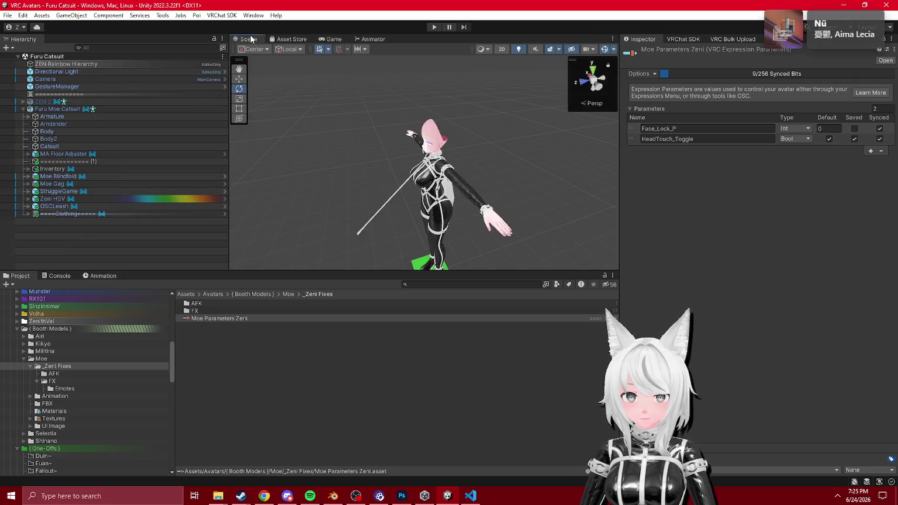
- Orbit the Scene view so it faces the avatar's front
left_click(79, 57)
right_click(79, 56)
left_click_drag(290, 128, 448, 149)
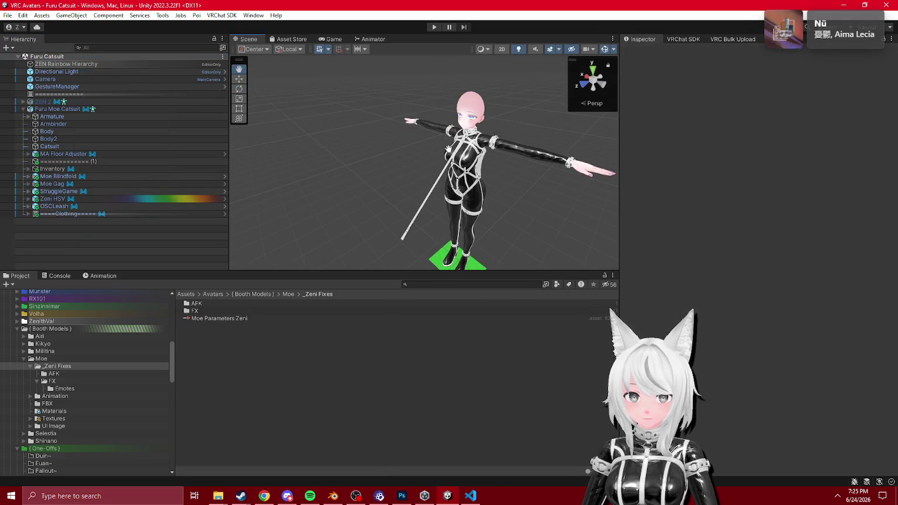
- Drag Furu Moe Catsuit from the Hierarchy into the Furu/Catsuit folder to save it as a prefab
left_click(264, 496)
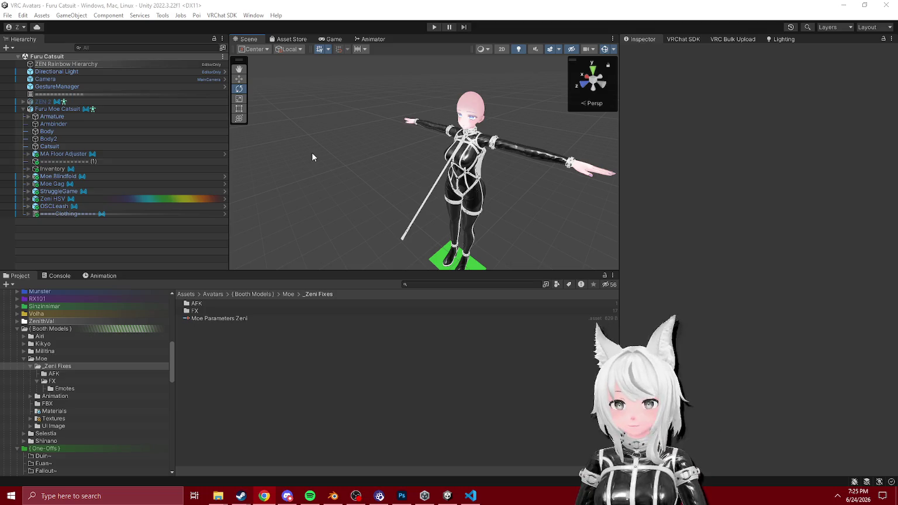
left_click(53, 380)
left_click(42, 358)
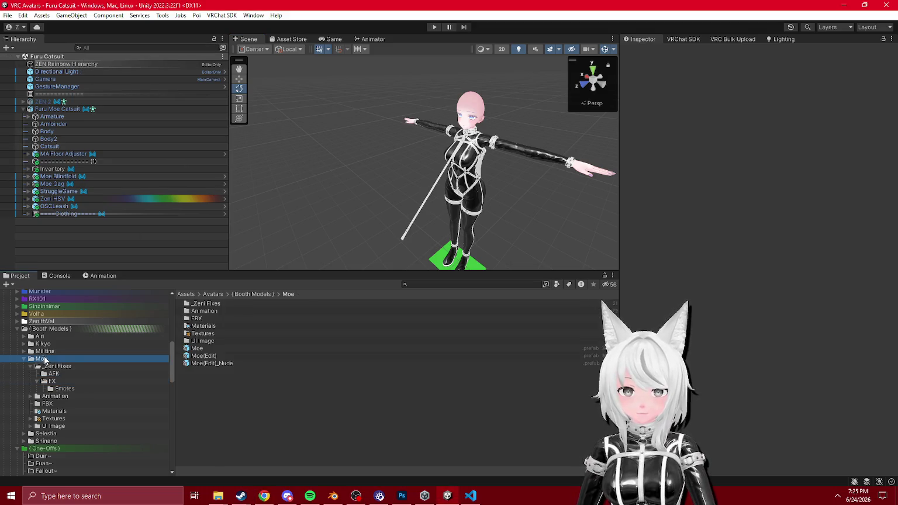
scroll(85, 368, "up", 10)
scroll(27, 359, "down", 5)
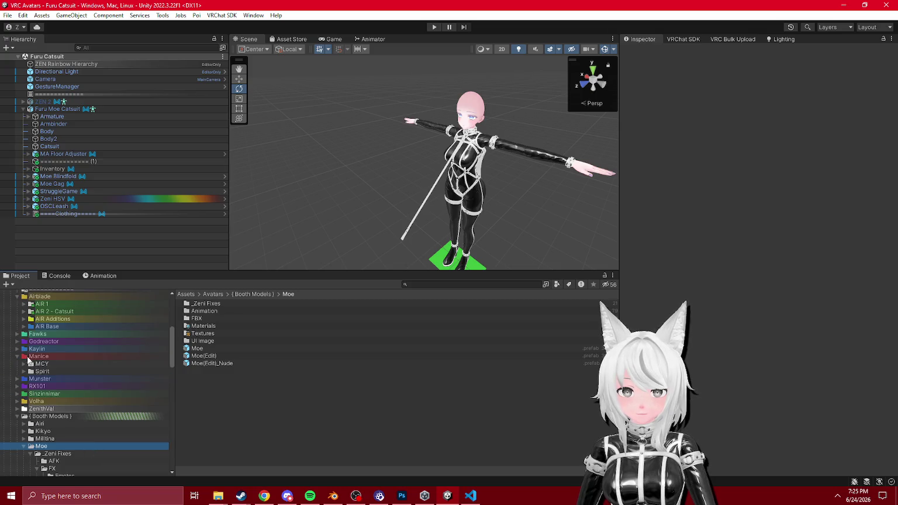
scroll(46, 378, "down", 3)
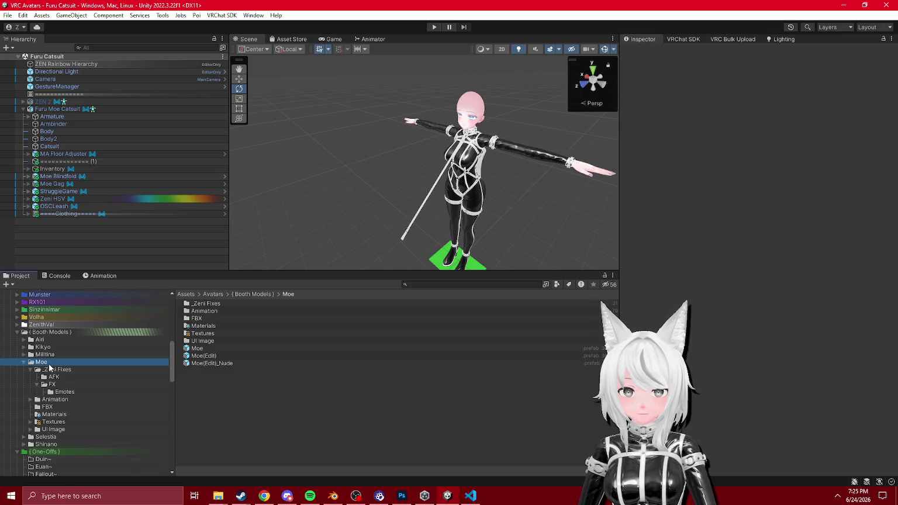
left_click(57, 108)
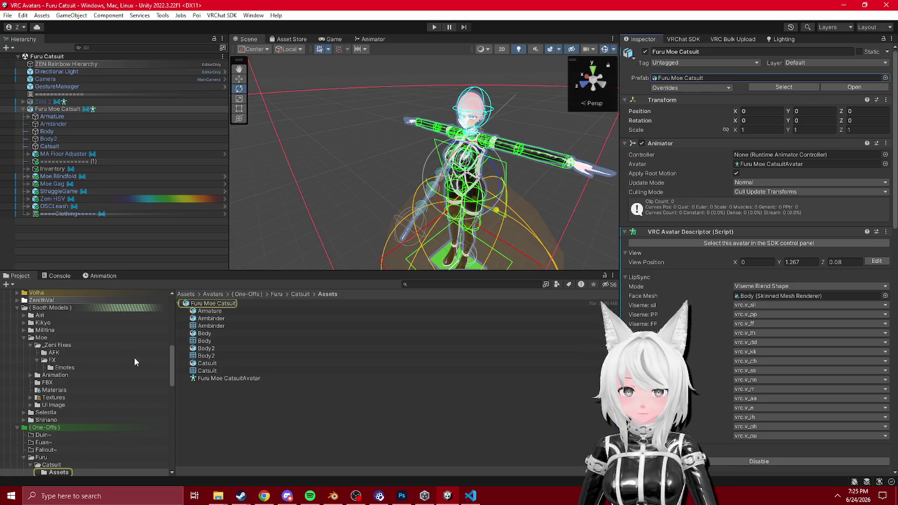
scroll(62, 464, "down", 1)
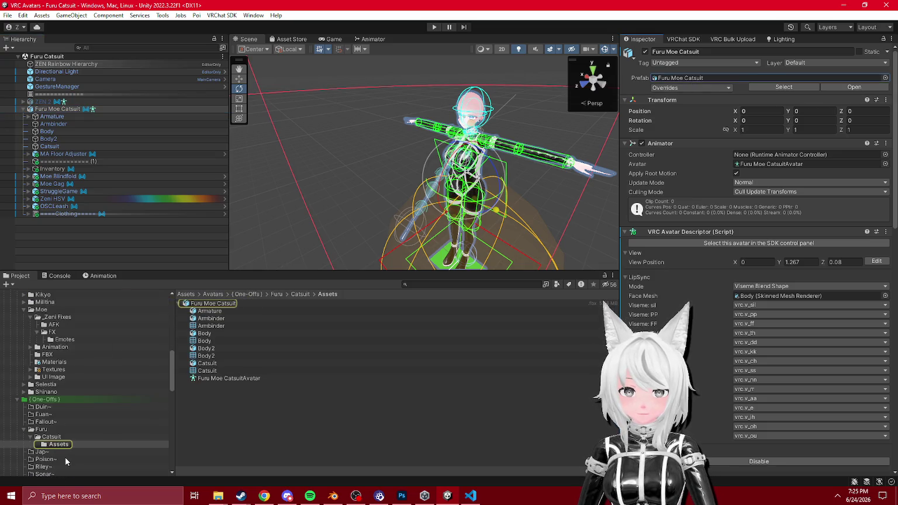
left_click(31, 437)
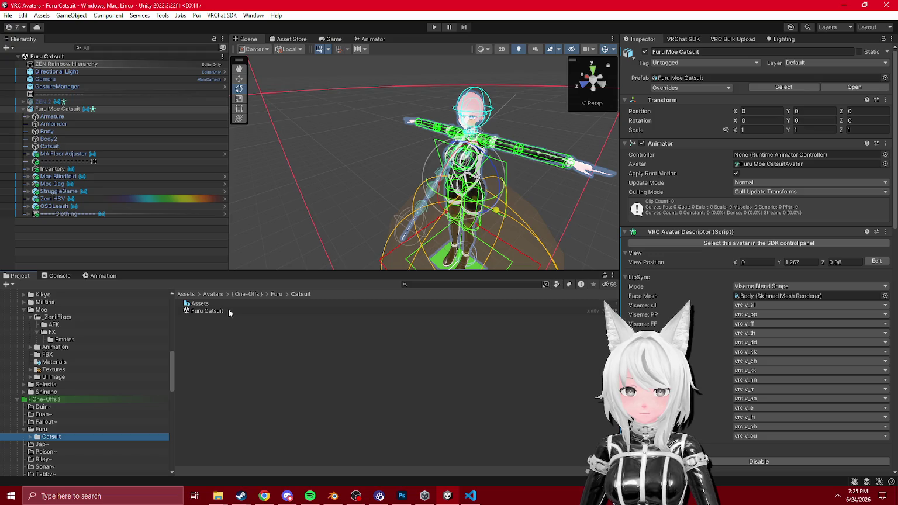
mouse_move(228, 310)
left_mouse_down()
mouse_move(81, 113)
mouse_move(274, 406)
left_mouse_up()
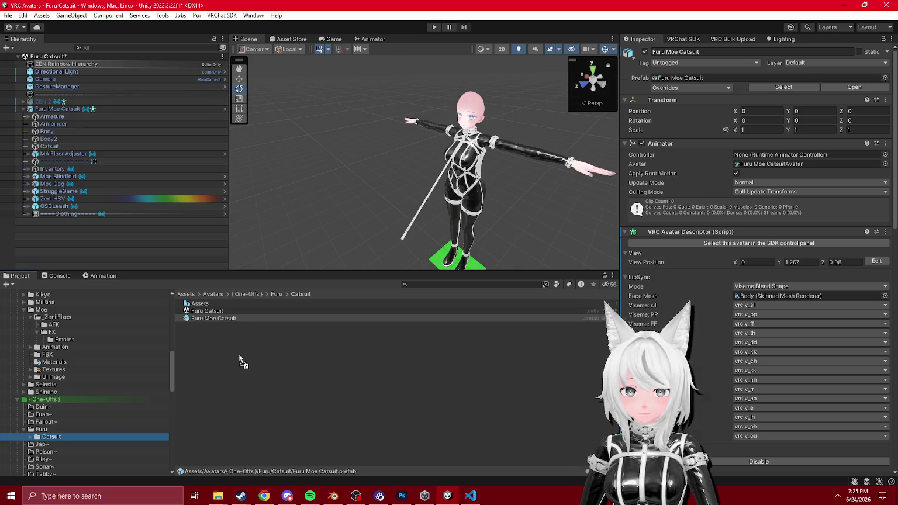
- Open the new Furu Moe Catsuit prefab in Prefab Mode, then return to the scene
double_click(221, 317)
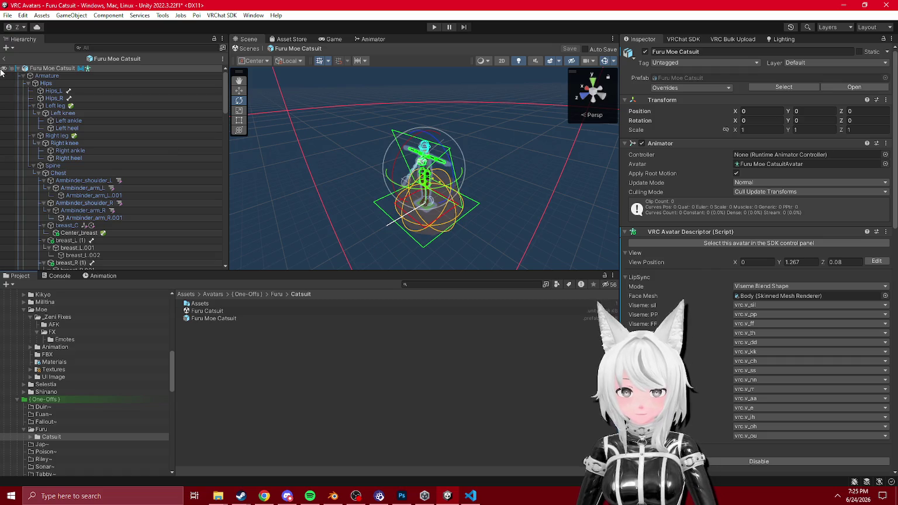
left_click(3, 58)
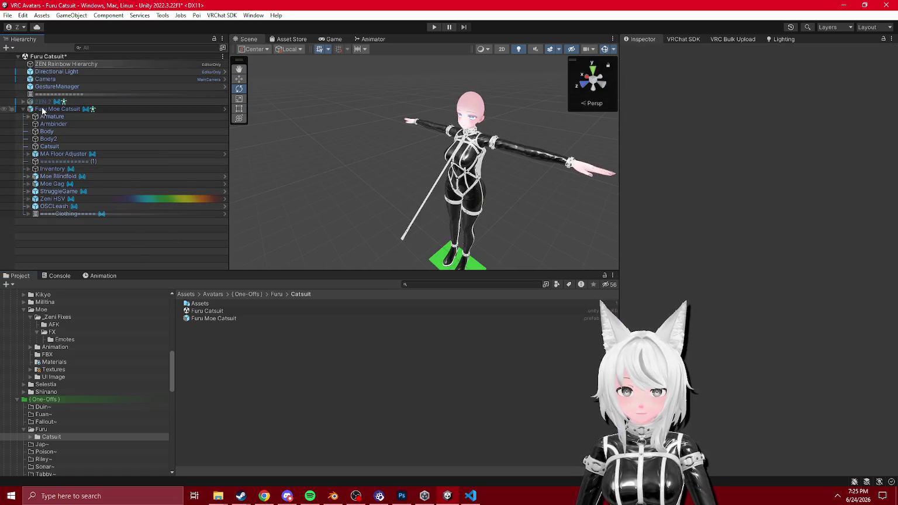
left_click(42, 109)
- Preview the prefab's Export Package dependencies with _PoiyomiShaders unchecked, then cancel
right_click(223, 318)
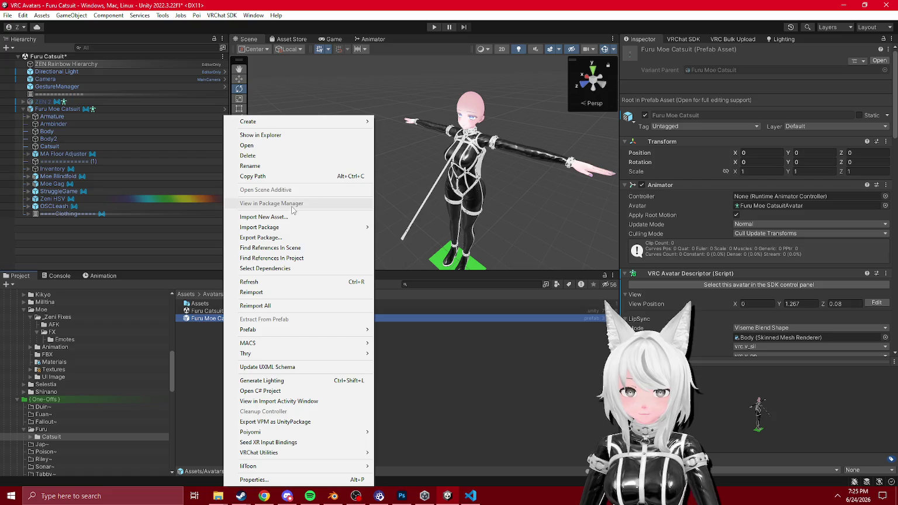
left_click(263, 237)
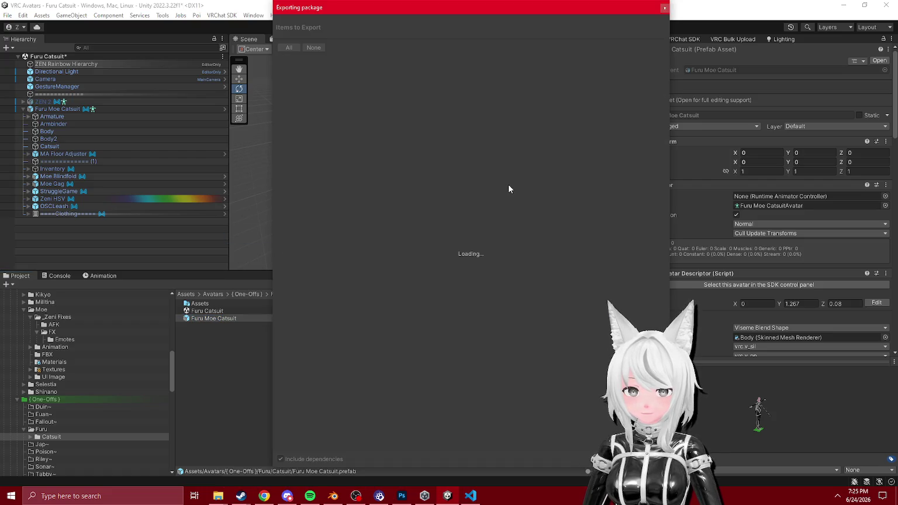
left_click(286, 59)
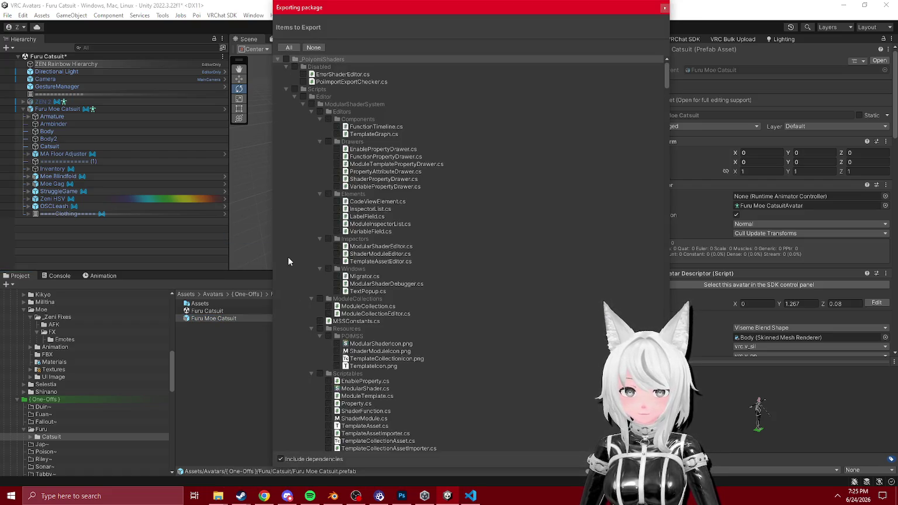
left_click(278, 61)
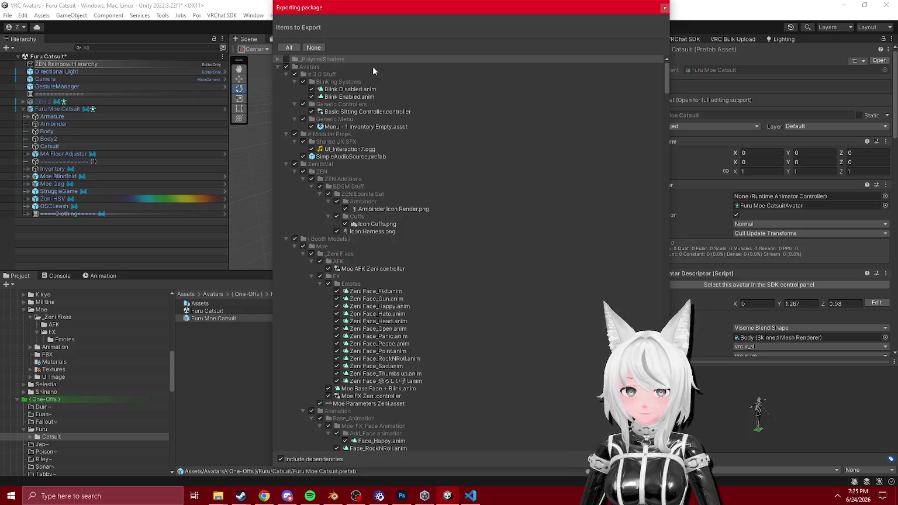
key("Escape")
scroll(723, 240, "down", 10)
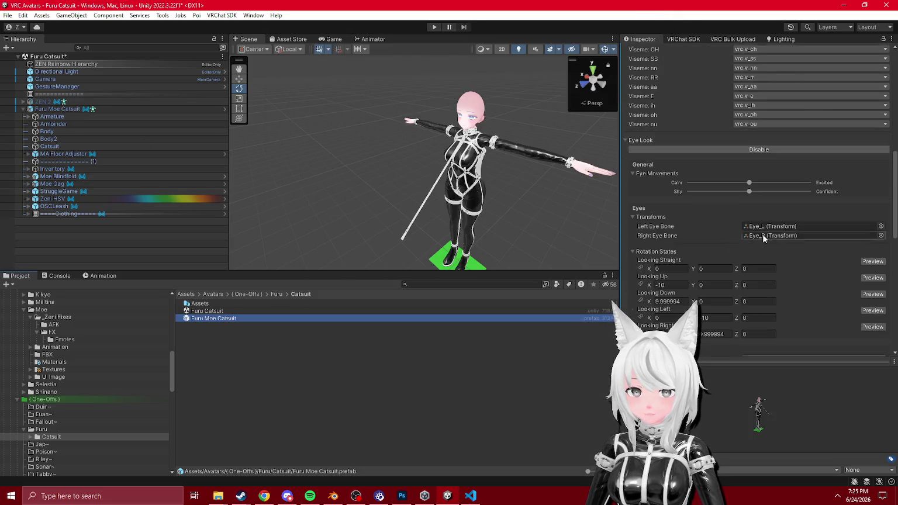
- Run Animator Cleanup on the FX controller Moe FX Zeni and show info messages in the Console
scroll(763, 239, "down", 5)
double_click(784, 243)
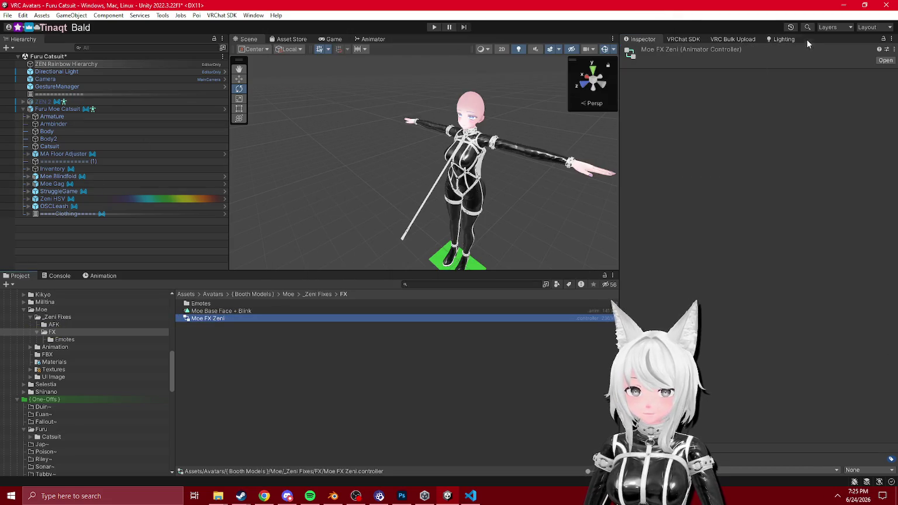
left_click(894, 50)
left_click(818, 75)
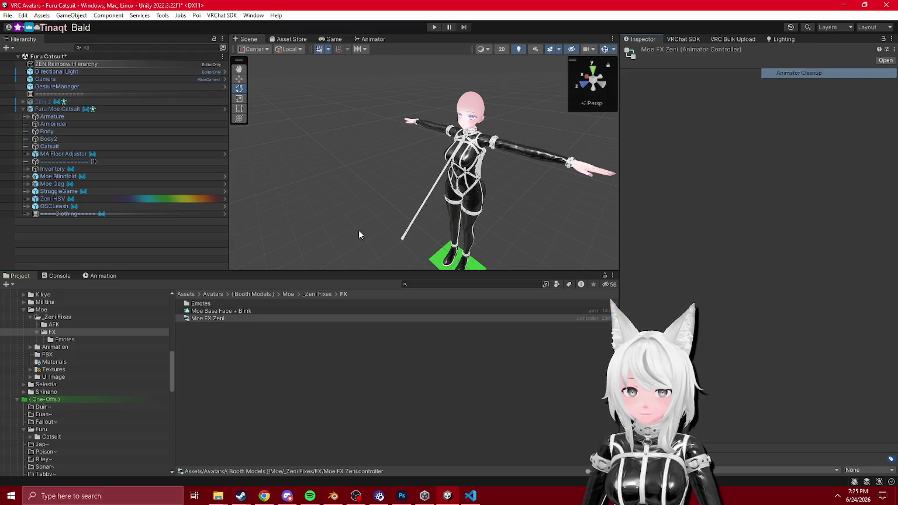
left_click(70, 275)
left_click(568, 285)
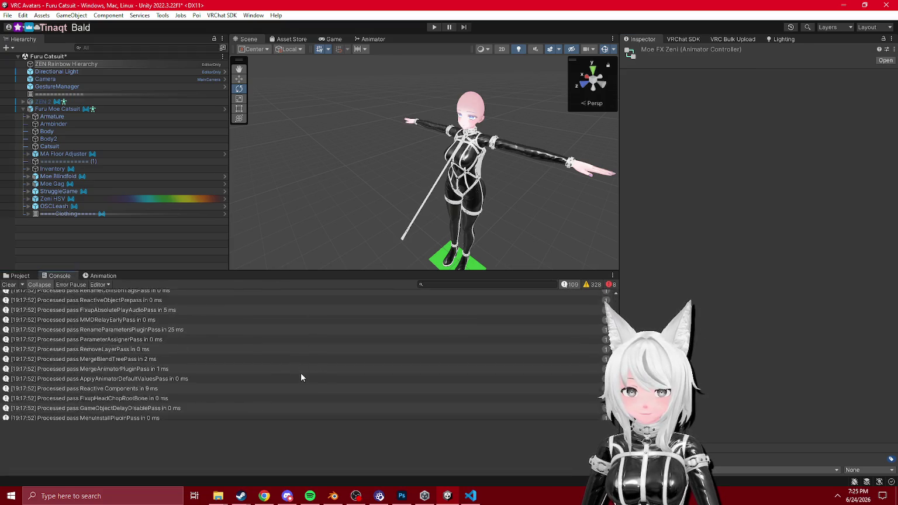
left_click(20, 276)
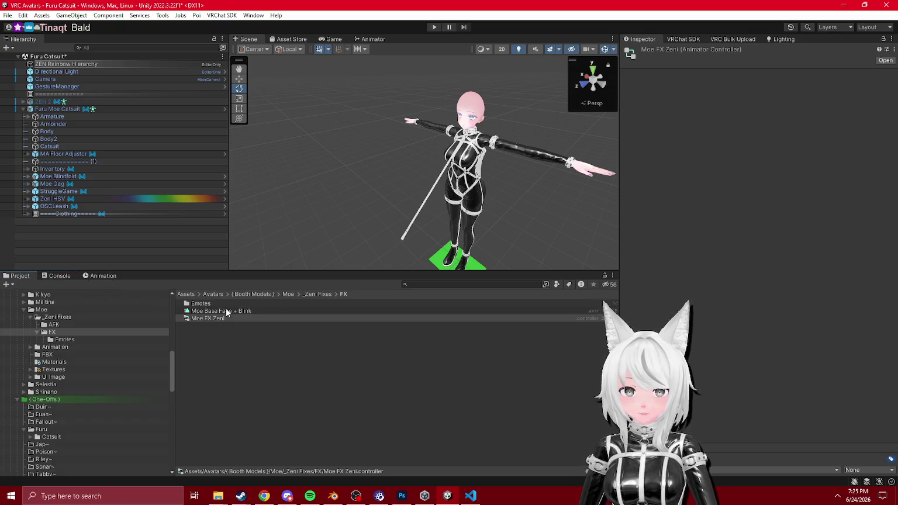
- Run Animator Cleanup on the Moe AFK Zeni controller in the AFK folder
left_click(221, 311)
left_click(893, 50)
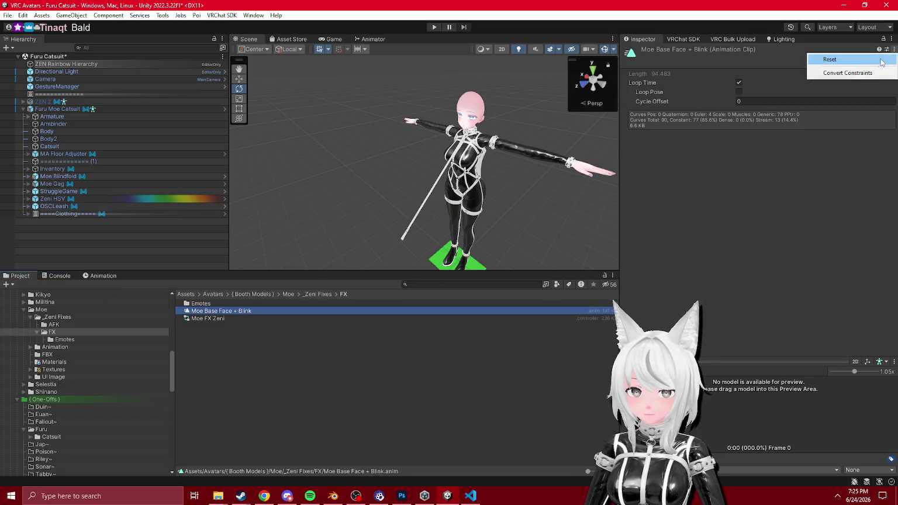
left_click(52, 325)
left_click(202, 303)
left_click(893, 50)
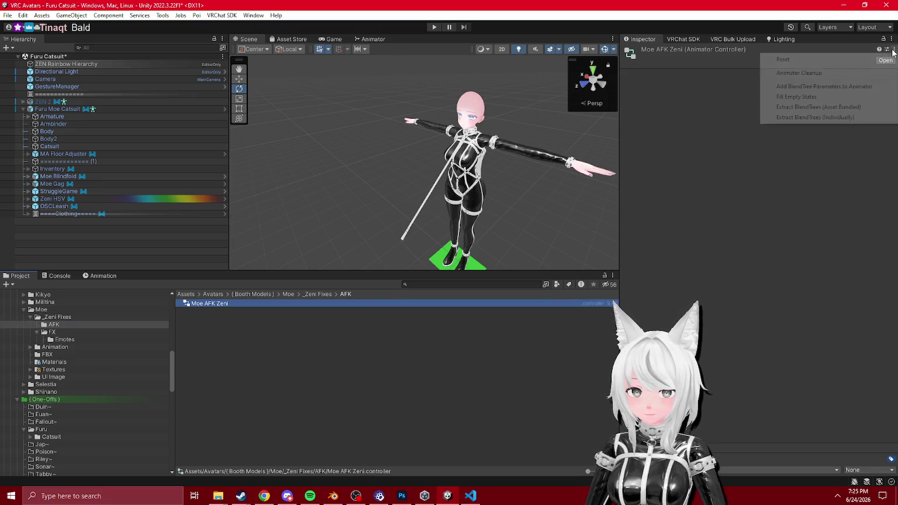
left_click(818, 71)
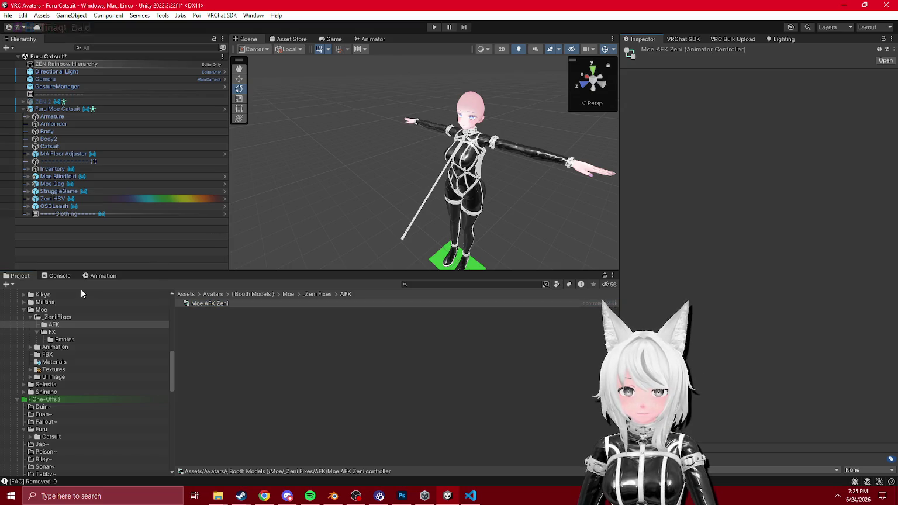
- Run Animator Cleanup on the Base layer controller Moe_Locomotion
left_click(54, 109)
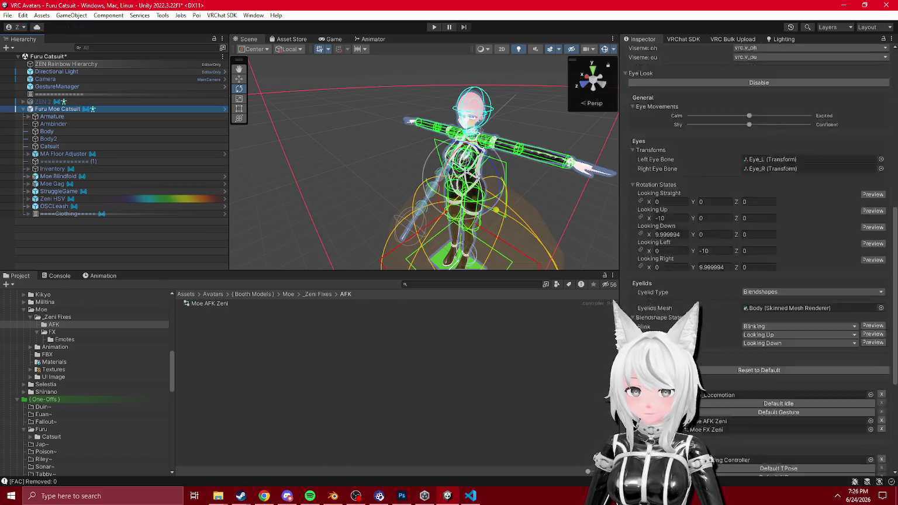
left_click(719, 193)
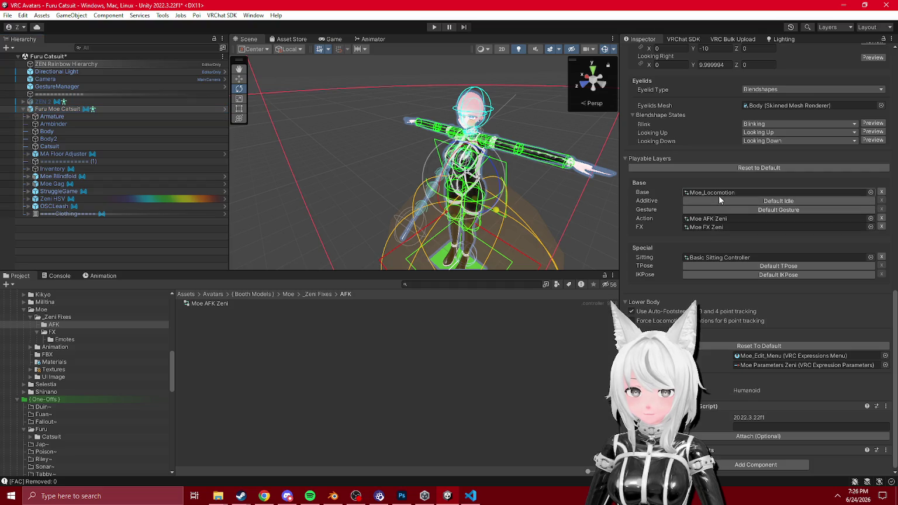
left_click(224, 340)
left_click(893, 50)
left_click(845, 73)
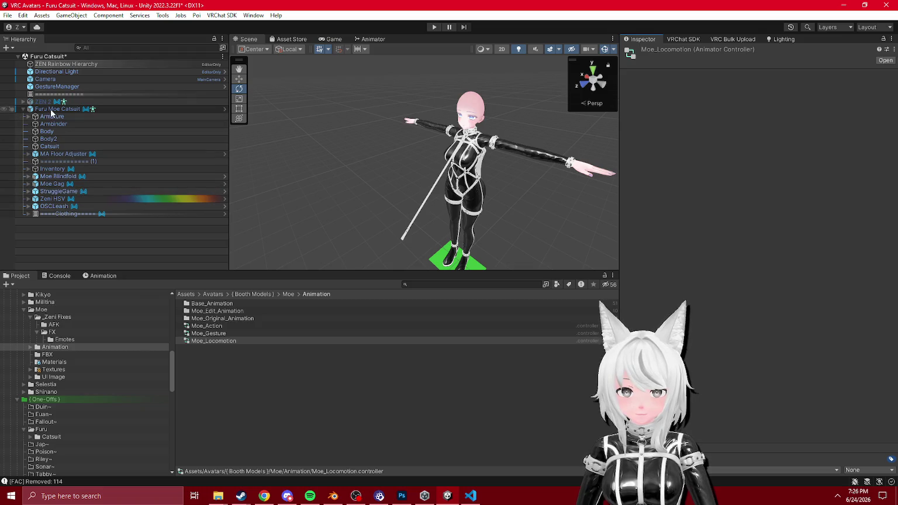
- Run Animator Cleanup on the Sitting layer's Basic Sitting Controller
left_click(70, 109)
scroll(818, 289, "down", 10)
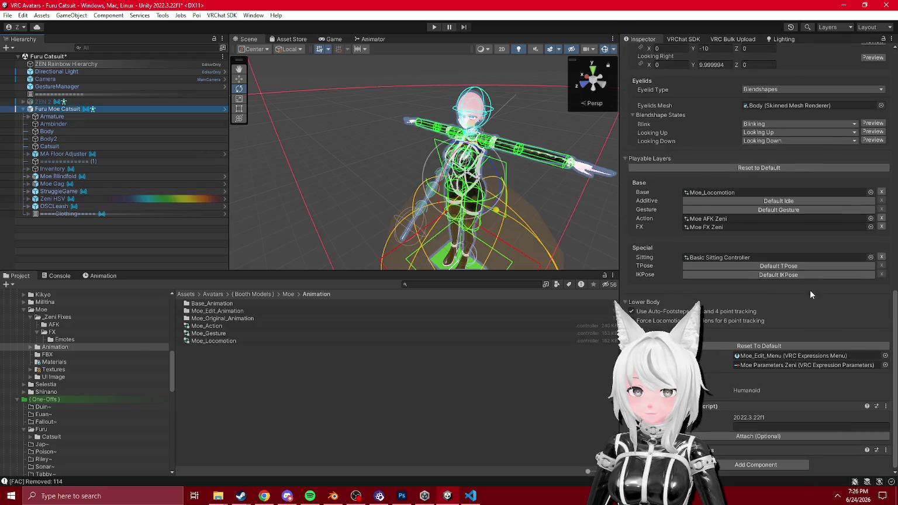
double_click(713, 258)
left_click(894, 52)
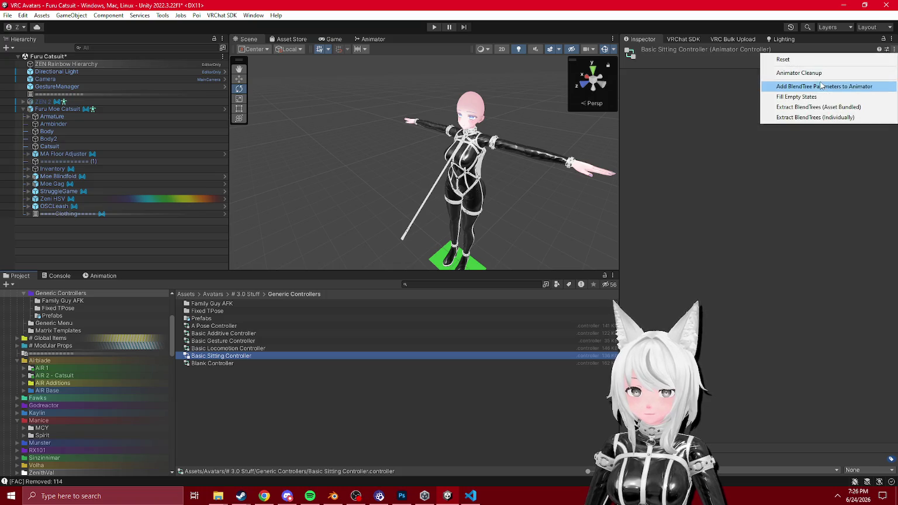
left_click(814, 73)
right_click(57, 109)
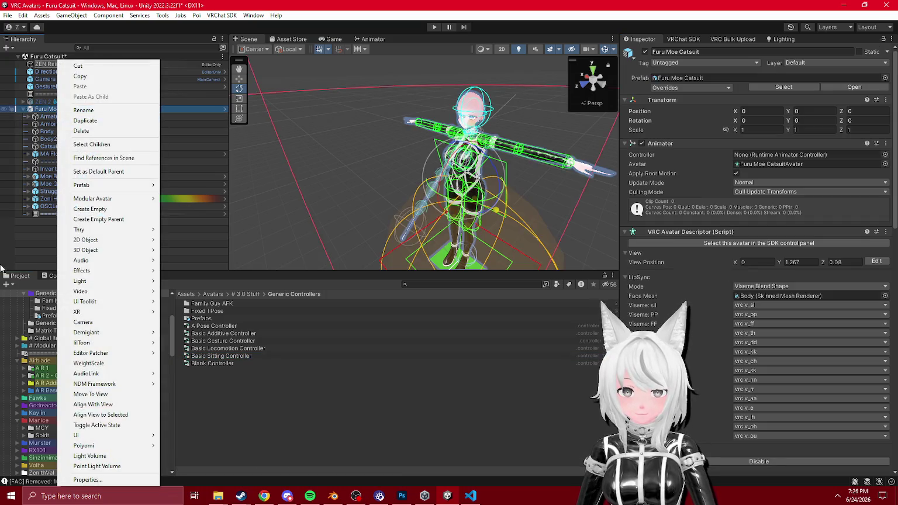
- Review the Furu Moe Catsuit prefab's export dependencies without _PoiyomiShaders, checking Blink Enabled.anim
left_click(690, 78)
right_click(220, 320)
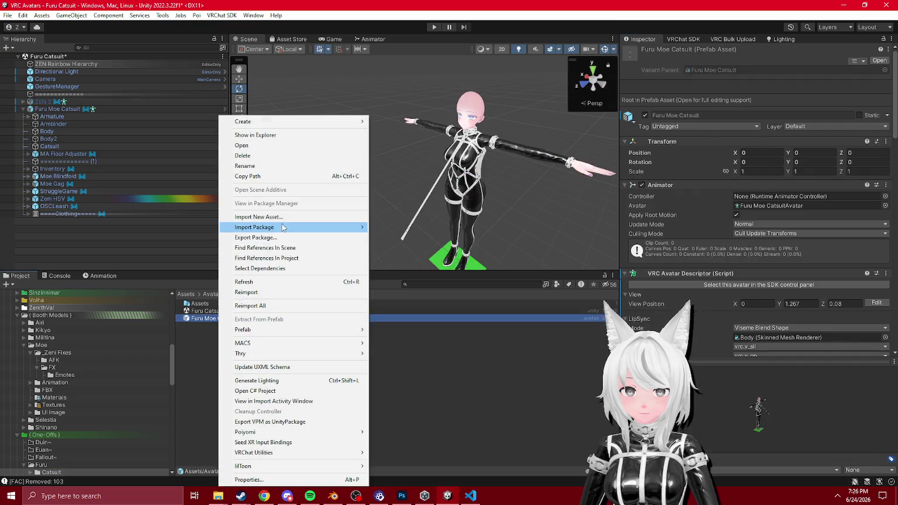
left_click(281, 236)
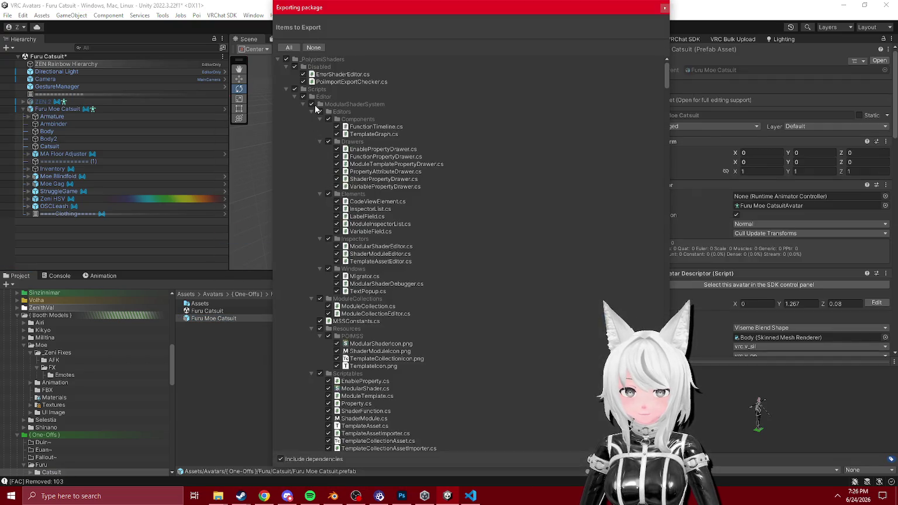
left_click(286, 59)
left_click(277, 60)
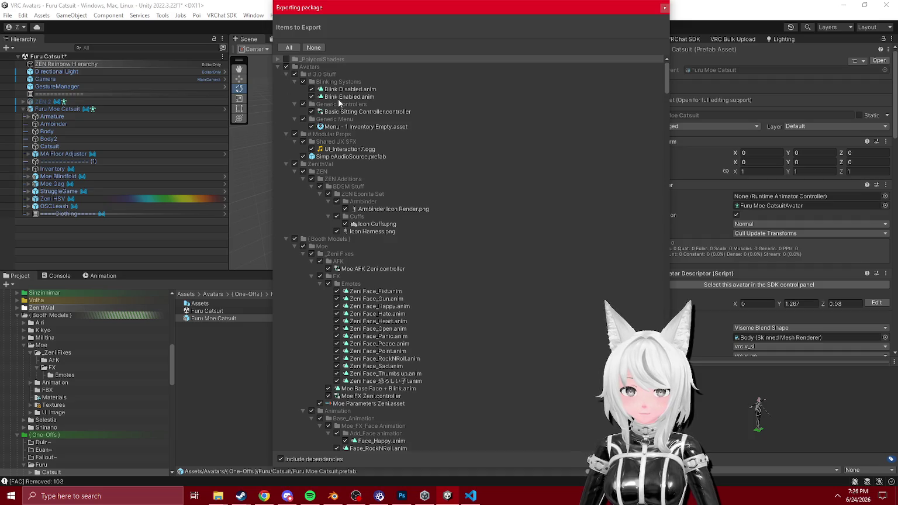
left_click(340, 100)
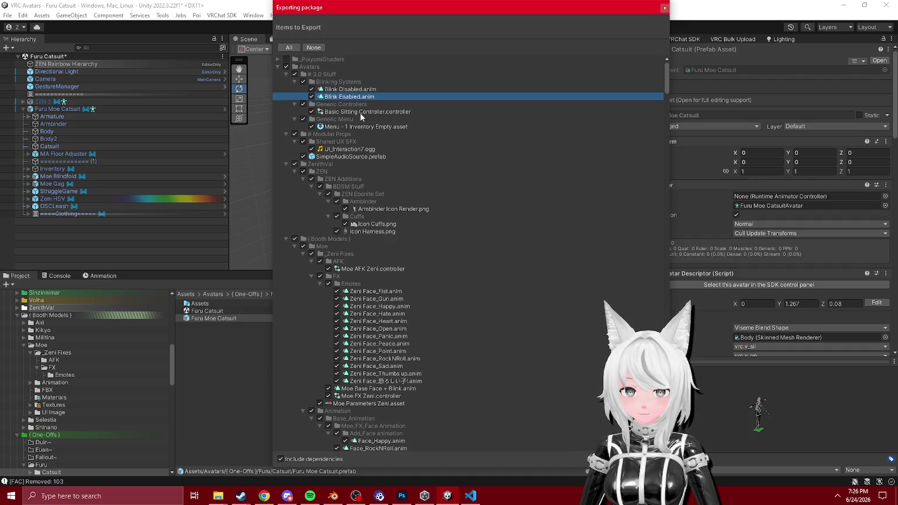
left_click(662, 8)
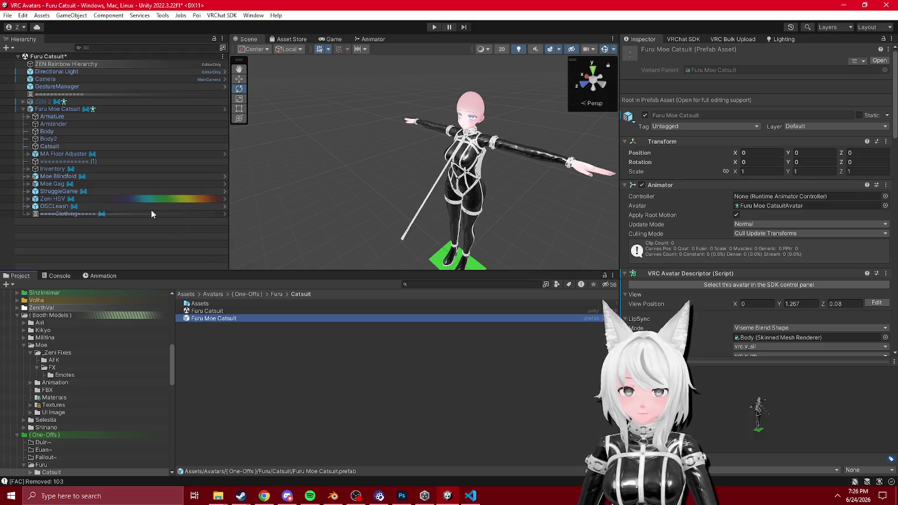
- Review the export dependencies of the Moe FX Zeni controller
left_click(56, 369)
left_click(219, 318)
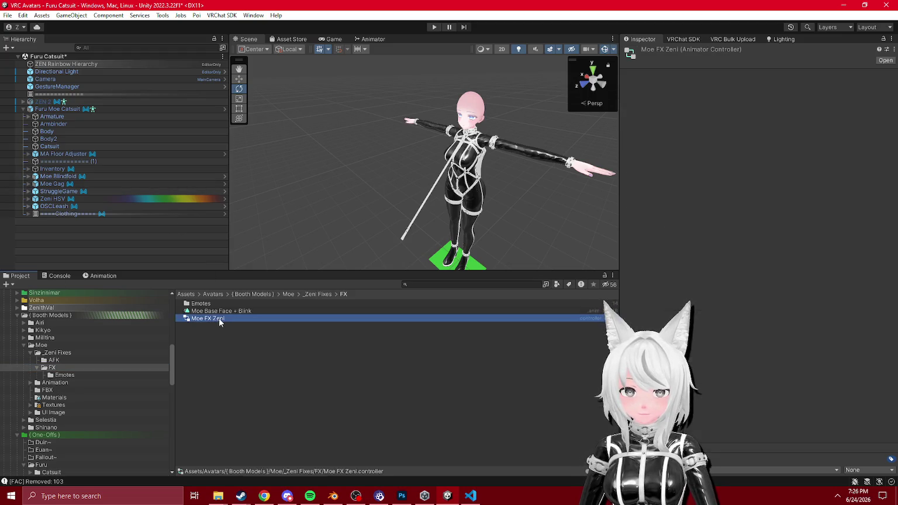
right_click(218, 318)
left_click(287, 238)
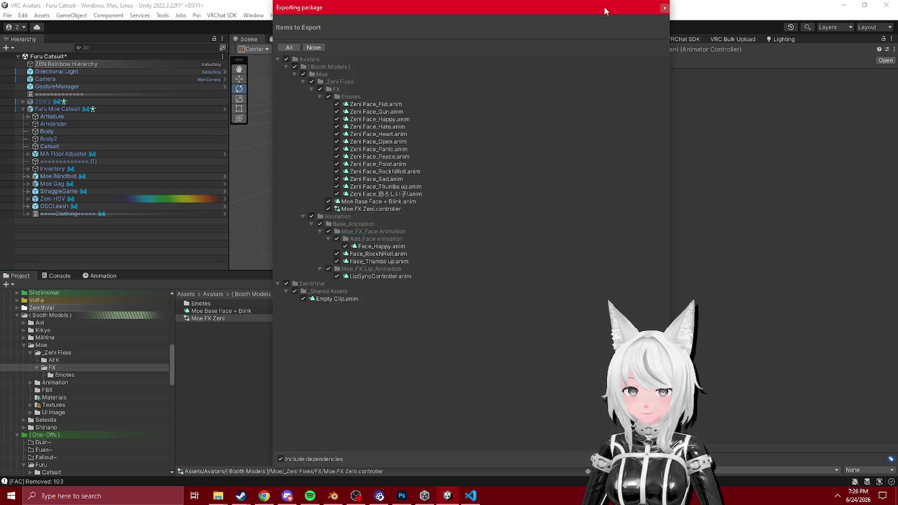
key("Escape")
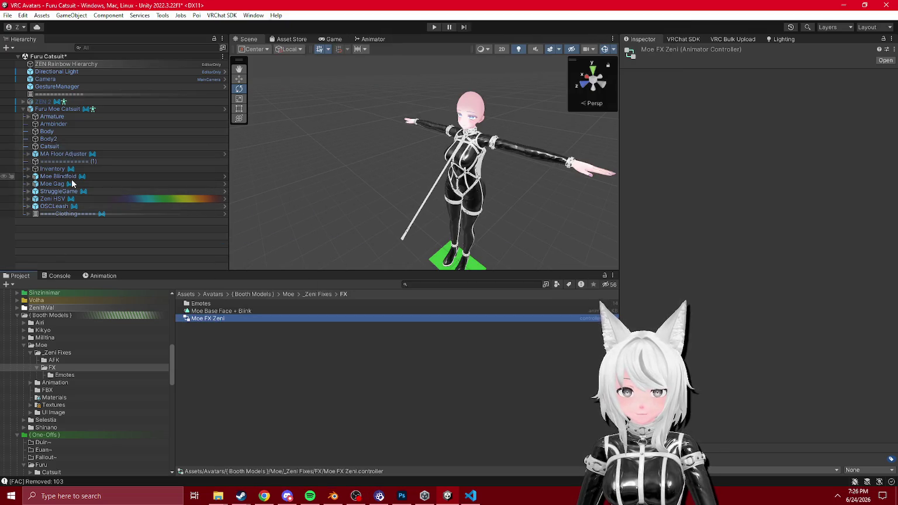
left_click(69, 109)
scroll(760, 329, "down", 5)
left_click(778, 226)
right_click(218, 322)
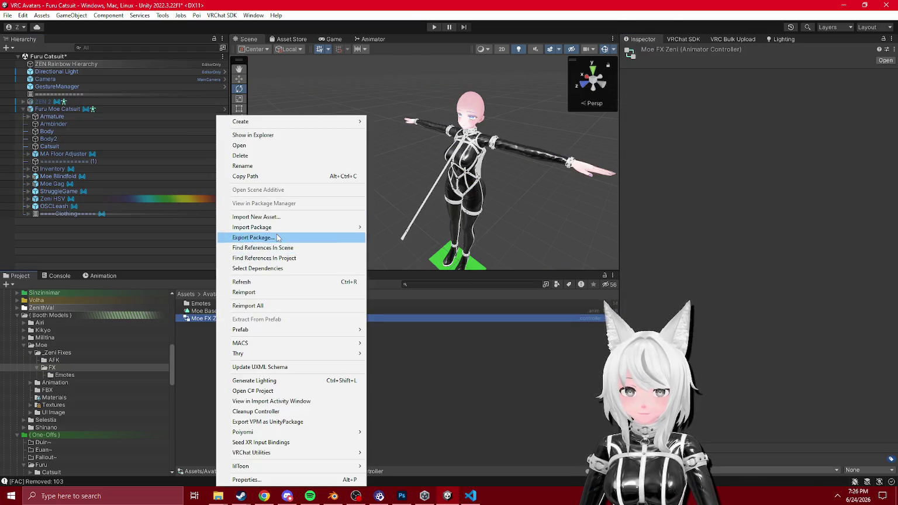
left_click(260, 237)
left_click(665, 9)
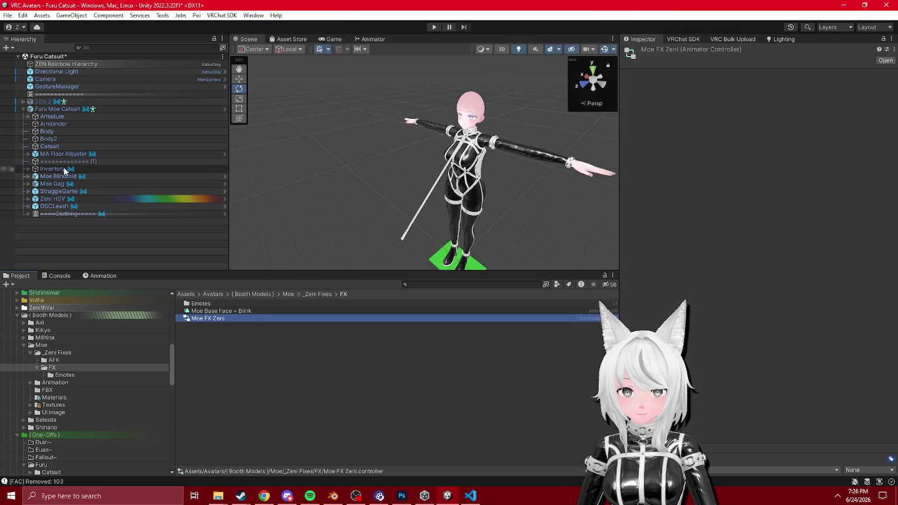
- Review the export dependencies of the Moe_Edit_Menu expressions menu
key("Up")
left_click(55, 109)
scroll(722, 233, "down", 10)
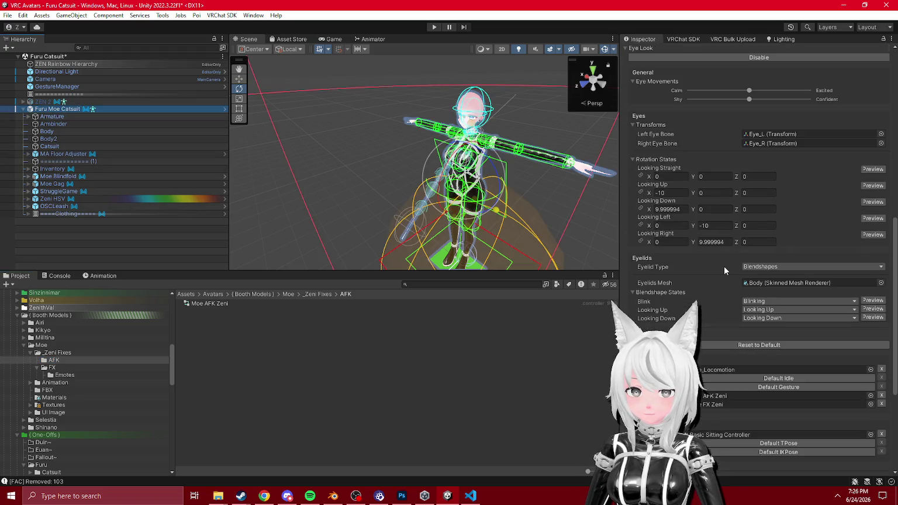
scroll(720, 350, "down", 5)
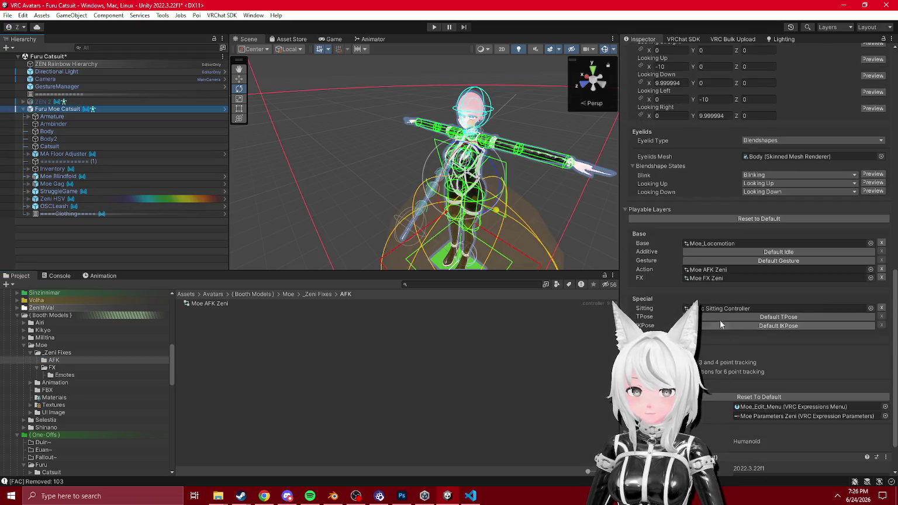
left_click(768, 408)
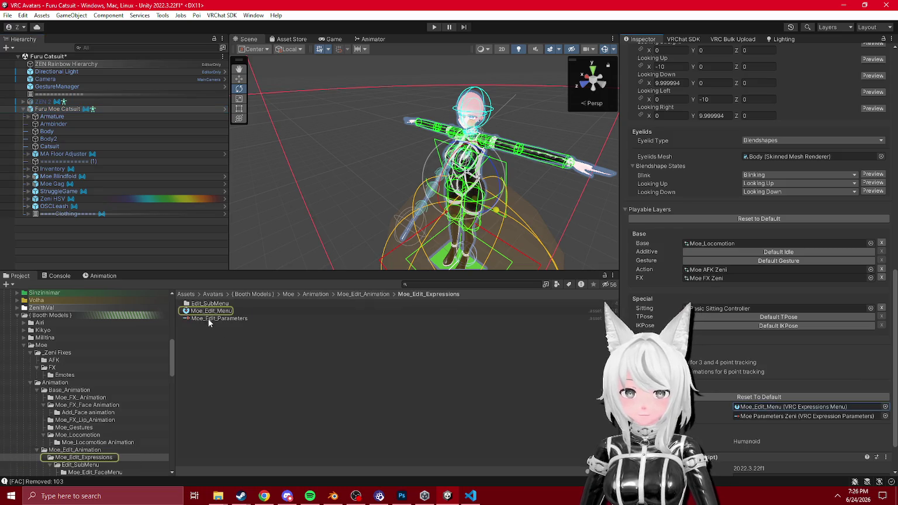
right_click(210, 310)
left_click(257, 237)
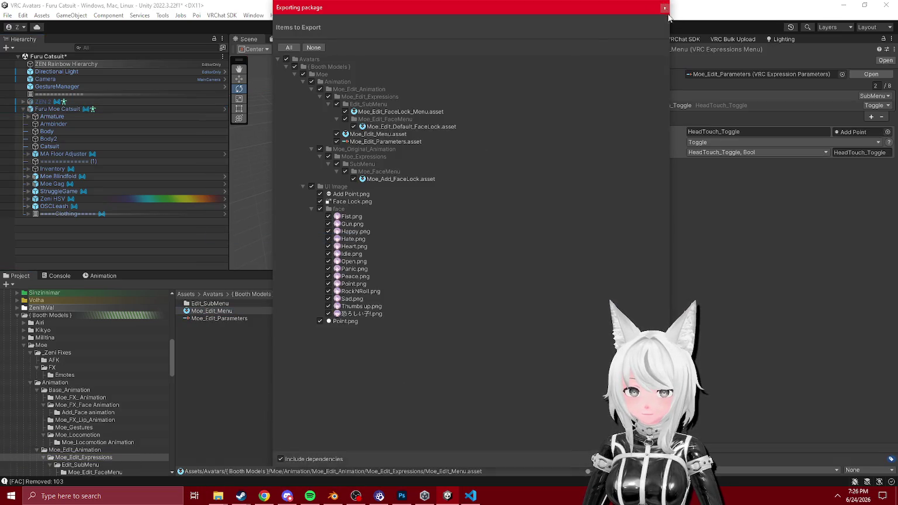
key("Escape")
- Review the export dependencies of the Furu Moe Catsuit model asset
left_click(69, 110)
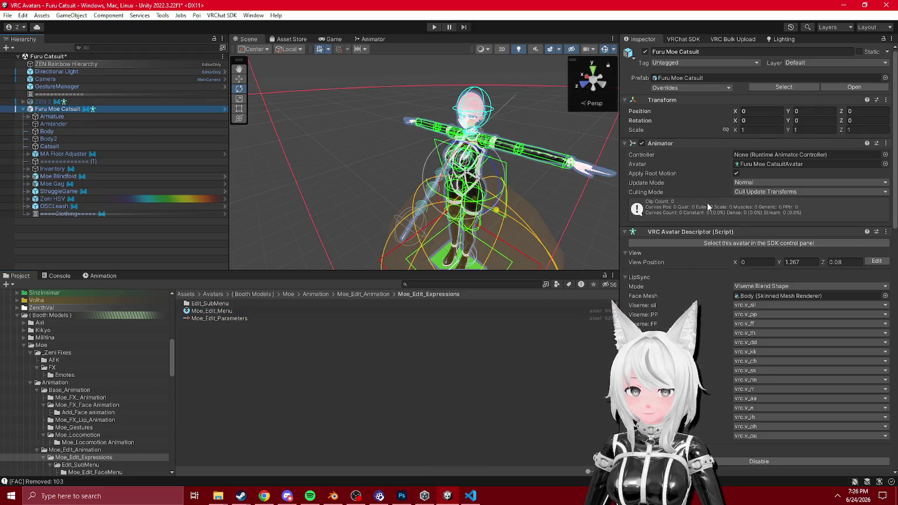
scroll(701, 250, "down", 10)
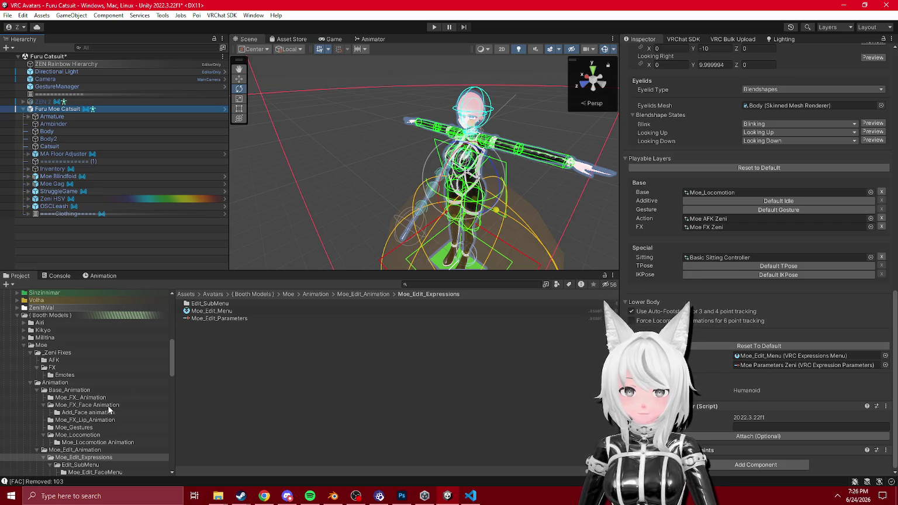
scroll(87, 380, "down", 2)
scroll(751, 190, "up", 5)
scroll(751, 190, "up", 10)
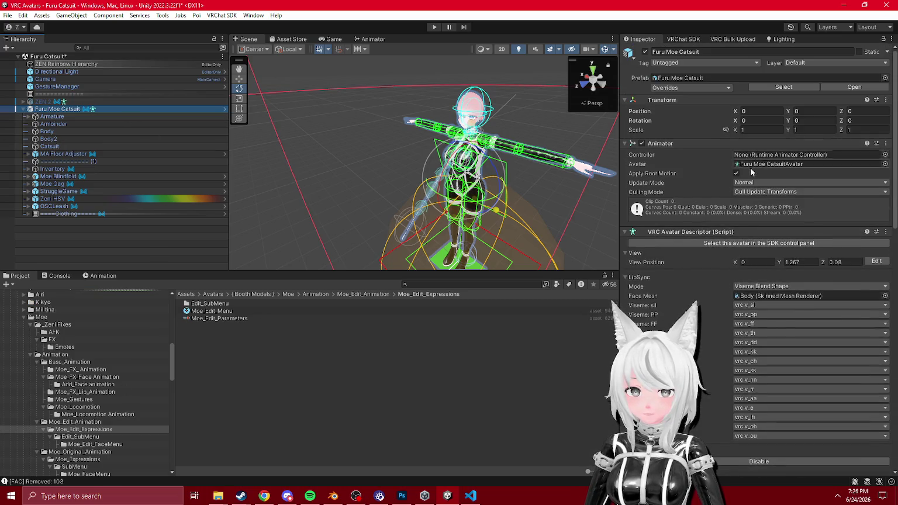
left_click(806, 164)
right_click(220, 307)
left_click(275, 237)
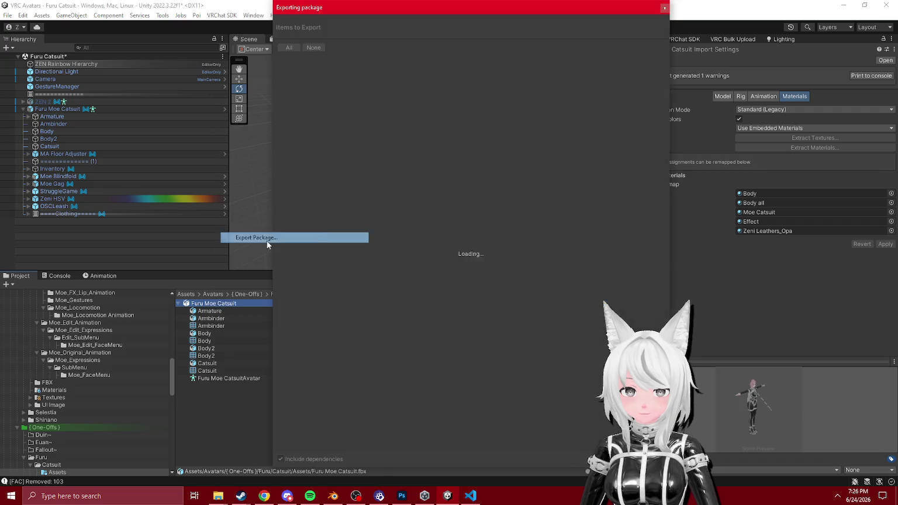
left_click(665, 8)
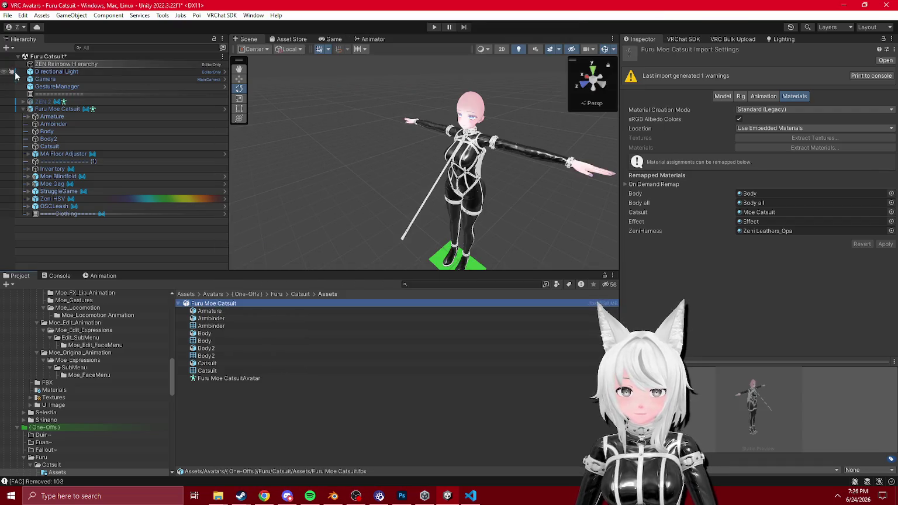
- Inspect the model's Animation, Rig and Model import settings
left_click(754, 97)
left_click(743, 97)
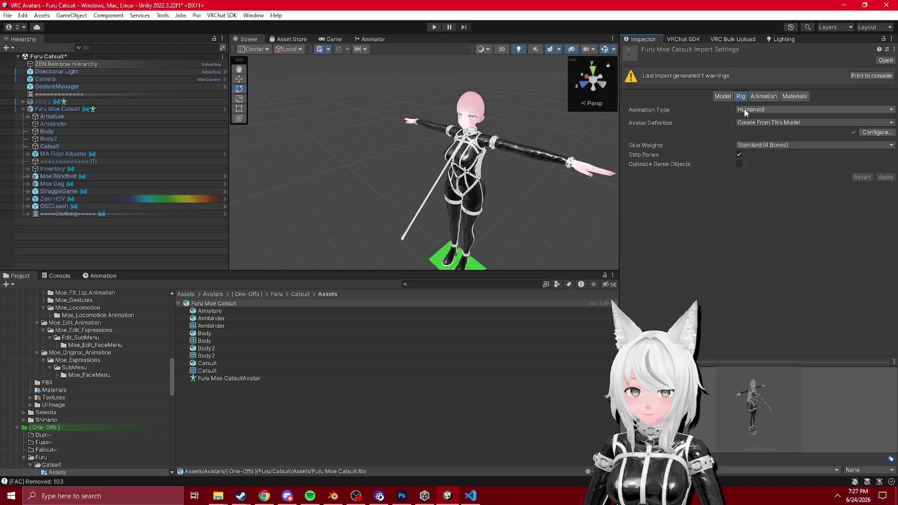
left_click(721, 97)
scroll(755, 231, "down", 1)
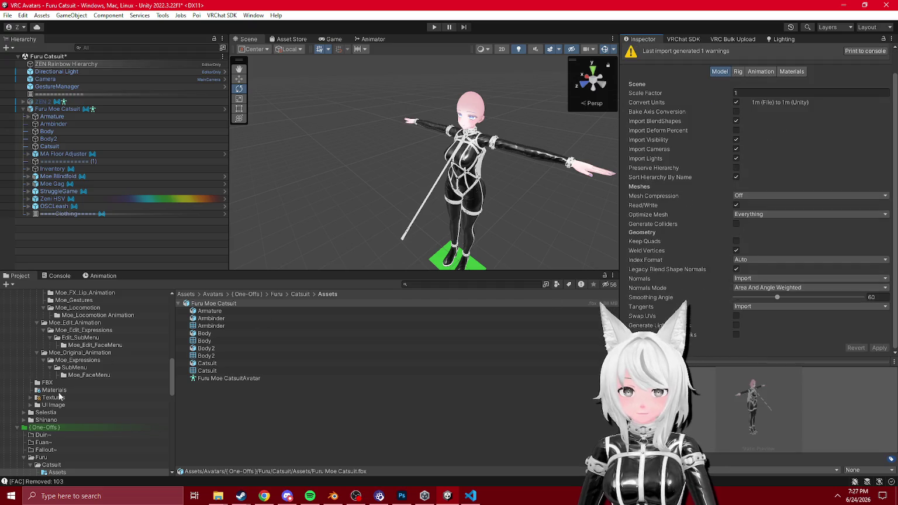
scroll(54, 450, "down", 2)
- Recheck the Catsuit prefab's export dependencies and briefly open it in Prefab Mode
left_click(51, 408)
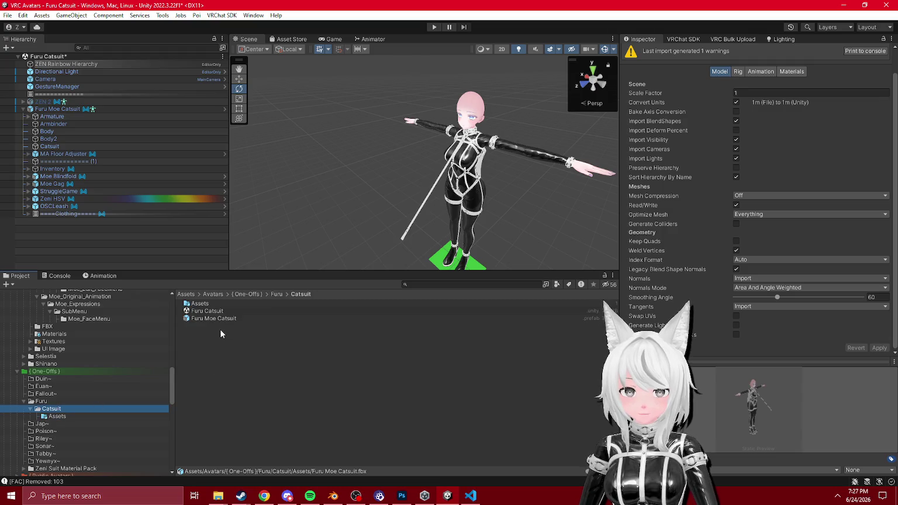
right_click(216, 319)
left_click(253, 237)
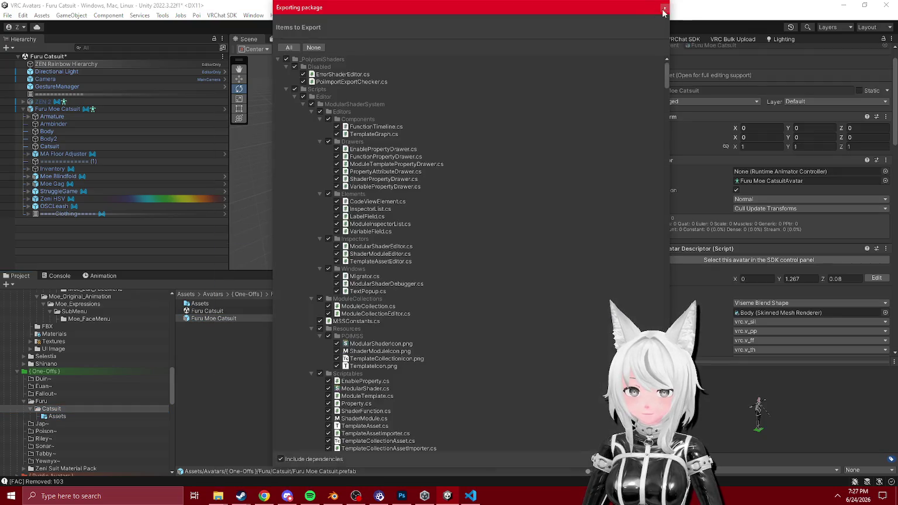
left_click(262, 289)
double_click(219, 319)
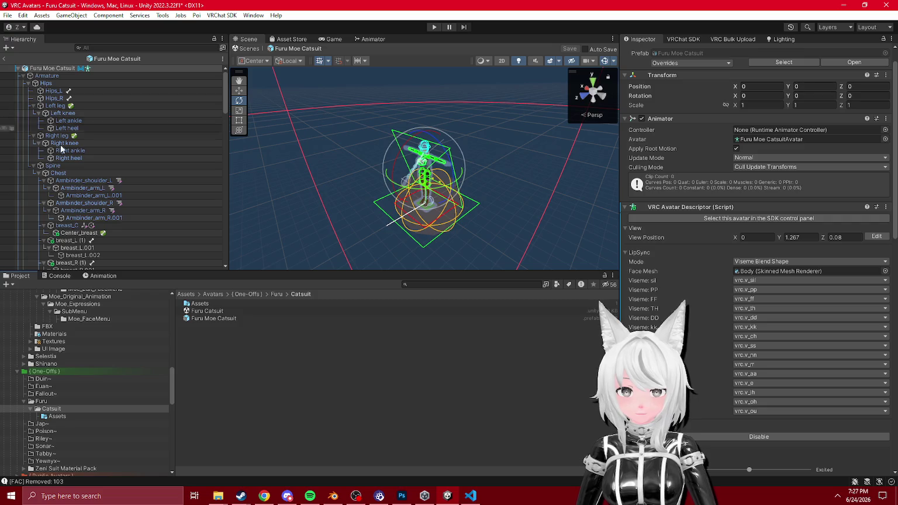
left_click(4, 62)
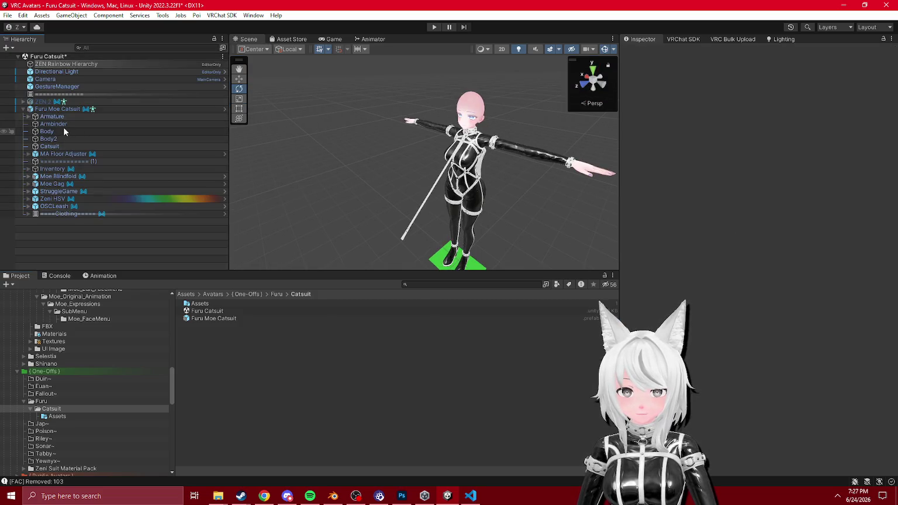
- Review the export dependencies of the Moe Blindfold prefab
left_click(66, 176)
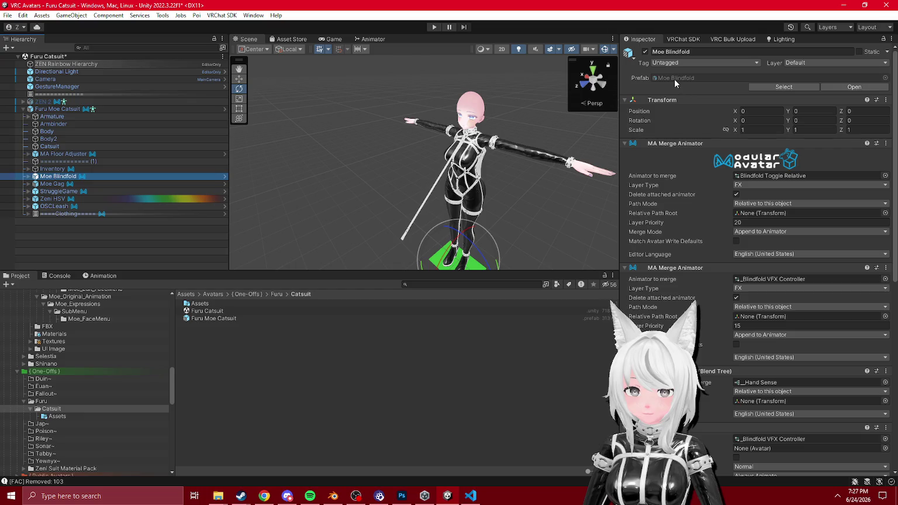
left_click(674, 78)
right_click(203, 315)
left_click(251, 240)
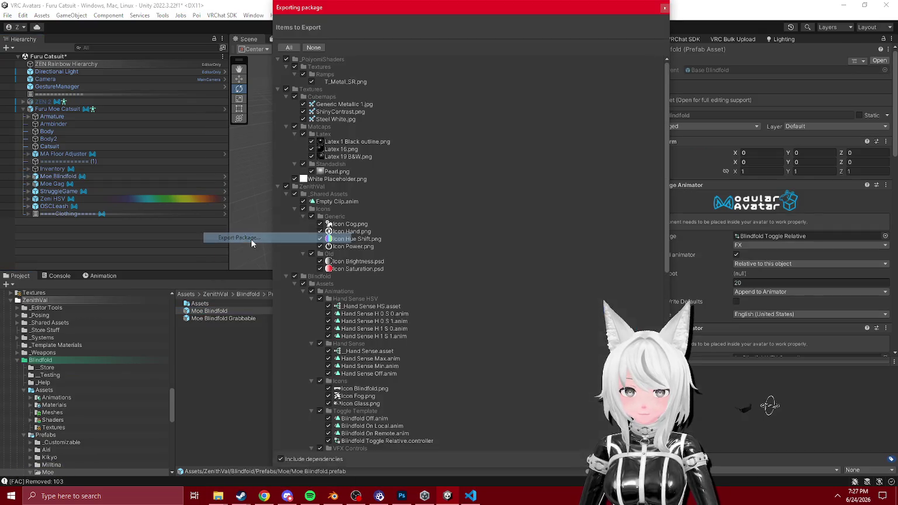
left_click(665, 8)
- Review the export dependencies of the Moe Gag prefab
left_click(52, 184)
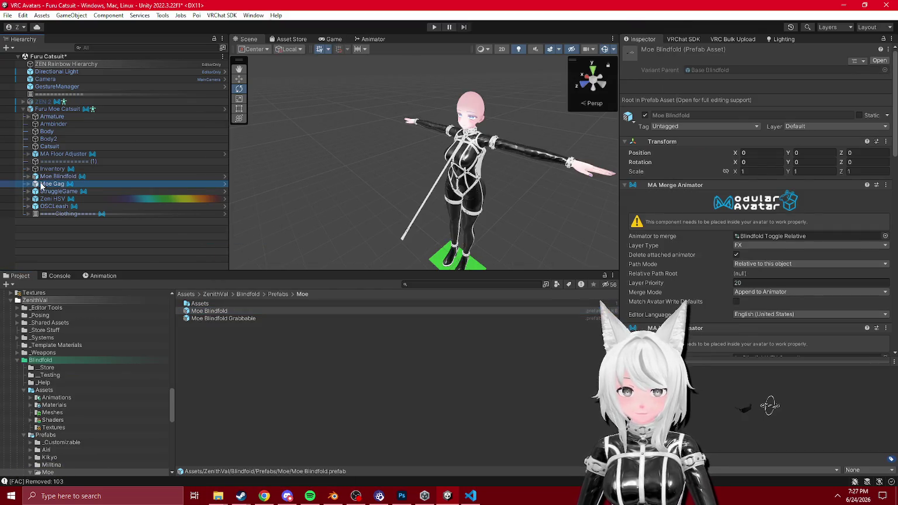
left_click(786, 87)
left_click(203, 311)
right_click(203, 311)
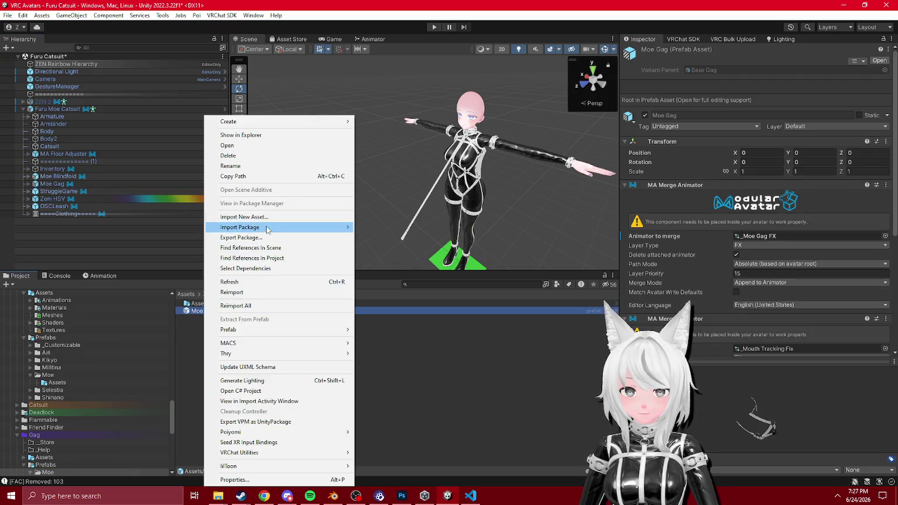
left_click(252, 236)
scroll(554, 115, "down", 10)
left_click(665, 8)
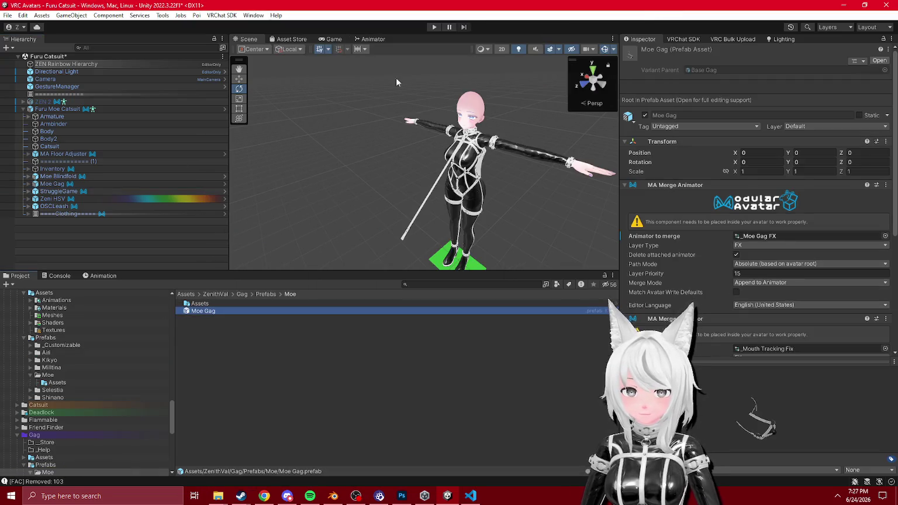
- Review the export dependencies of the StruggleGame prefab
left_click(59, 191)
left_click(678, 77)
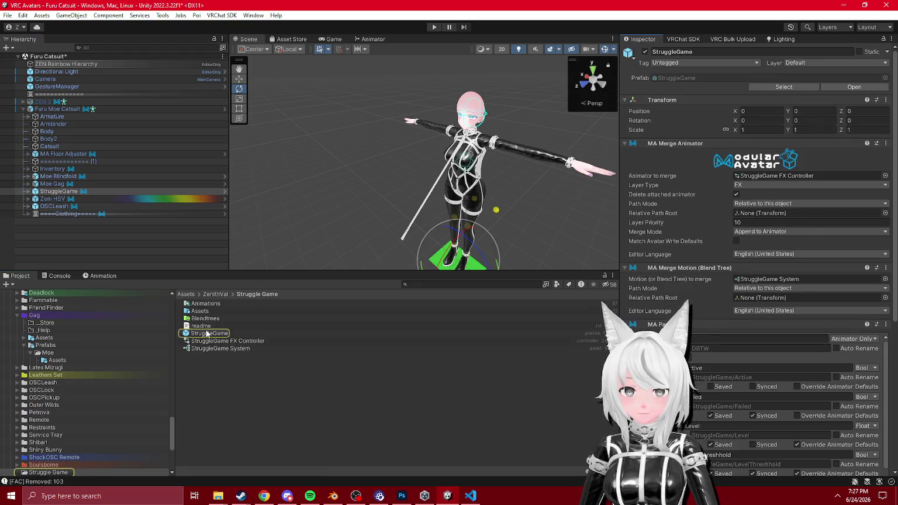
right_click(204, 334)
left_click(279, 239)
scroll(577, 94, "down", 10)
left_click(665, 8)
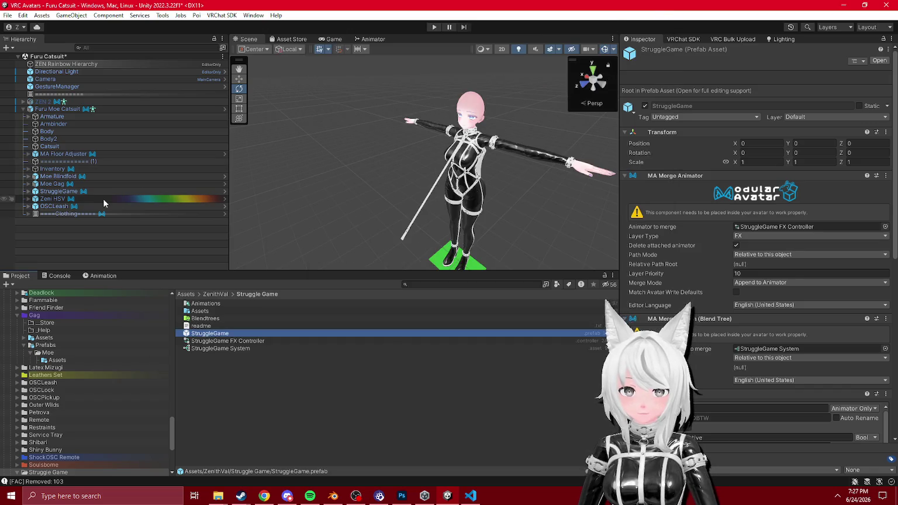
- Review the export dependencies of the OSCLeash prefab
left_click(54, 205)
left_click(712, 83)
right_click(242, 326)
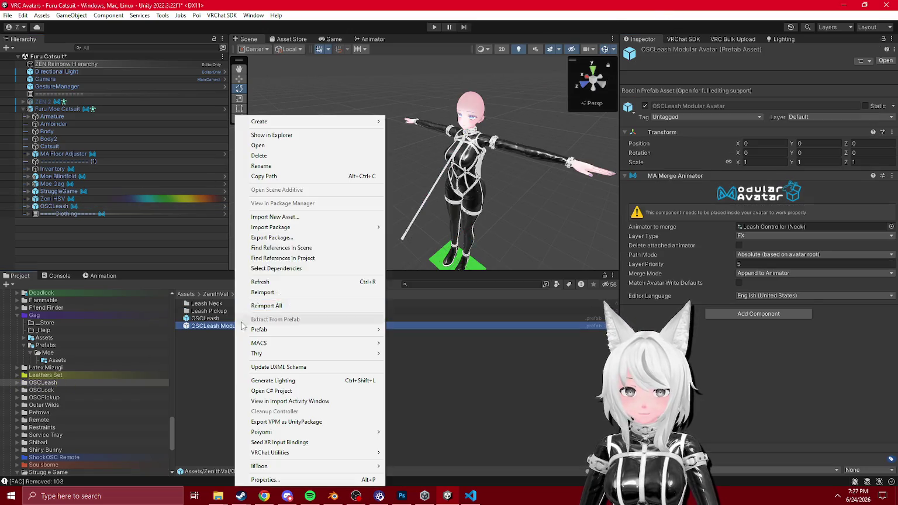
left_click(273, 237)
left_click(665, 7)
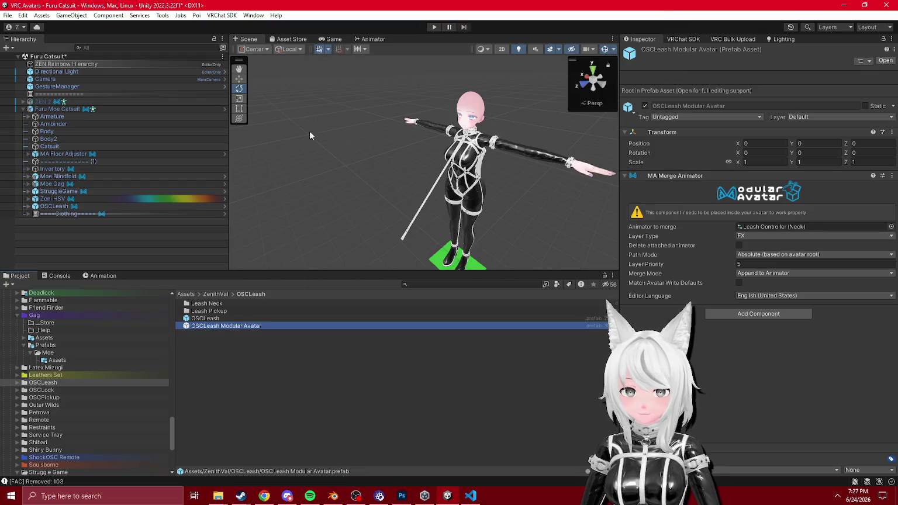
- Expand the ====Clothing==== group in the Hierarchy to list its items
left_click(59, 214)
left_click(28, 215)
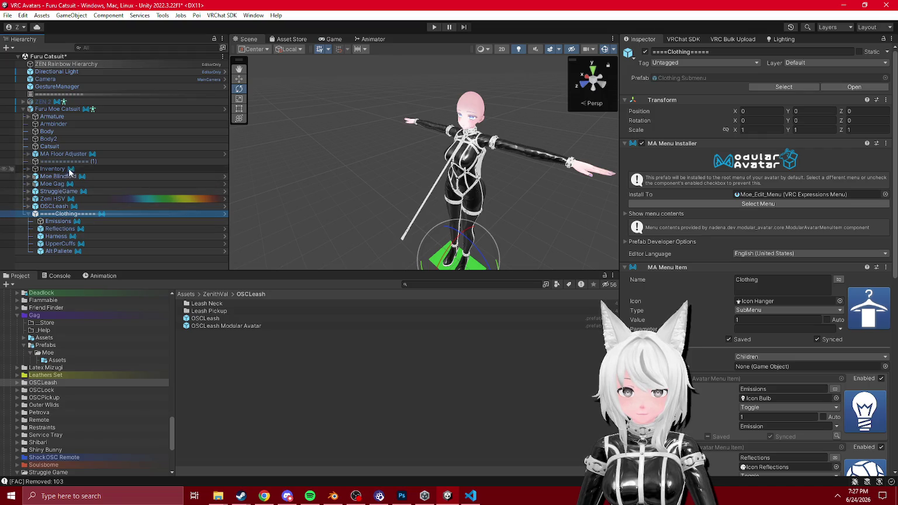
left_click(71, 111)
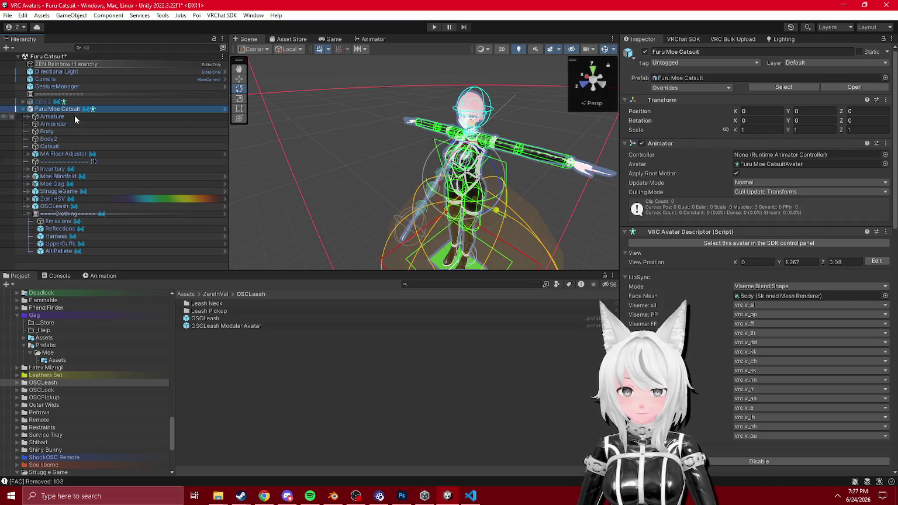
- Duplicate Furu Moe Catsuit and fully unpack the copy, Furu Moe Catsuit (1)
key("ctrl+d")
right_click(62, 259)
mouse_move(126, 186)
left_click(222, 265)
left_click(23, 259)
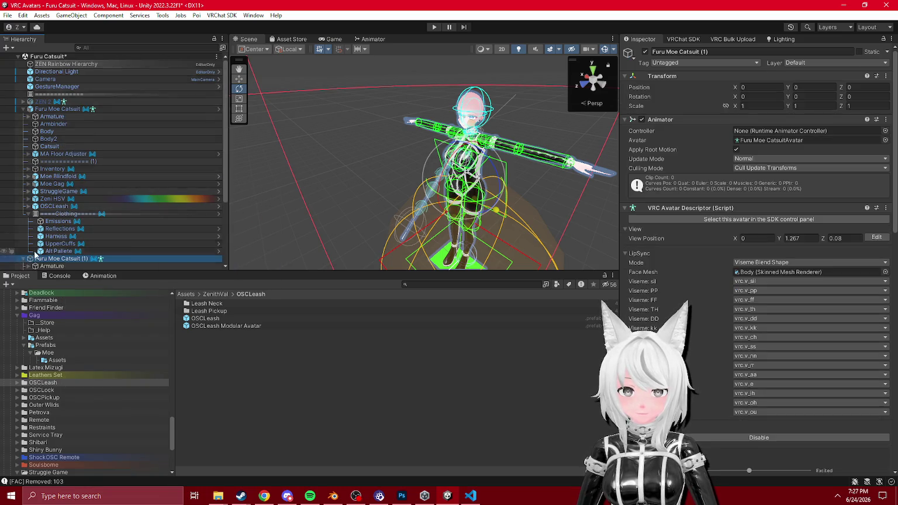
scroll(53, 210, "down", 4)
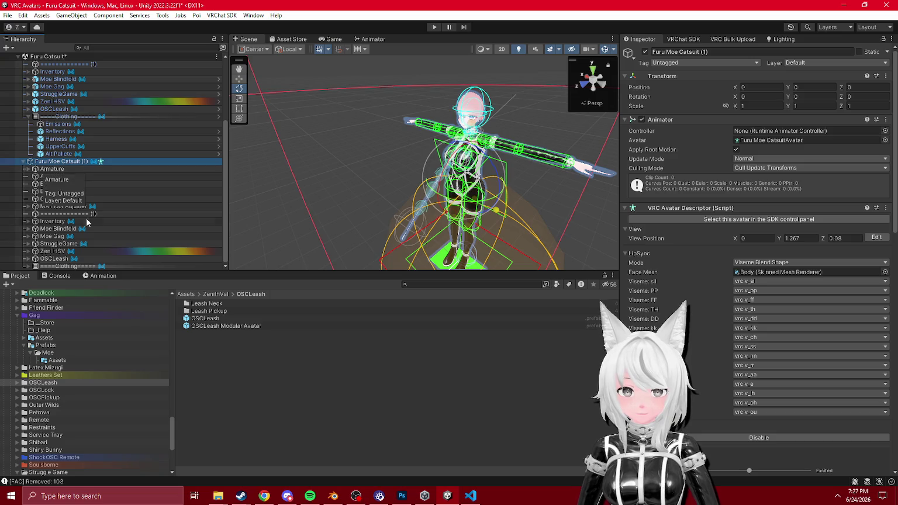
scroll(76, 388, "up", 15)
scroll(80, 389, "up", 10)
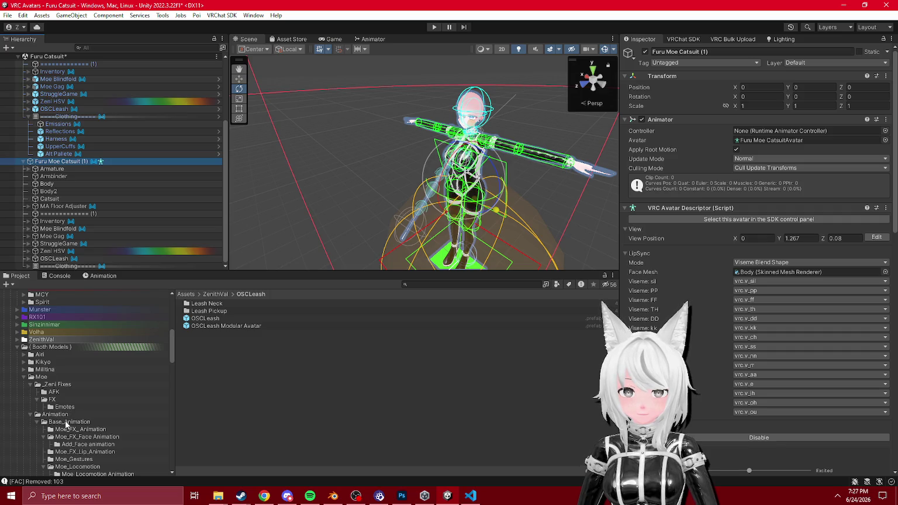
- Create a Depen Check folder inside Moe and save the Armature there as a prefab
left_click(66, 422)
left_click(42, 378)
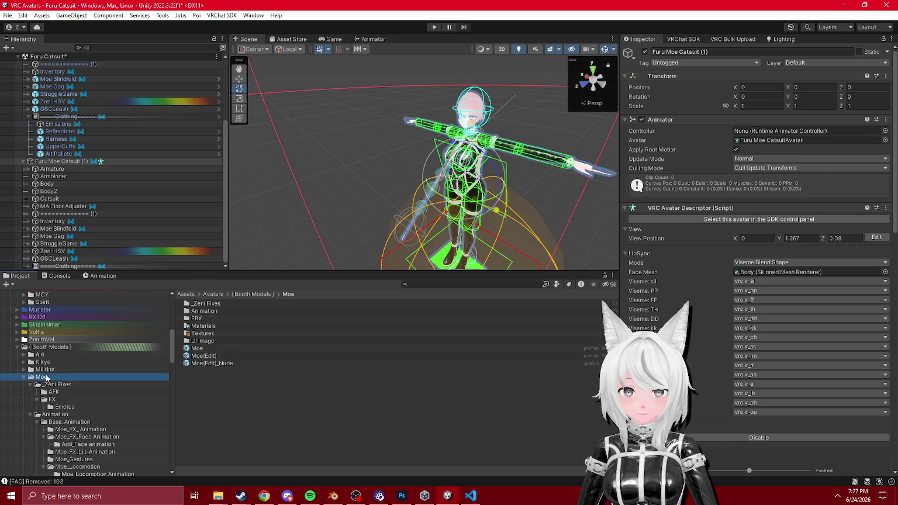
right_click(45, 377)
mouse_move(129, 10)
left_click(216, 72)
type("Depen")
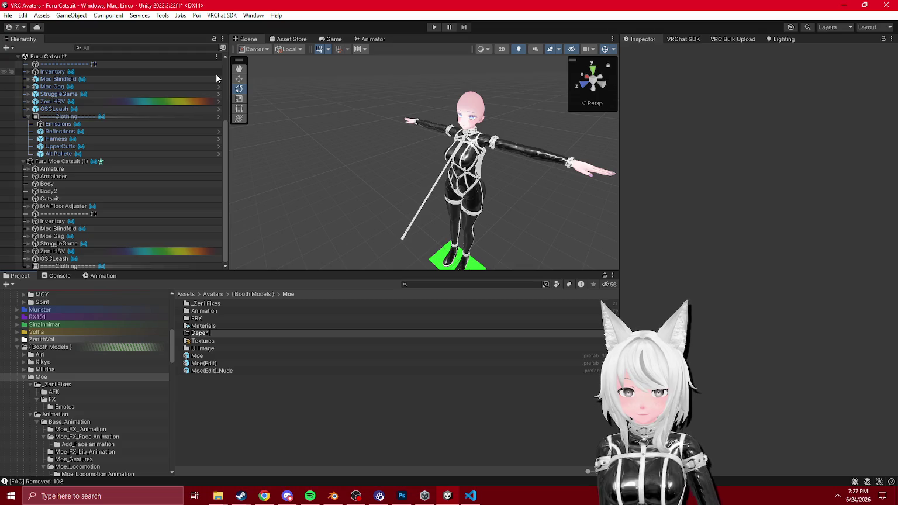
type("k")
key("Return")
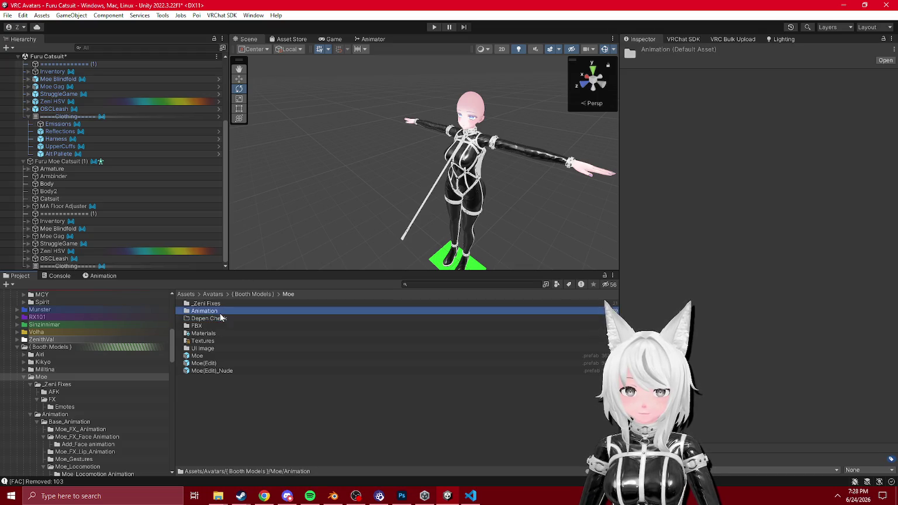
key("Return")
left_click_drag(51, 168, 209, 323)
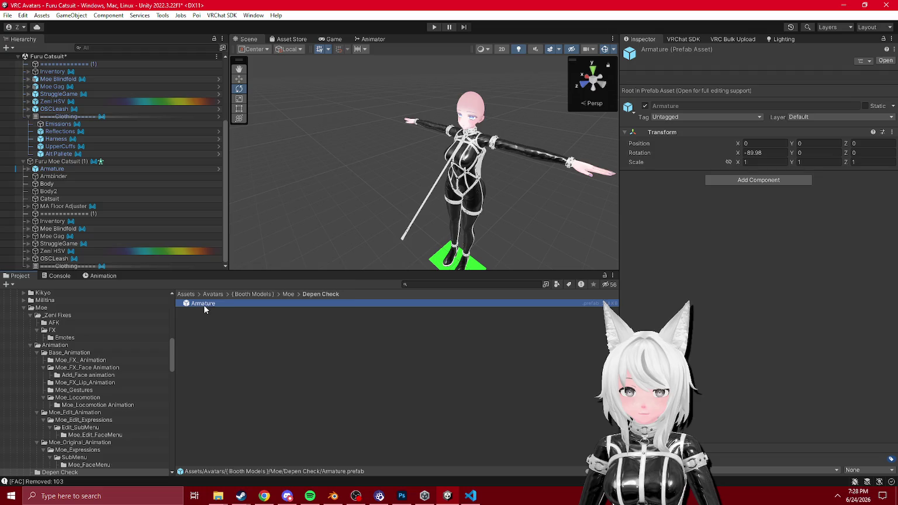
- Check the Armature prefab's dependencies with Export Package, collapsing _PoiyomiShaders to review the list
right_click(204, 305)
left_click(248, 237)
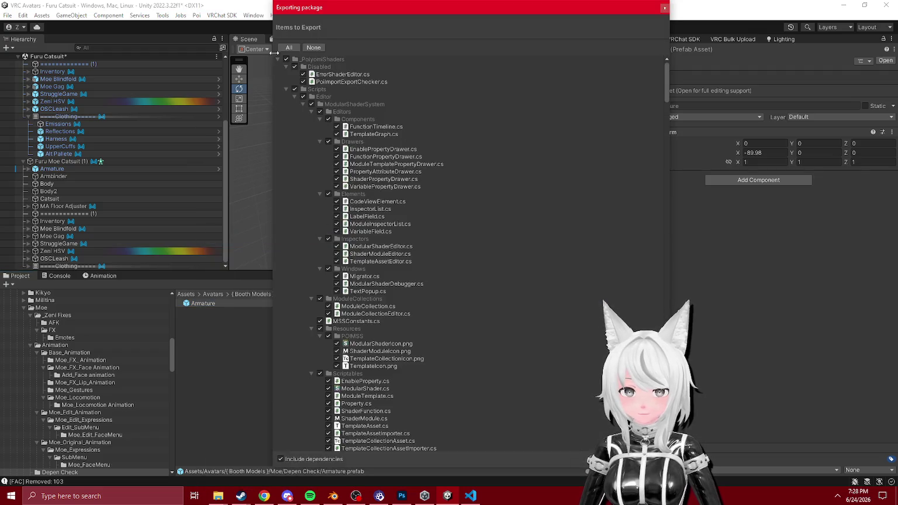
left_click(286, 59)
left_click(278, 59)
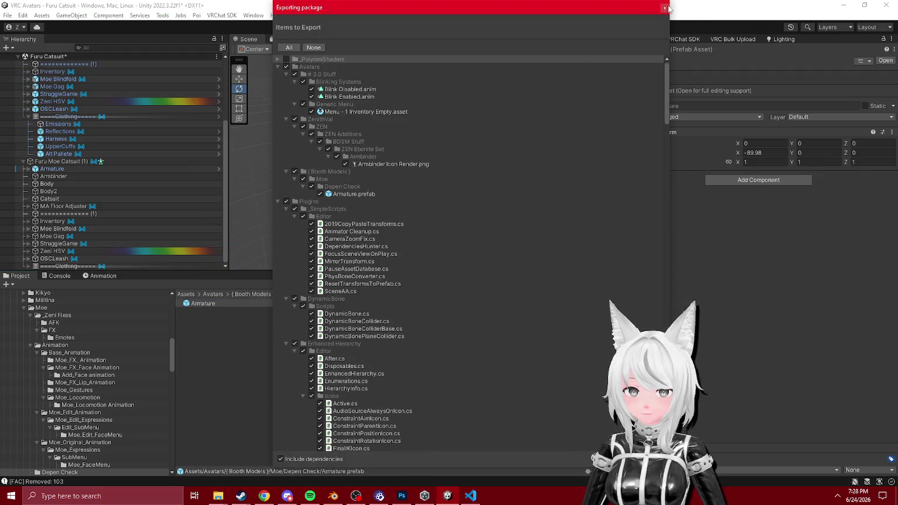
left_click(664, 8)
- Fully unpack the Armature in the scene and delete the temporary Armature prefab asset
left_click(28, 169)
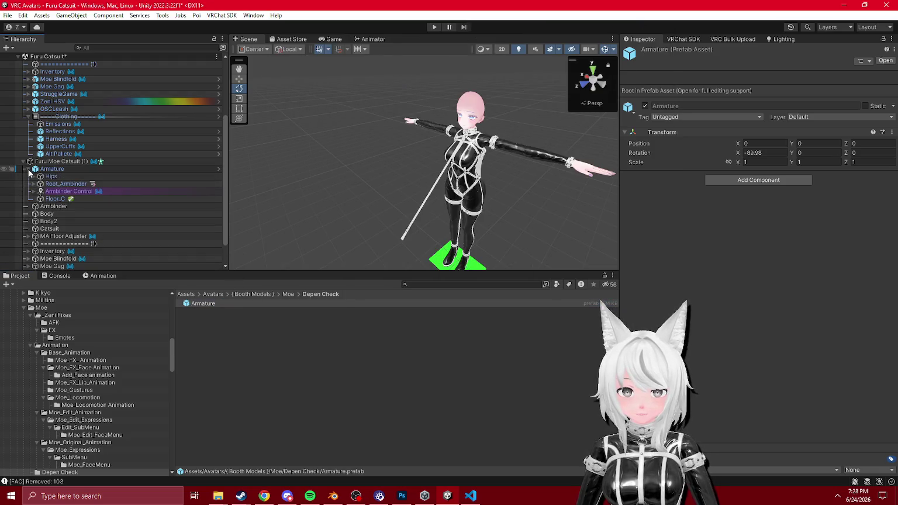
right_click(47, 169)
mouse_move(108, 174)
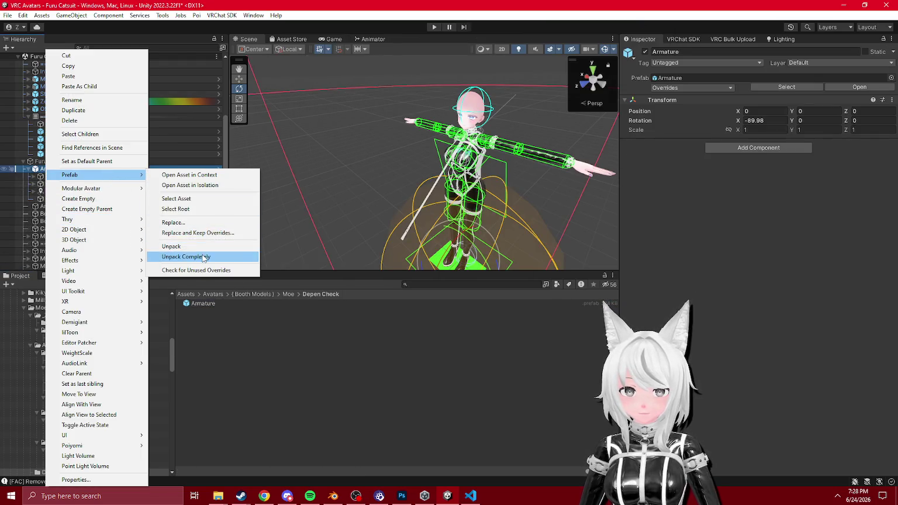
left_click(204, 258)
left_click(203, 304)
key("Delete")
left_click(475, 266)
- Save Armbinder Control as a prefab in Depen Check and review its Export Package dependencies
right_click(82, 196)
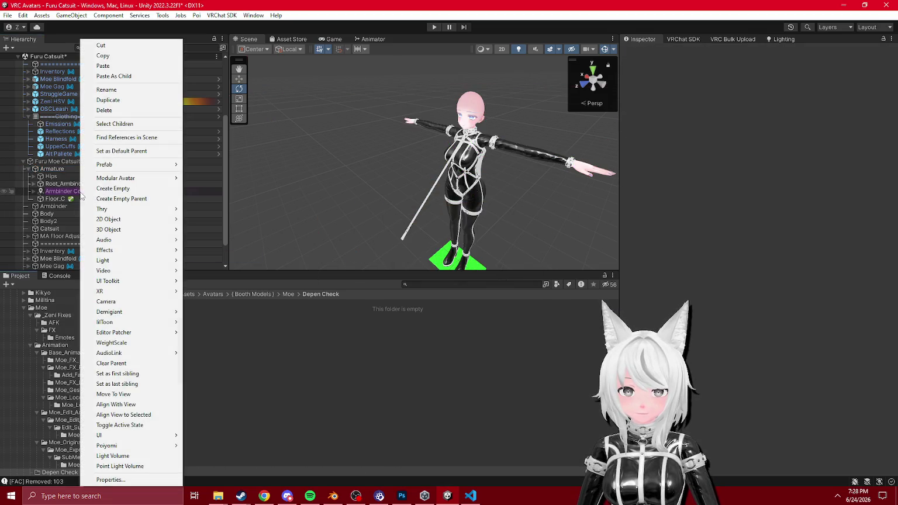
left_click(64, 191)
left_click_drag(65, 193, 193, 304)
right_click(199, 304)
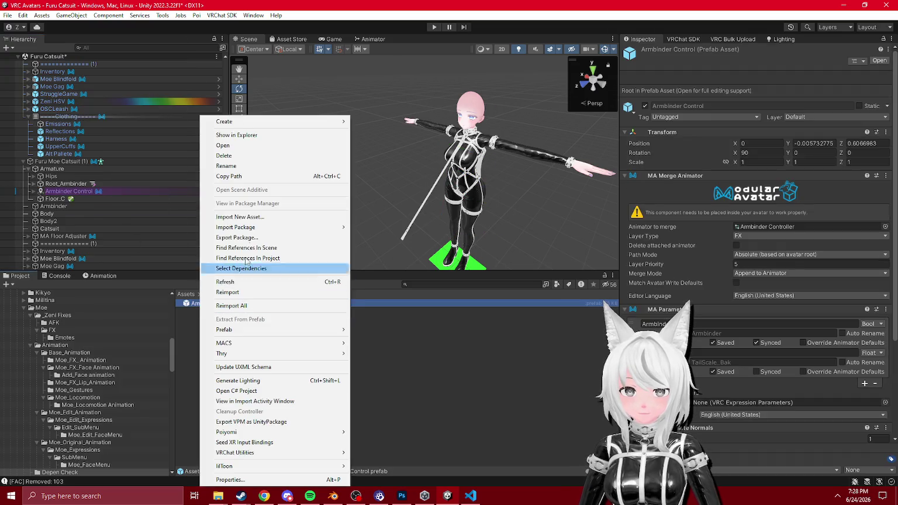
left_click(237, 237)
left_click(280, 61)
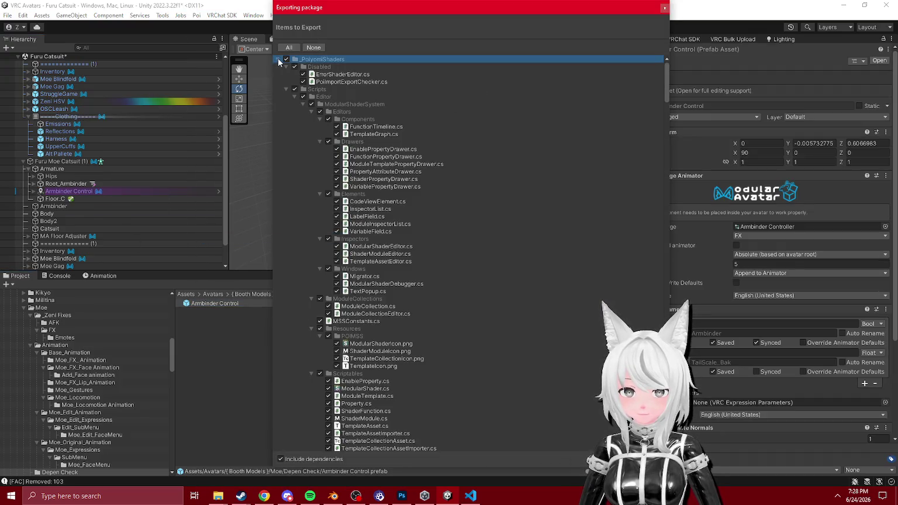
left_click(664, 8)
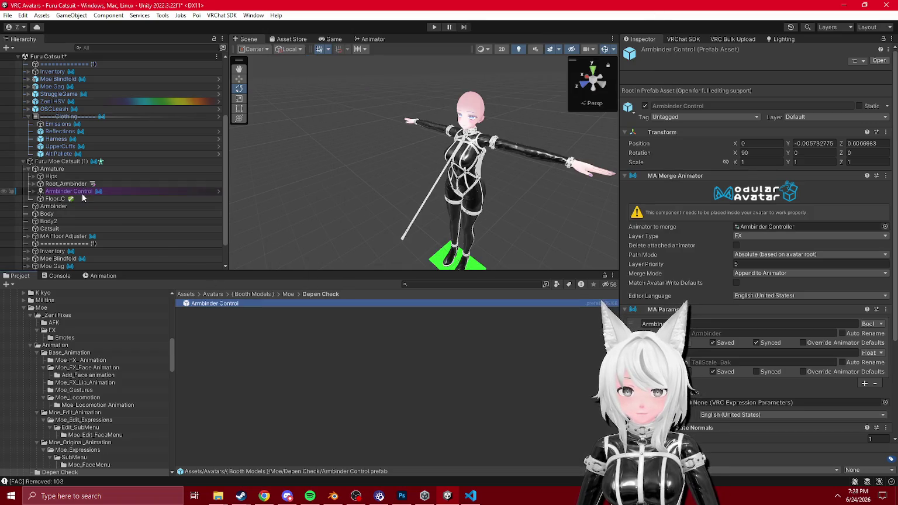
- Clean up unused entries in the Armbinder Controller, removing 37 of them
left_click(71, 192)
left_click(766, 226)
left_click(213, 311)
left_click(892, 50)
left_click(795, 75)
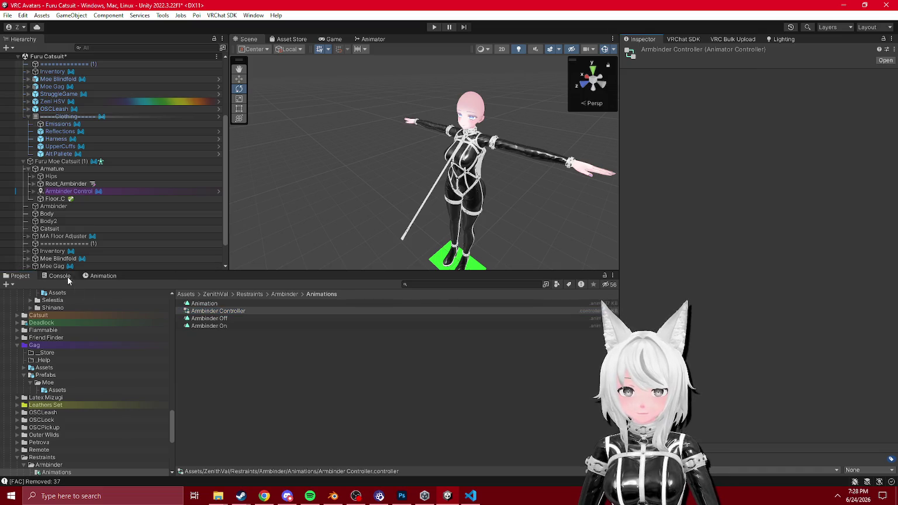
right_click(232, 311)
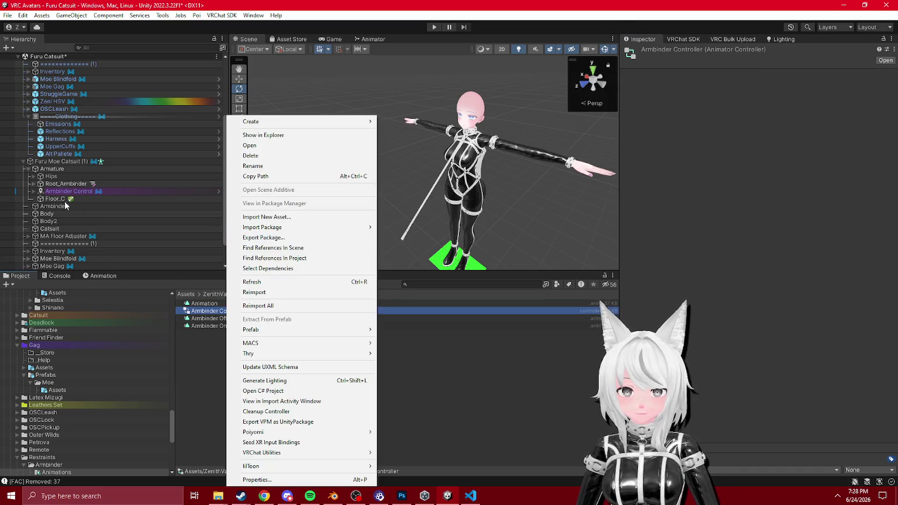
- Delete the duplicate Furu Moe Catsuit (1) and locate the original avatar's prefab asset
left_click(63, 159)
key("Delete")
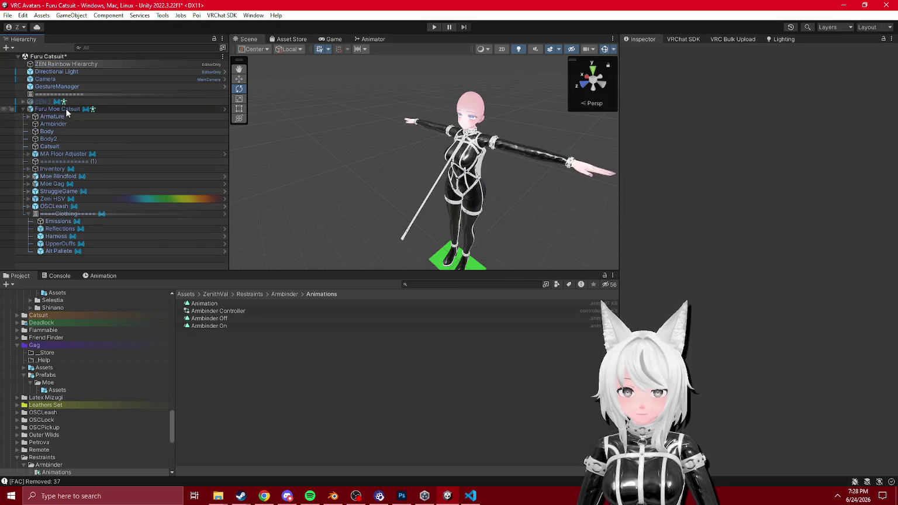
left_click(66, 109)
left_click(678, 77)
- List the Furu Moe Catsuit prefab's dependencies with Export Package and inspect its entries
right_click(211, 318)
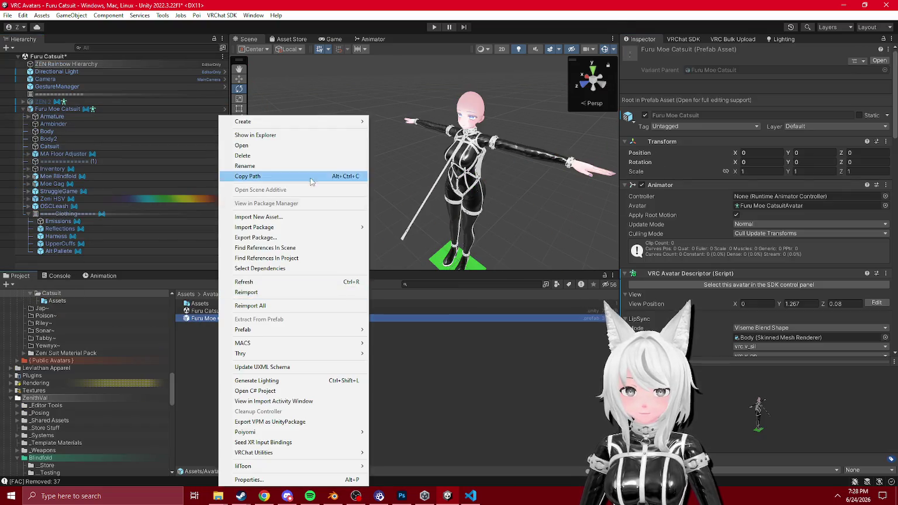
left_click(281, 237)
left_click(280, 63)
left_click(279, 60)
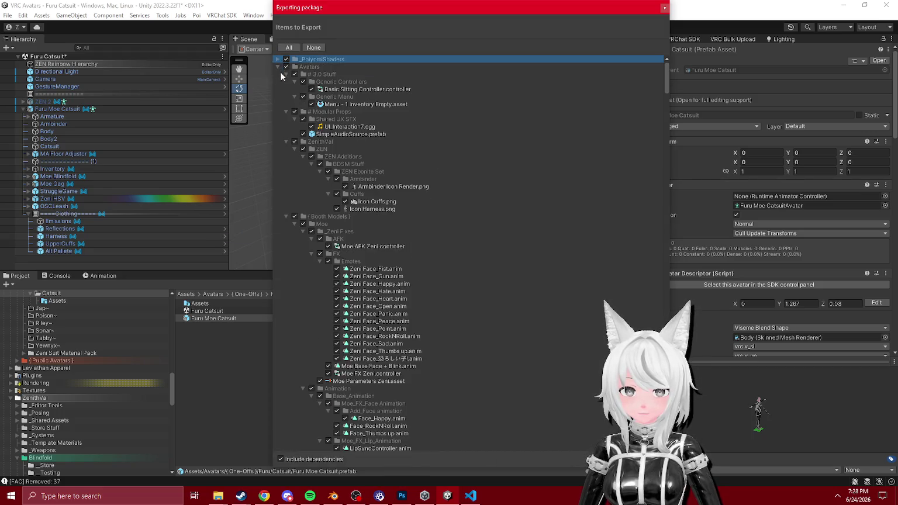
left_click(411, 104)
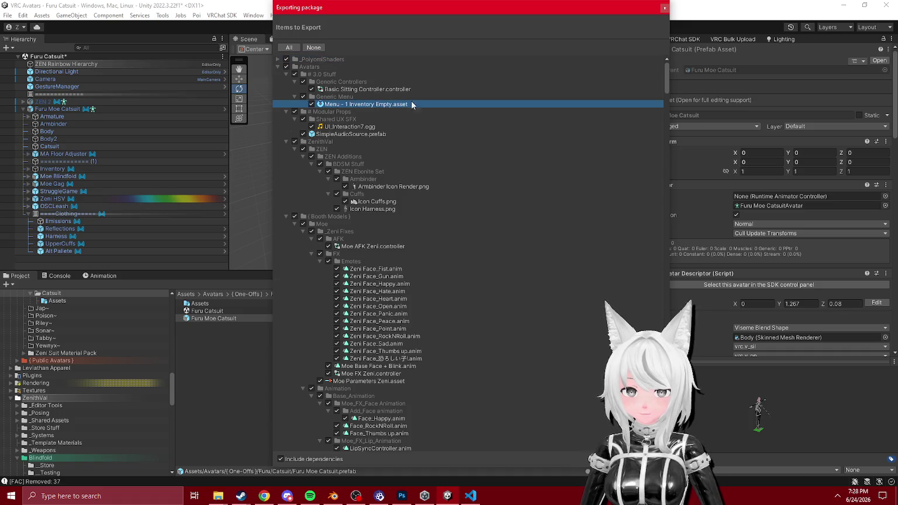
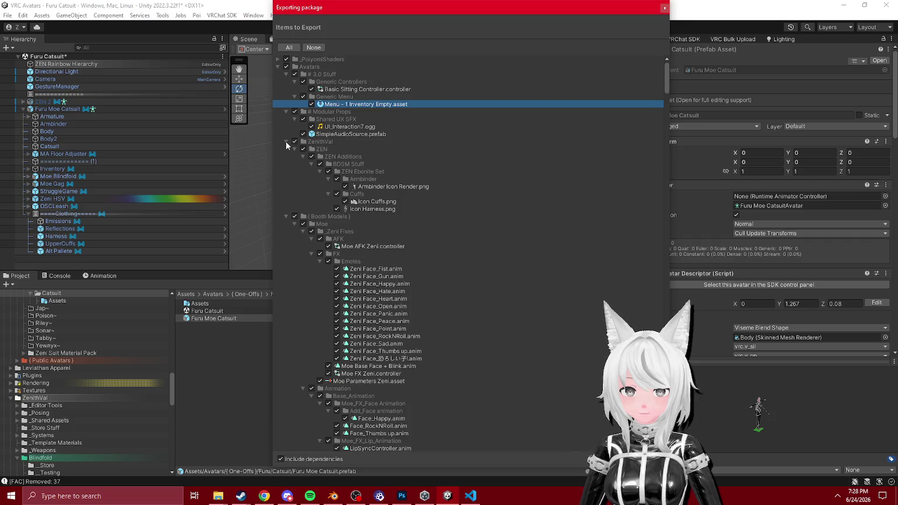
- Cancel the package export and clear the Furu Moe Catsuit avatar selection
left_click(664, 9)
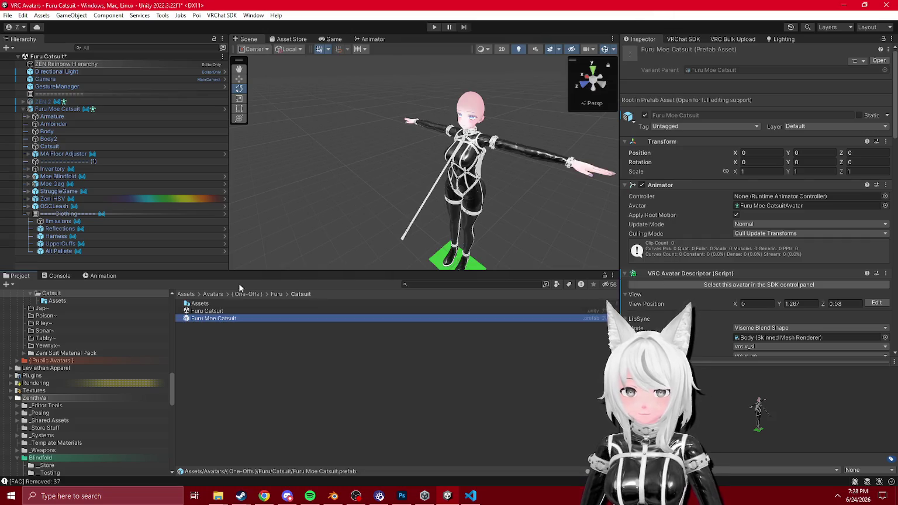
scroll(39, 468, "up", 3)
scroll(39, 468, "up", 6)
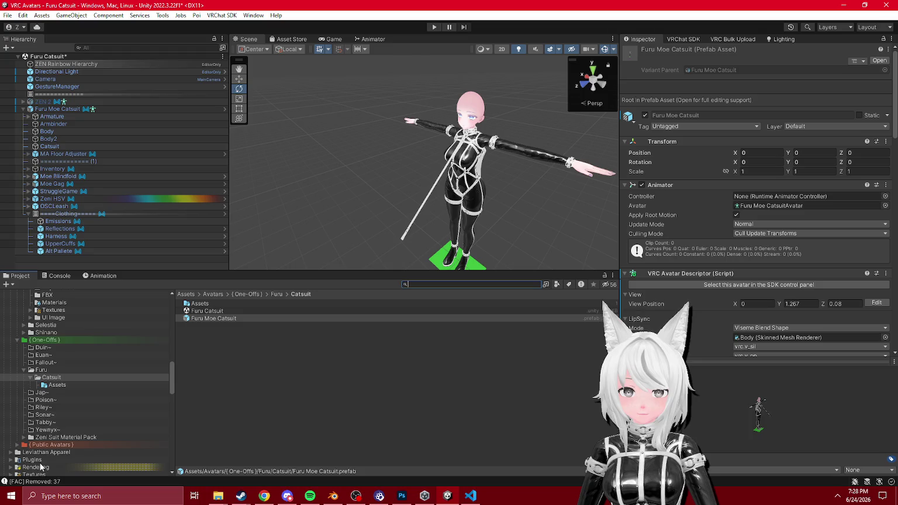
left_click(74, 109)
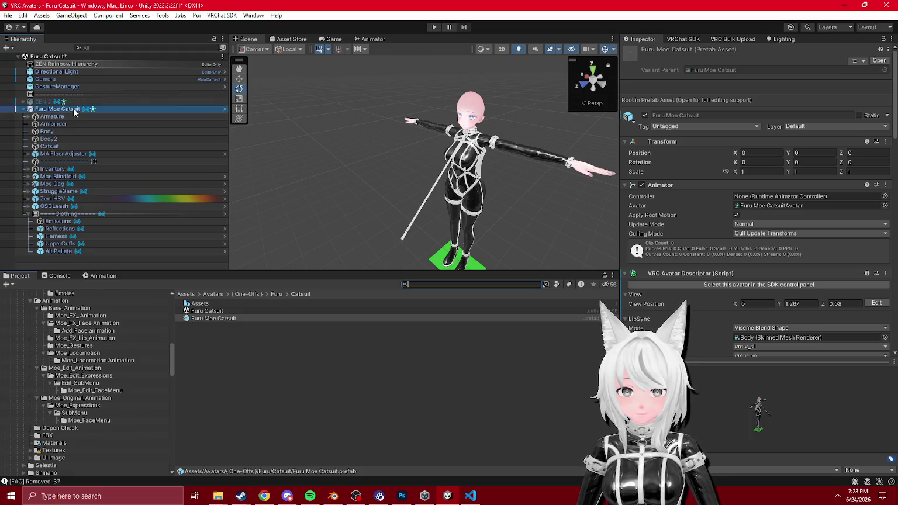
right_click(74, 109)
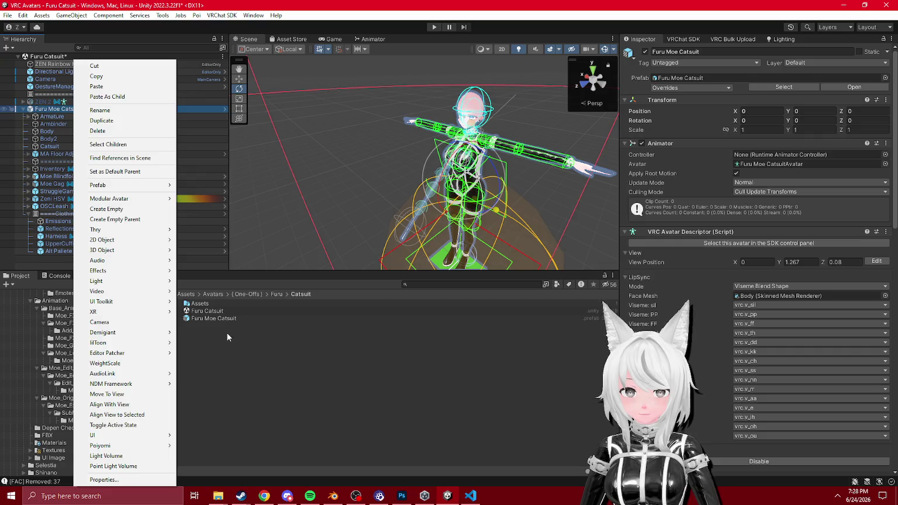
left_click(227, 338)
- Browse Moe's Animation and _Zeni Fixes folders, then the Furu Catsuit Assets folder
scroll(87, 383, "up", 10)
scroll(36, 411, "down", 2)
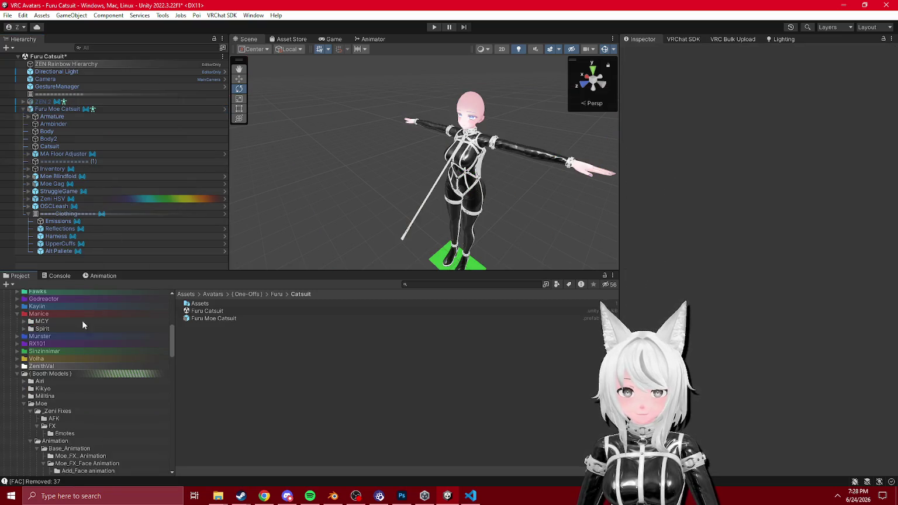
scroll(71, 380, "down", 6)
left_click(52, 358)
left_click(45, 329)
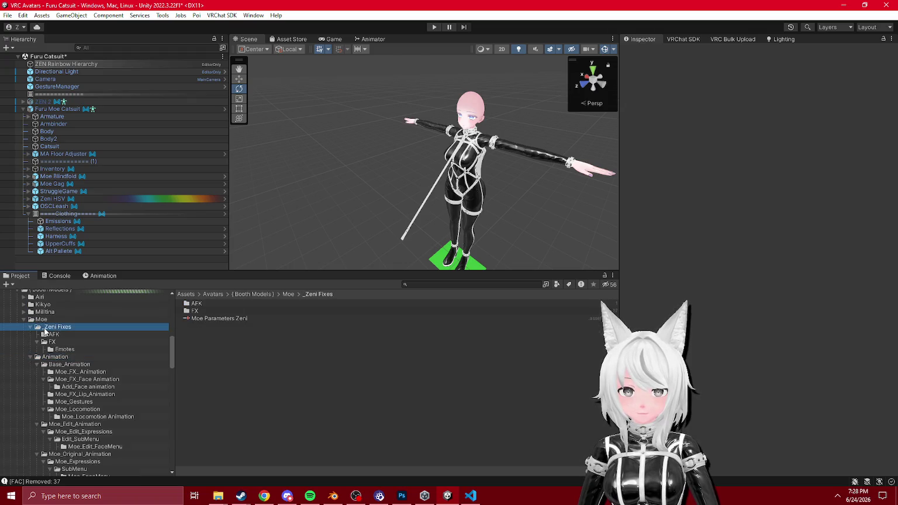
scroll(67, 359, "up", 10)
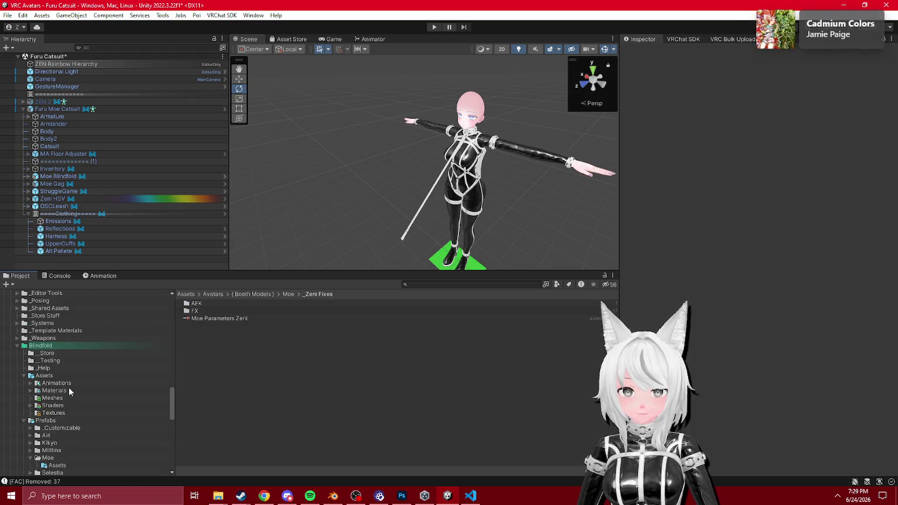
scroll(54, 386, "down", 10)
left_click(56, 385)
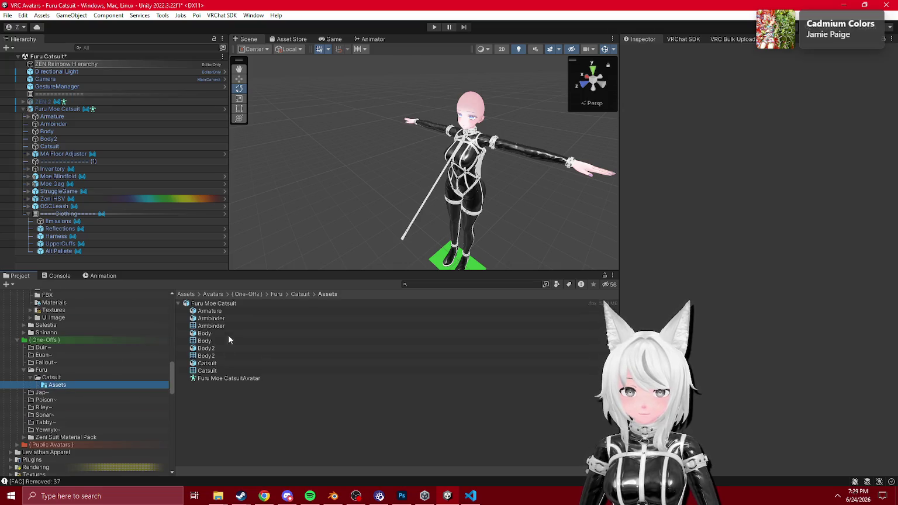
- Return to the Catsuit folder and bring up the Furu Moe Catsuit prefab's context menu
right_click(206, 302)
left_click(52, 377)
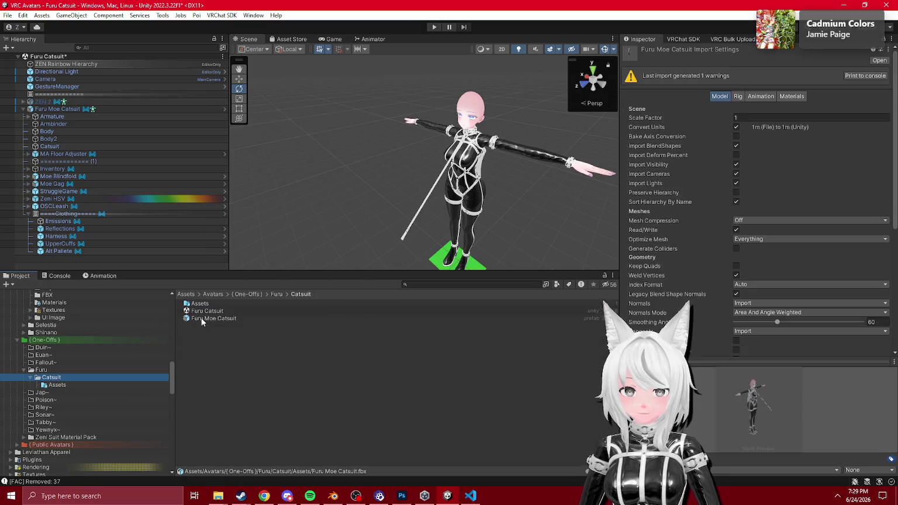
right_click(203, 311)
left_click(199, 318)
right_click(199, 318)
- Export the Furu Moe Catsuit prefab as a package, excluding the _PoiyomiShaders folder
left_click(241, 237)
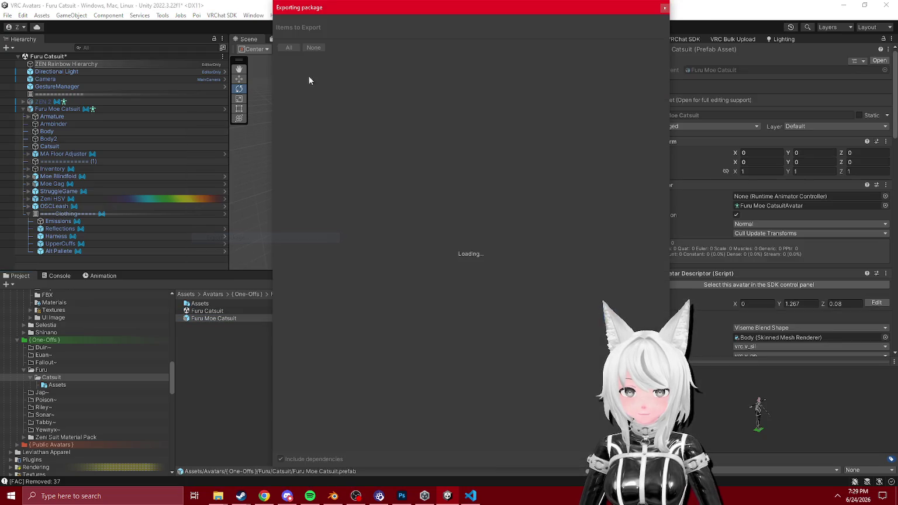
left_click(286, 59)
left_click(278, 60)
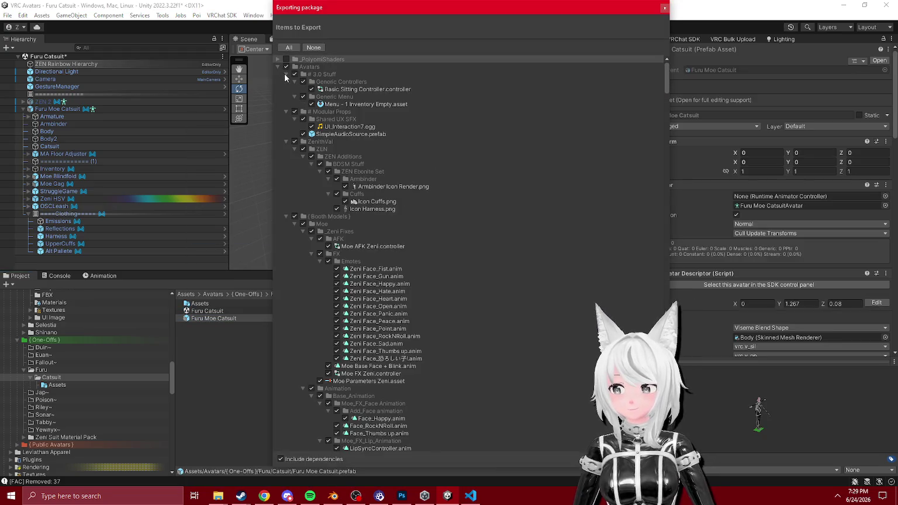
left_click(286, 74)
left_click(286, 81)
left_click(286, 89)
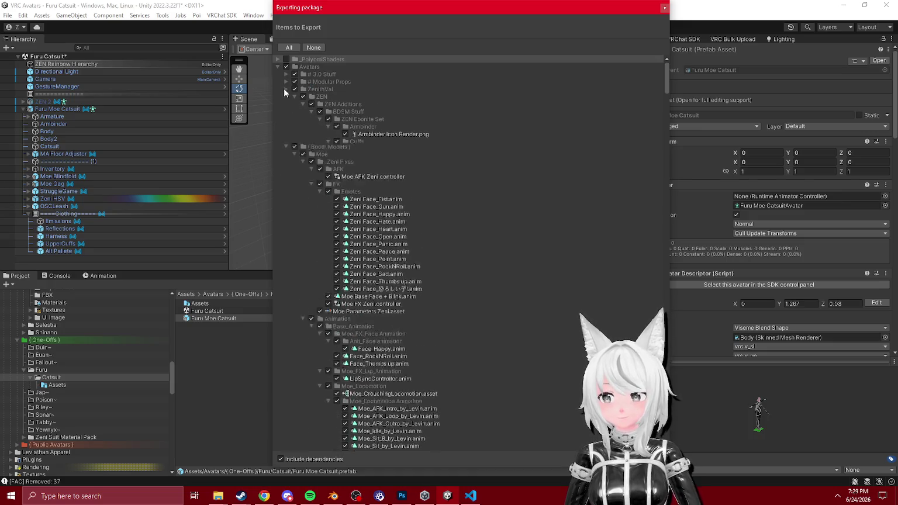
left_click(286, 98)
left_click(286, 97)
left_click(303, 111)
left_click(303, 120)
- Exclude Moe's FBX, Materials, Textures, UI Image and Animation folders from the export
left_click(309, 135)
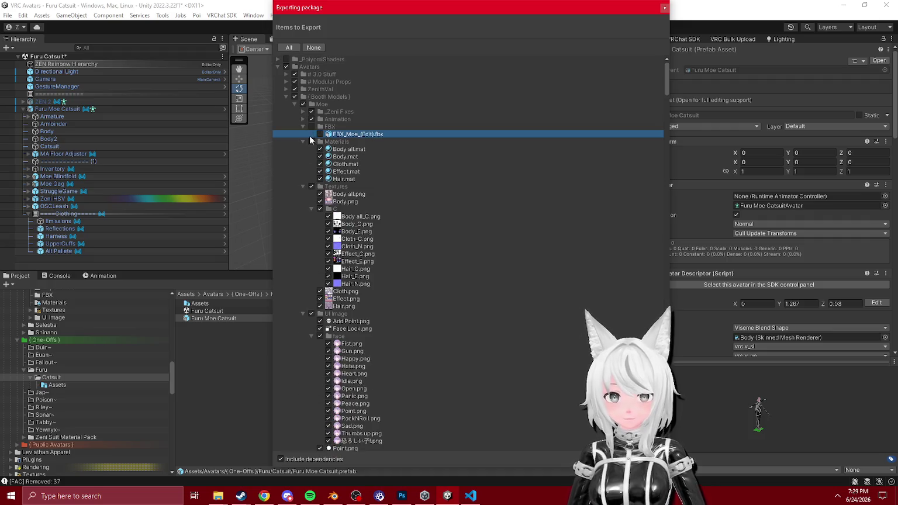
left_click(311, 142)
left_click(311, 149)
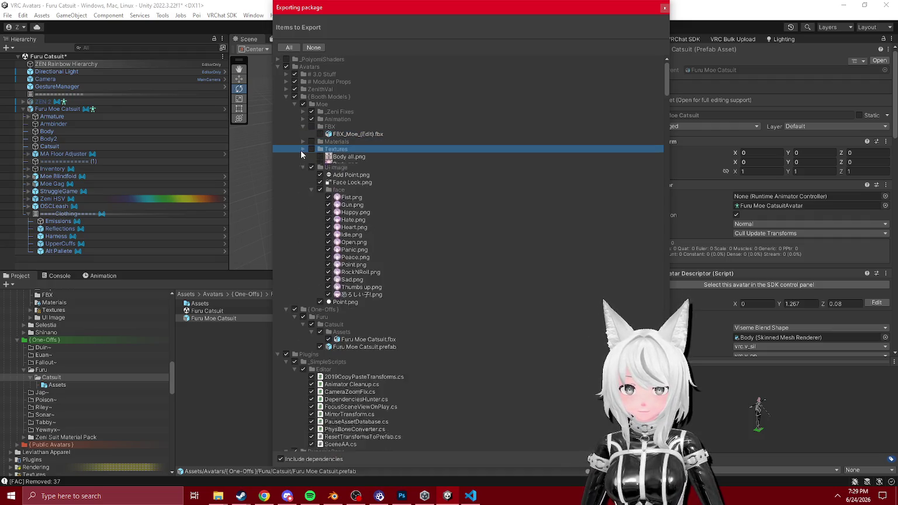
left_click(311, 157)
left_click(302, 157)
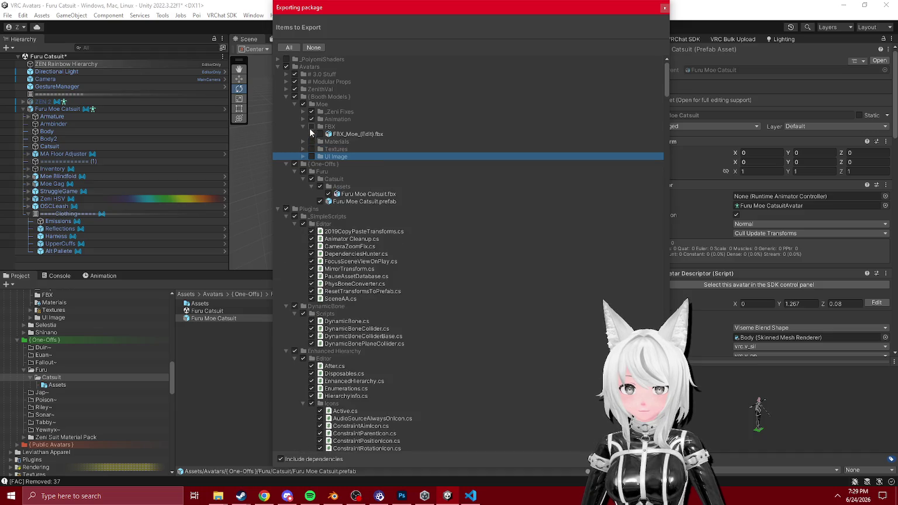
left_click(302, 119)
left_click(311, 119)
left_click(303, 119)
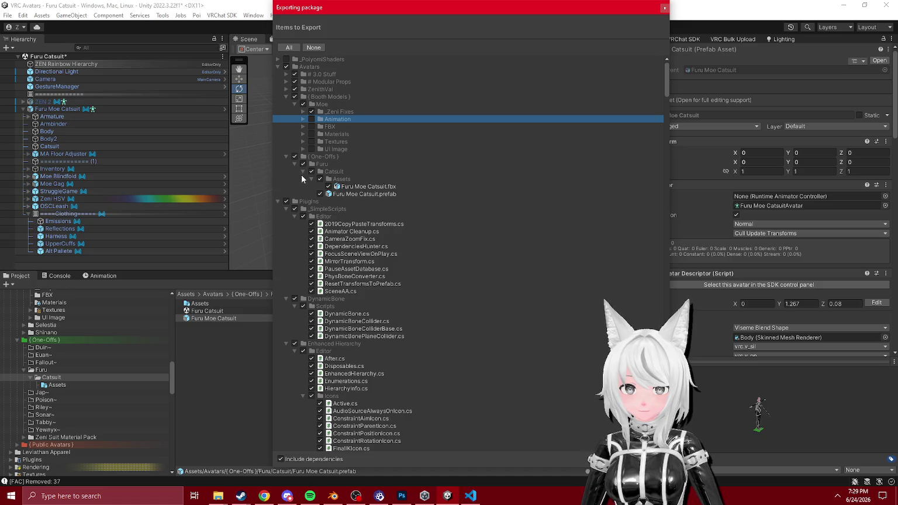
- Exclude the Plugins folder from the export except for the SceneAA.cs script
left_click(283, 201)
left_click(278, 202)
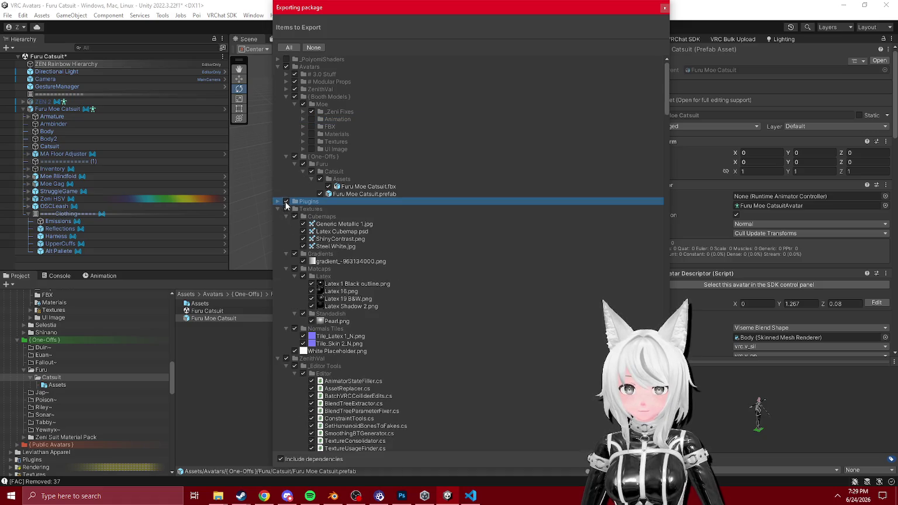
left_click(277, 202)
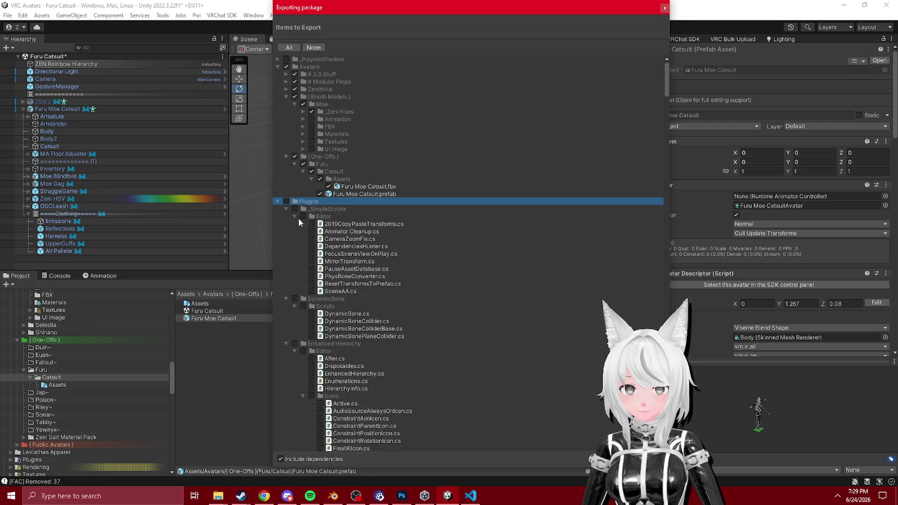
left_click(312, 291)
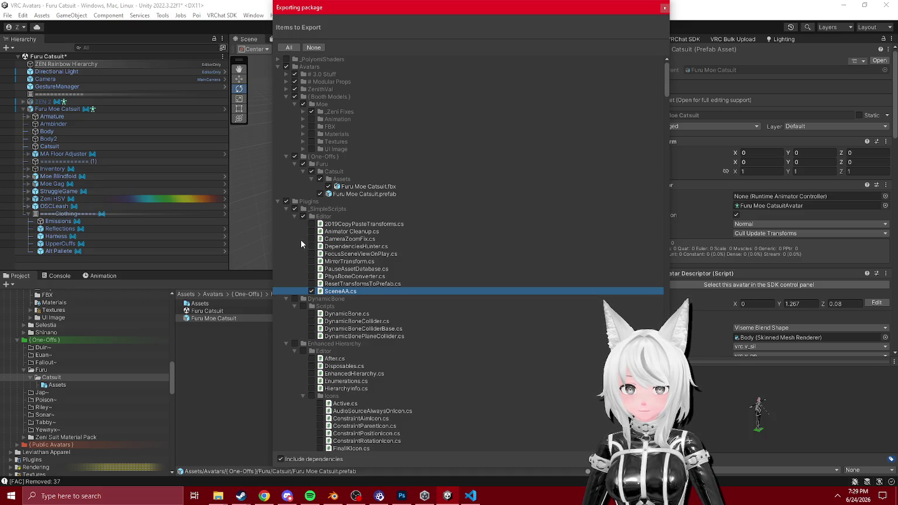
left_click(286, 210)
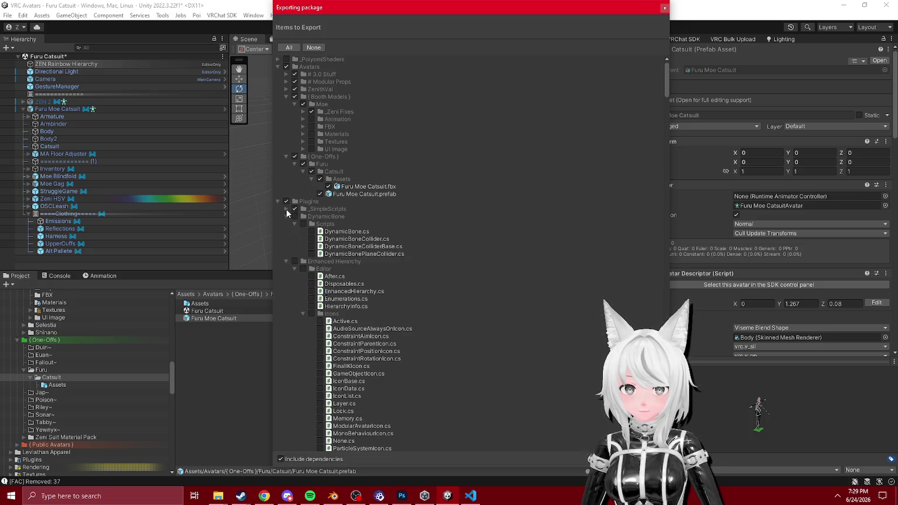
- Collapse the Plugins subfolders and the Textures folder in the export list
left_click(287, 217)
left_click(287, 224)
left_click(286, 232)
left_click(287, 239)
left_click(286, 247)
left_click(285, 254)
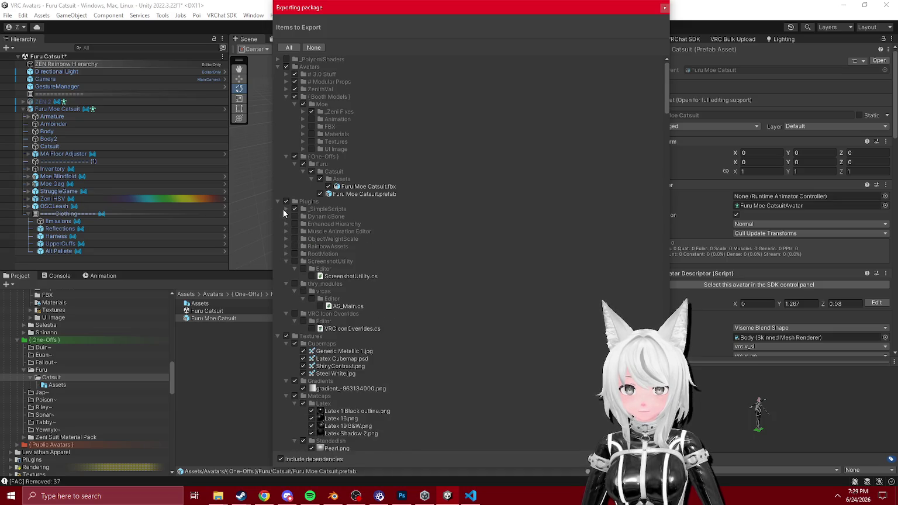
left_click(278, 202)
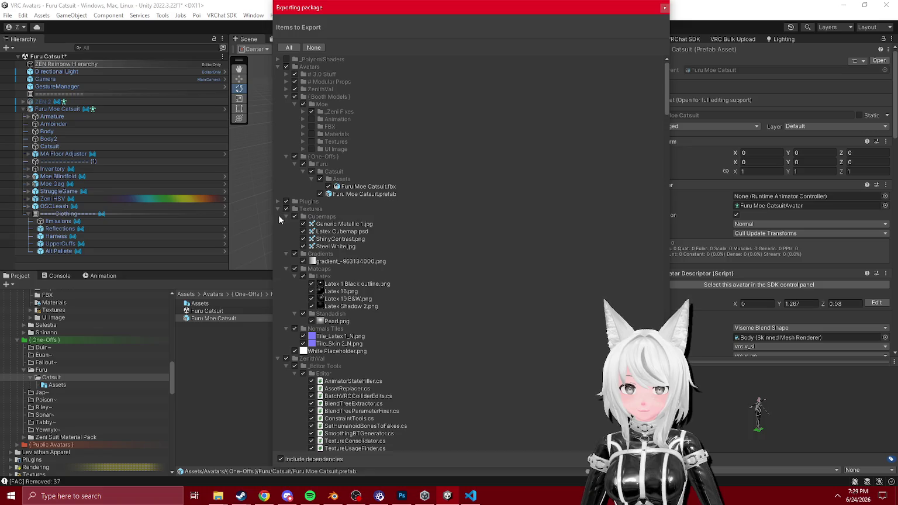
left_click(278, 209)
- Exclude the ZenithVal folder, then re-include its _Shared Assets and _Systems folders
left_click(286, 217)
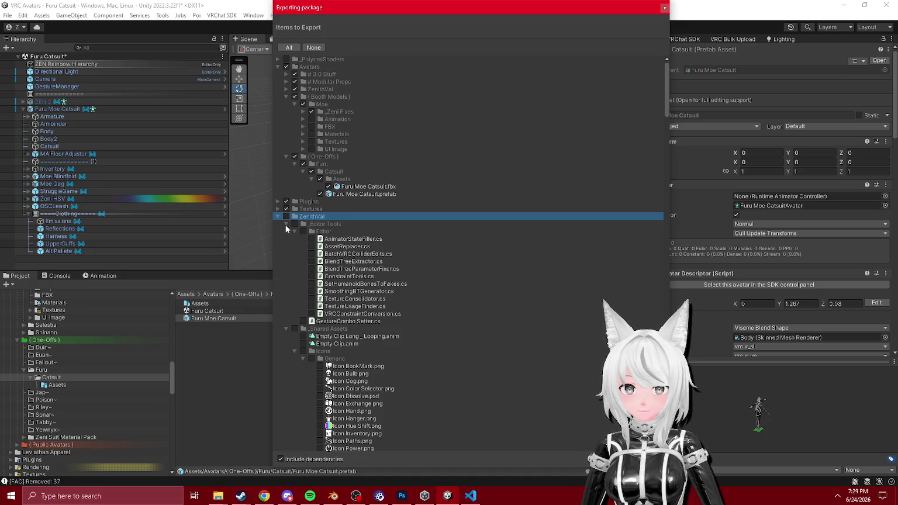
left_click(286, 224)
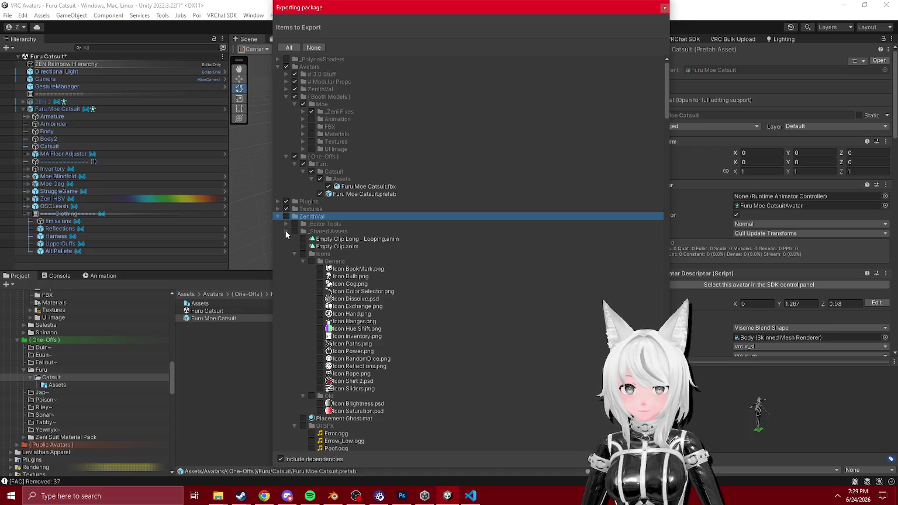
left_click(286, 231)
left_click(294, 232)
left_click(286, 224)
left_click(286, 224)
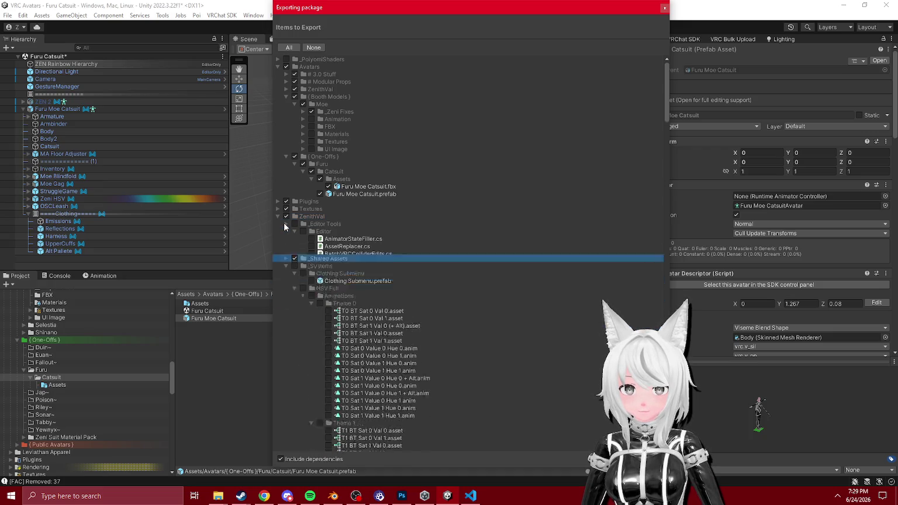
left_click(287, 230)
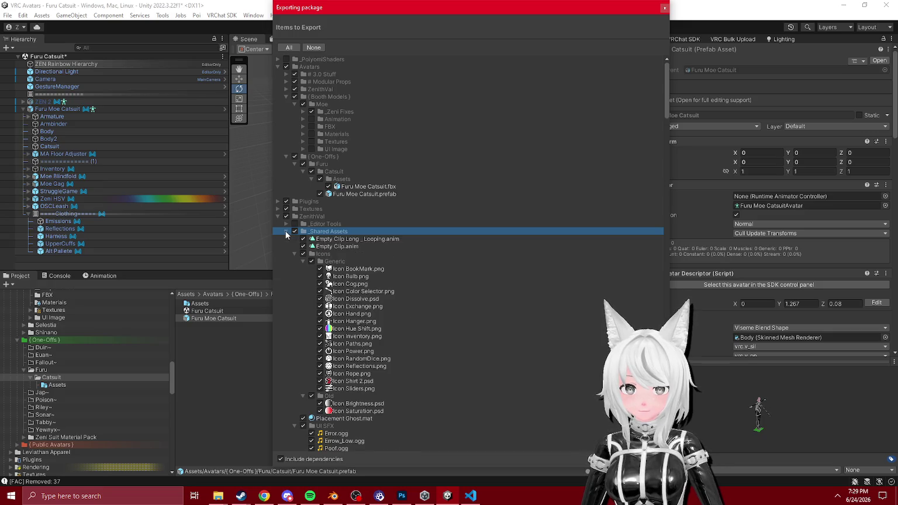
left_click(286, 231)
left_click(294, 239)
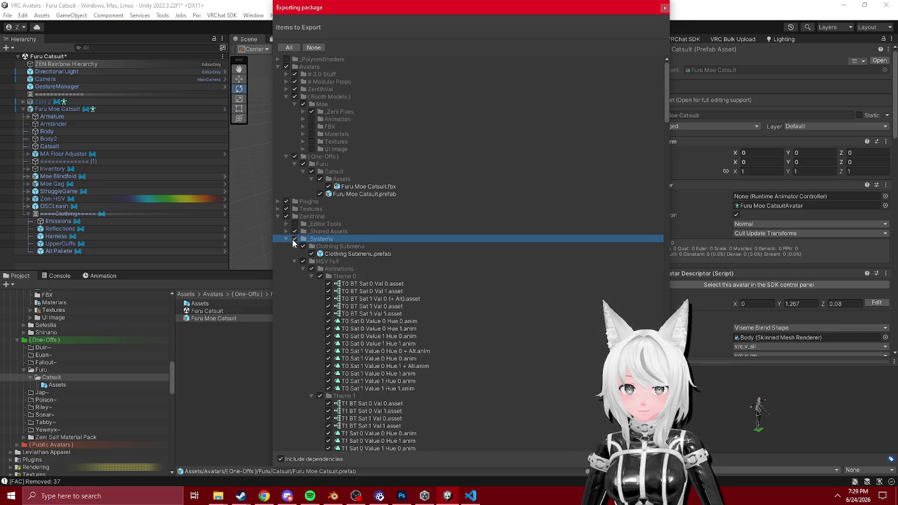
left_click(286, 239)
- Include the Blindfold, Catsuit, Gag and Leathers Set folders in the export
left_click(294, 246)
left_click(286, 253)
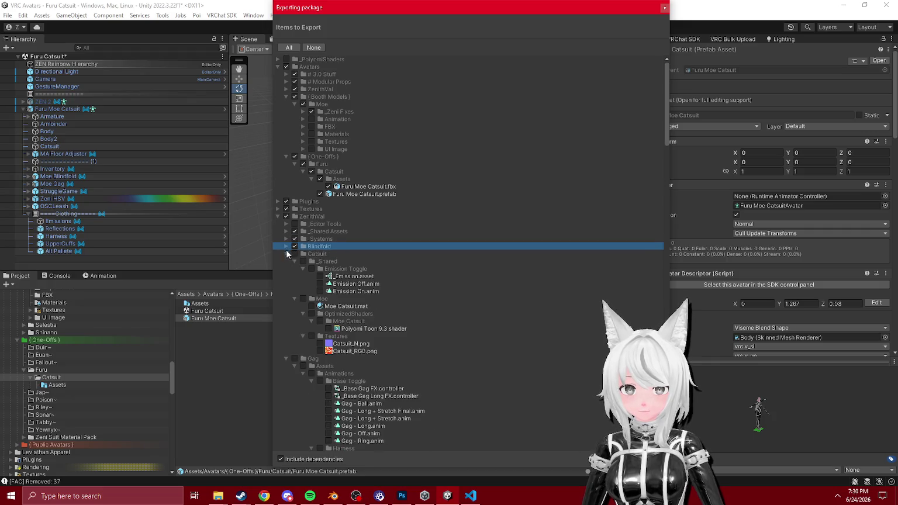
left_click(294, 254)
left_click(286, 253)
left_click(294, 261)
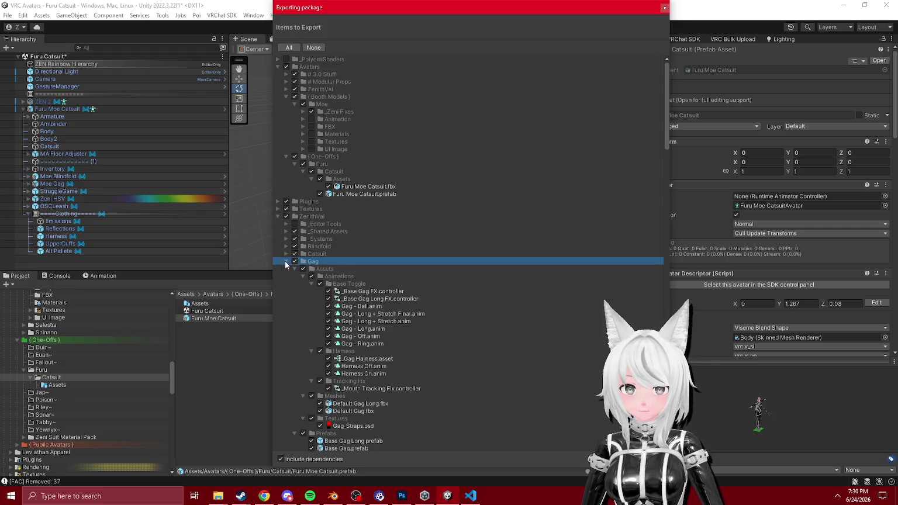
left_click(286, 261)
left_click(292, 269)
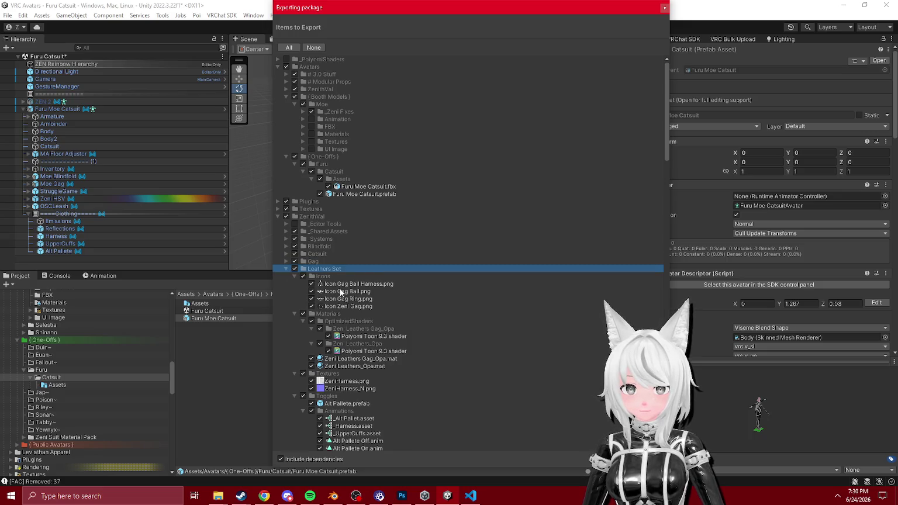
- Check Icon Harness.png in the list and close the export window without exporting
scroll(341, 292, "down", 3)
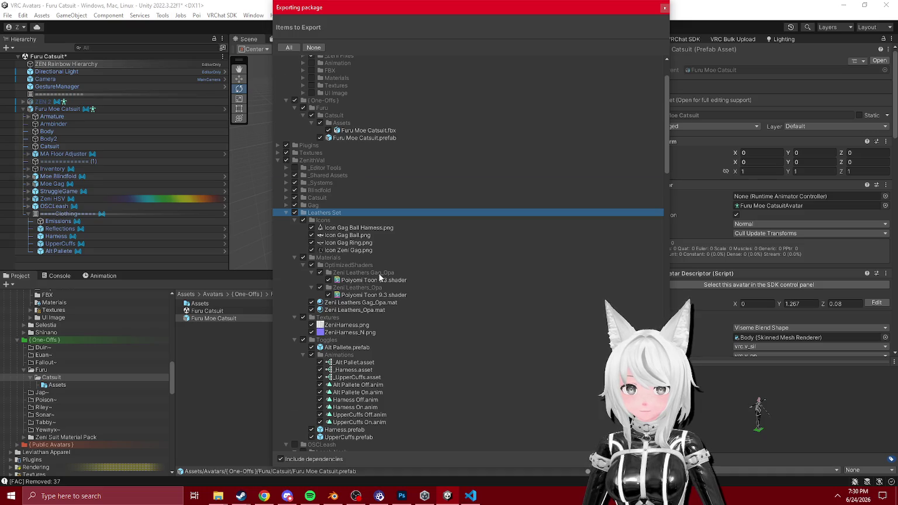
scroll(383, 276, "down", 15)
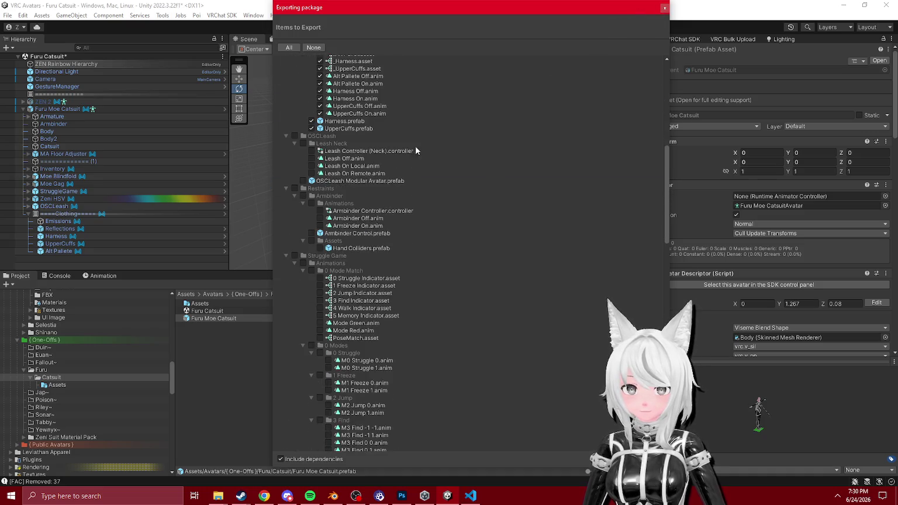
scroll(415, 151, "up", 20)
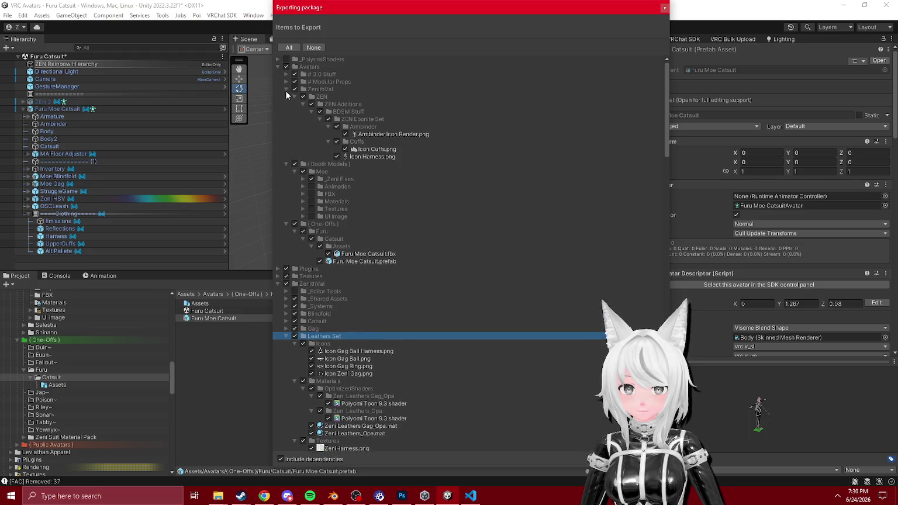
left_click(371, 148)
left_click(369, 158)
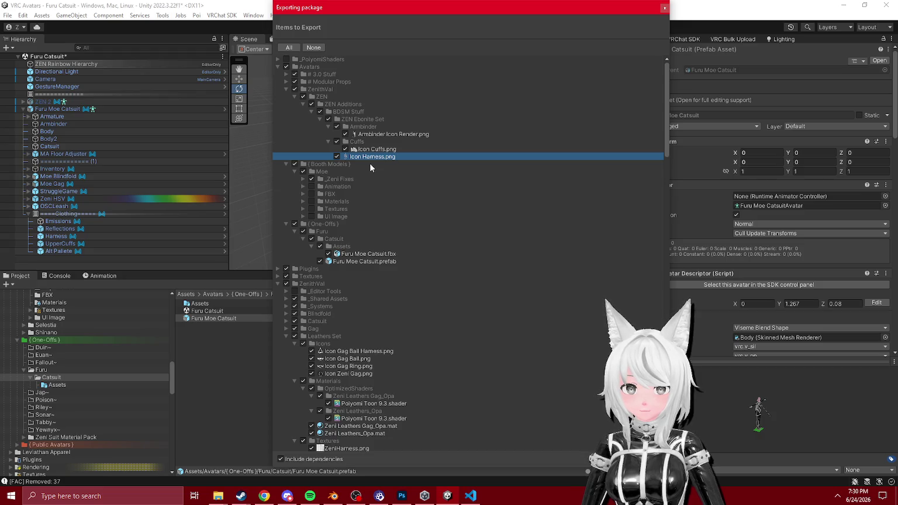
left_click(665, 8)
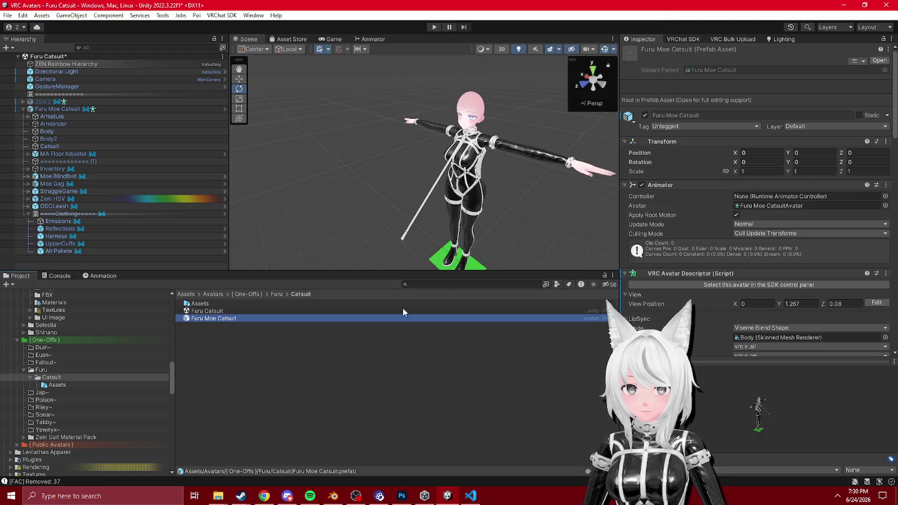
- Search all assets for 'er' and reveal Armbinder Icon Render among the Leathers Set folders
scroll(76, 427, "up", 15)
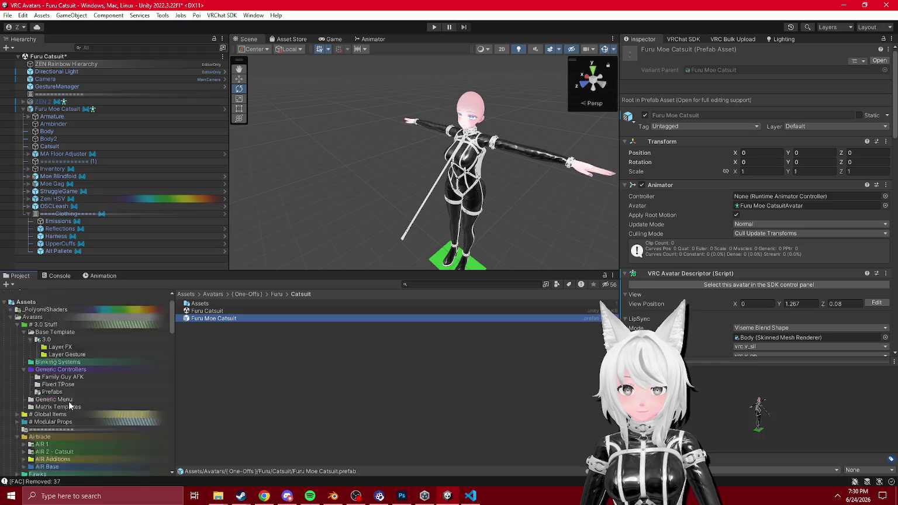
scroll(62, 387, "up", 5)
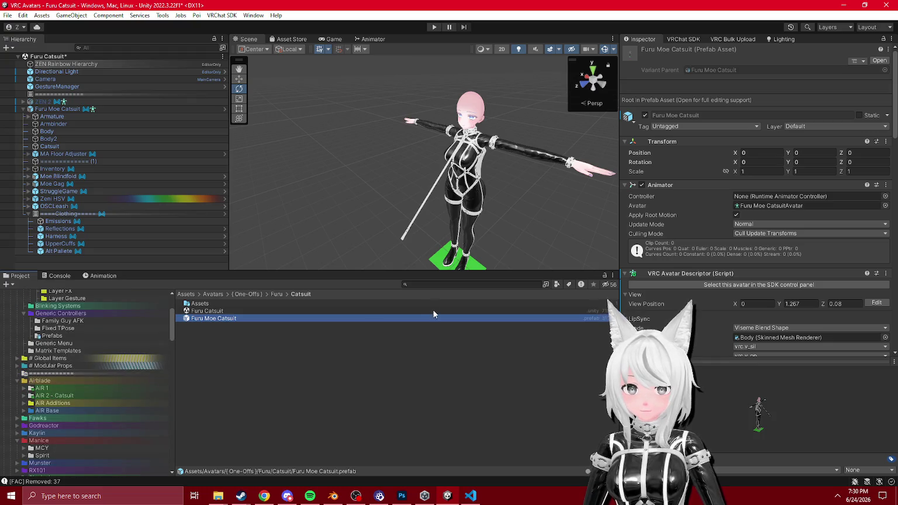
left_click(425, 285)
type("armbind")
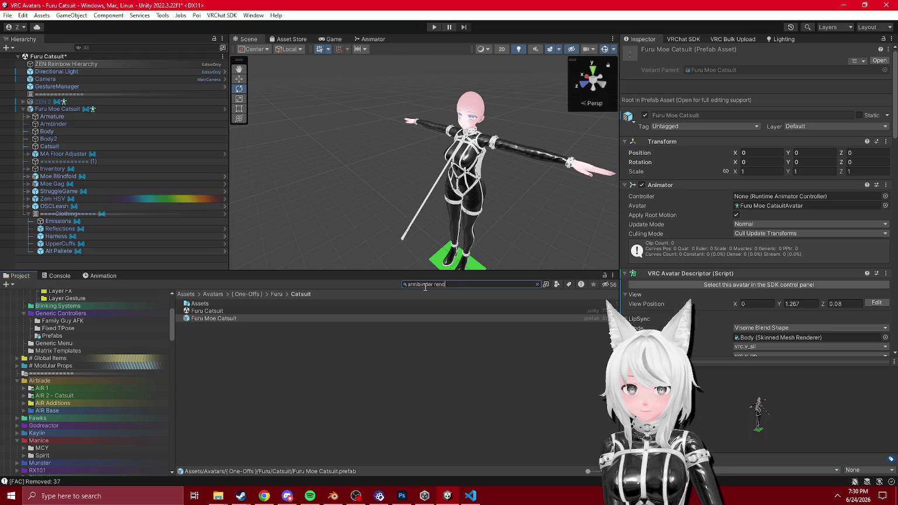
type("er render")
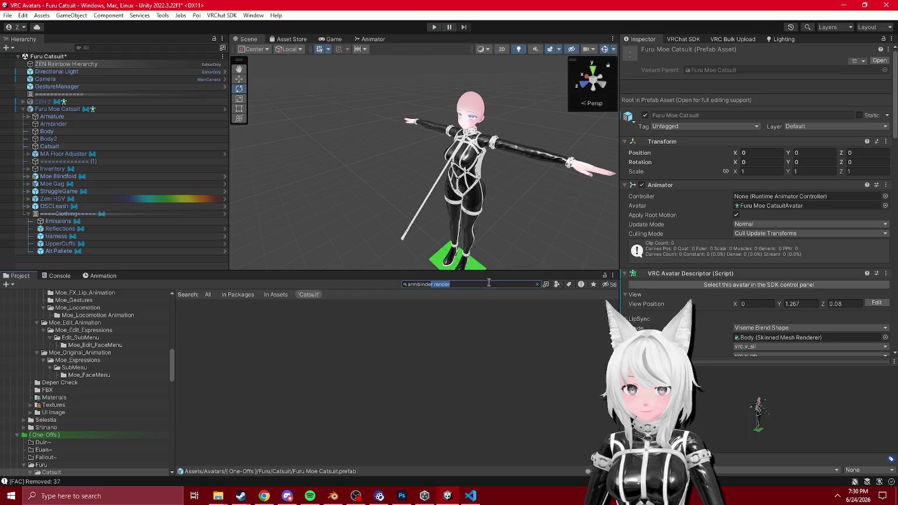
left_click(275, 294)
left_click(221, 304)
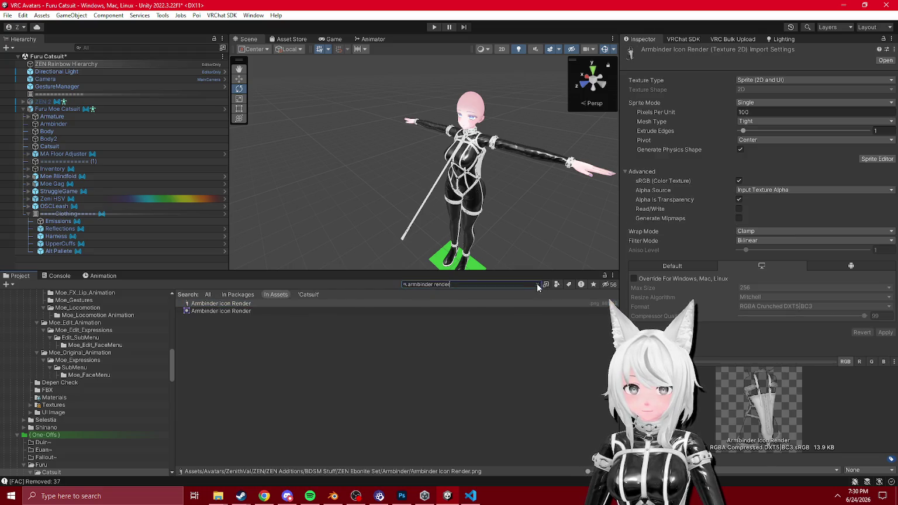
left_click(538, 285)
scroll(94, 408, "down", 15)
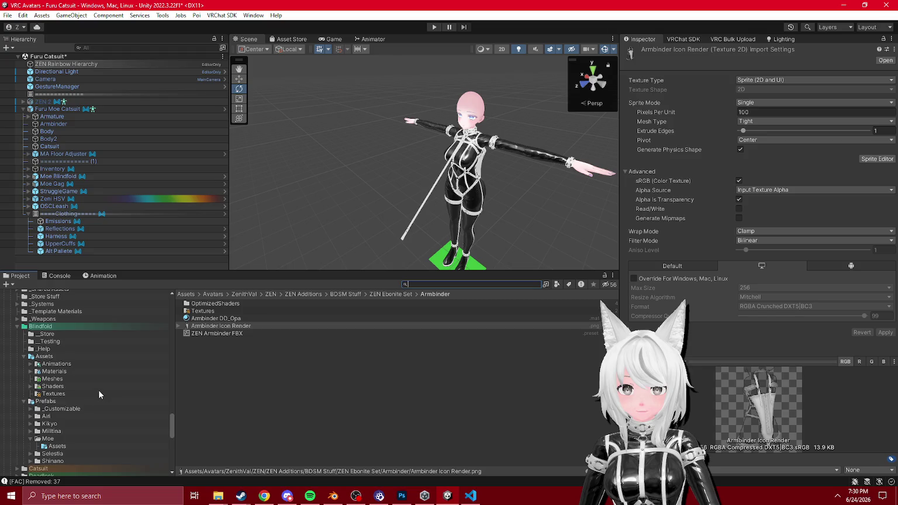
left_click(45, 334)
scroll(67, 398, "up", 5)
scroll(68, 397, "up", 10)
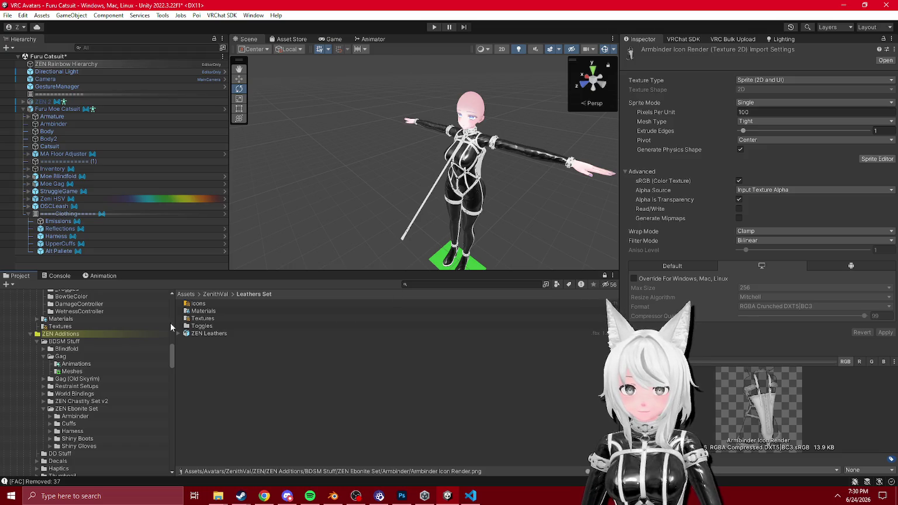
left_click(81, 365)
scroll(92, 374, "down", 5)
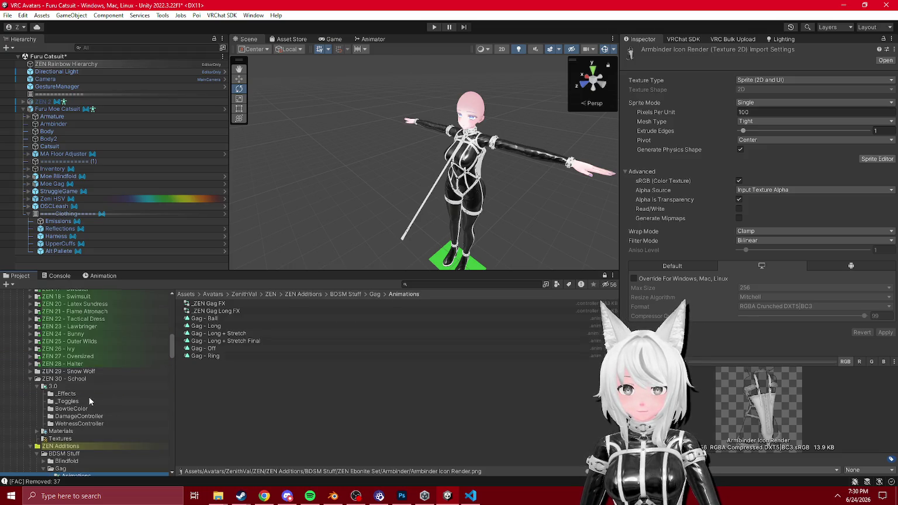
- Search the project for 'armbinder render' and select the first Armbinder Icon Render result
left_click(449, 283)
type("armbinder")
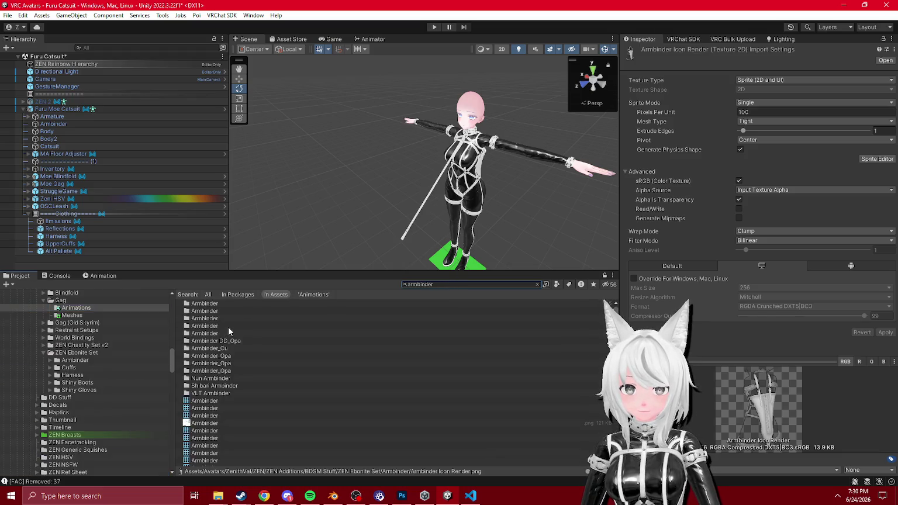
left_click(455, 284)
type("render")
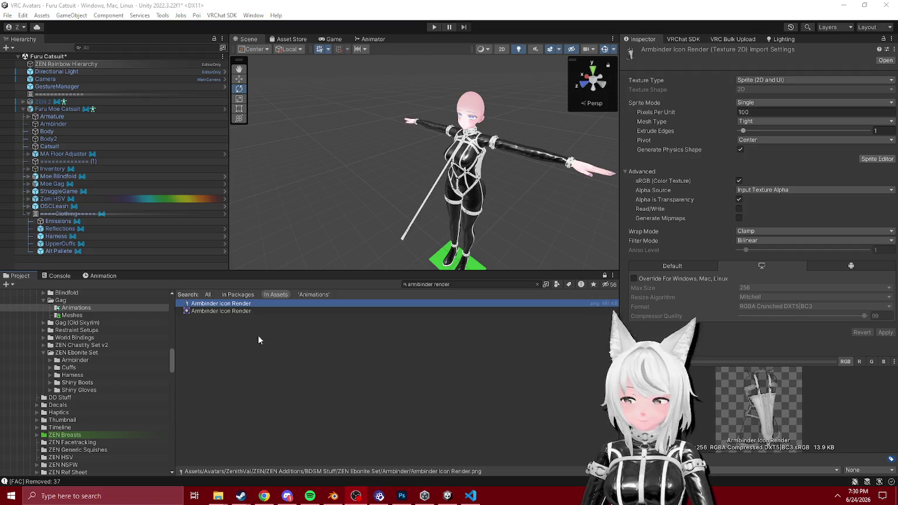
left_click(246, 325)
left_click(223, 306)
scroll(69, 362, "down", 10)
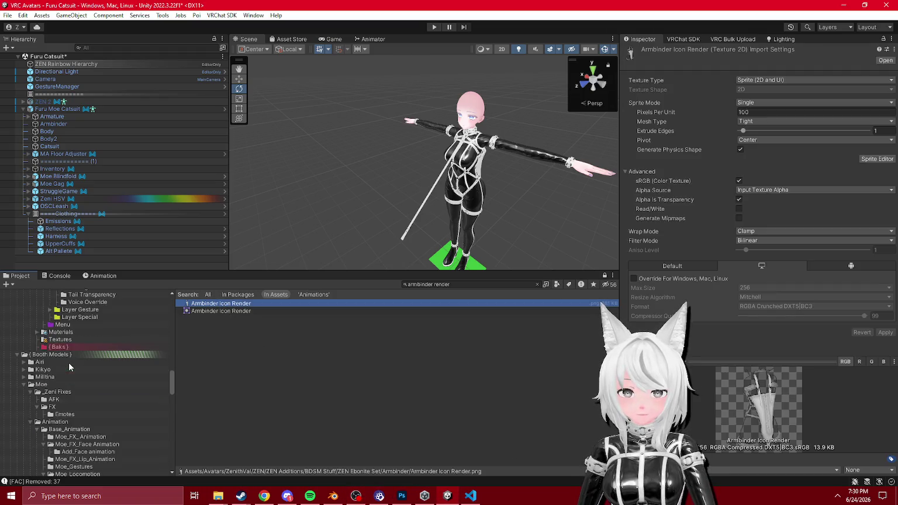
scroll(84, 358, "down", 5)
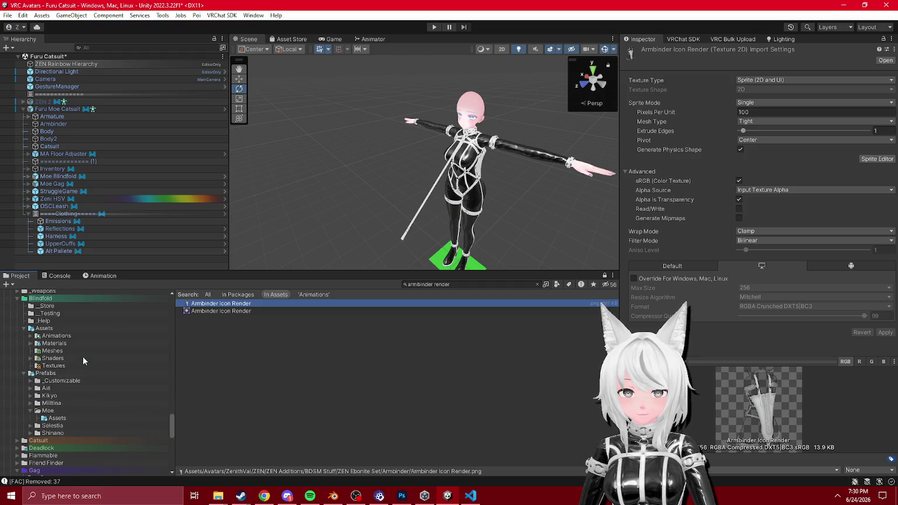
scroll(89, 350, "down", 3)
scroll(76, 366, "down", 3)
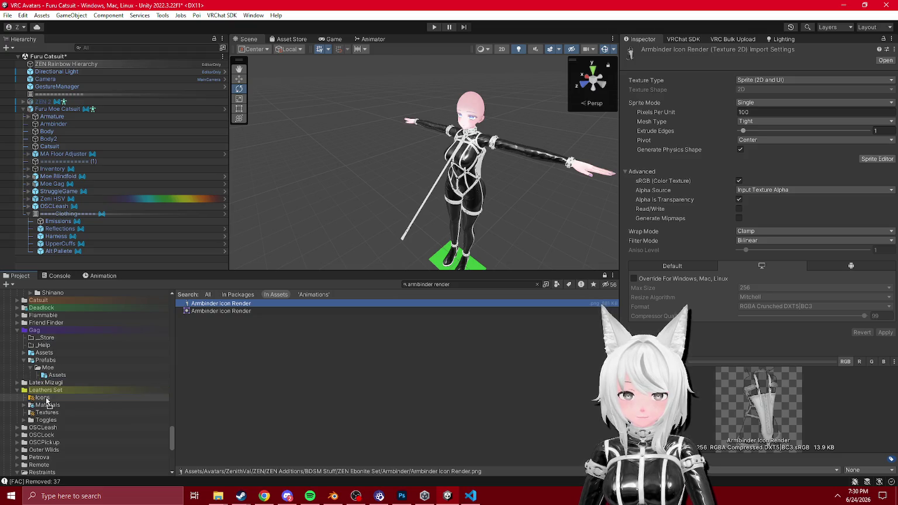
scroll(70, 403, "up", 5)
- Search the project for 'icon harness' and pick one of the Icon Harness results
left_click(448, 284)
key("ctrl+a")
type("harness icon")
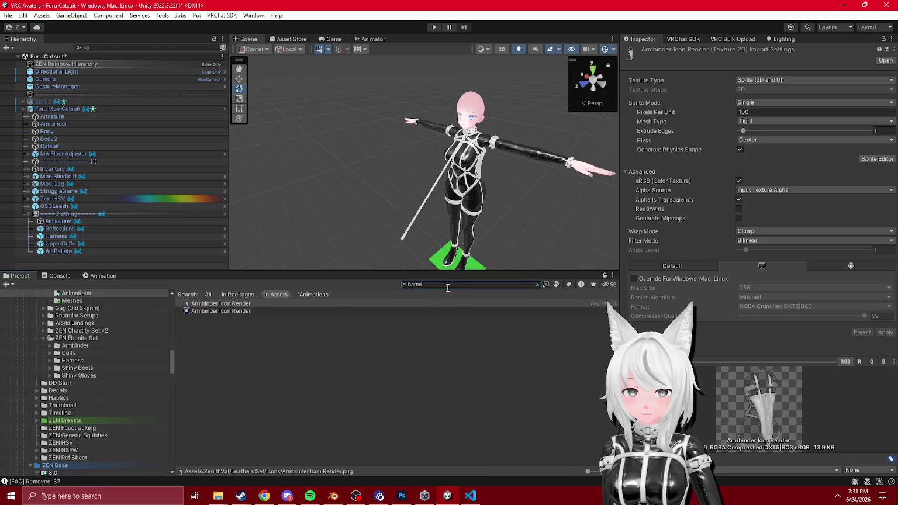
key("ctrl+a")
type("icon harness")
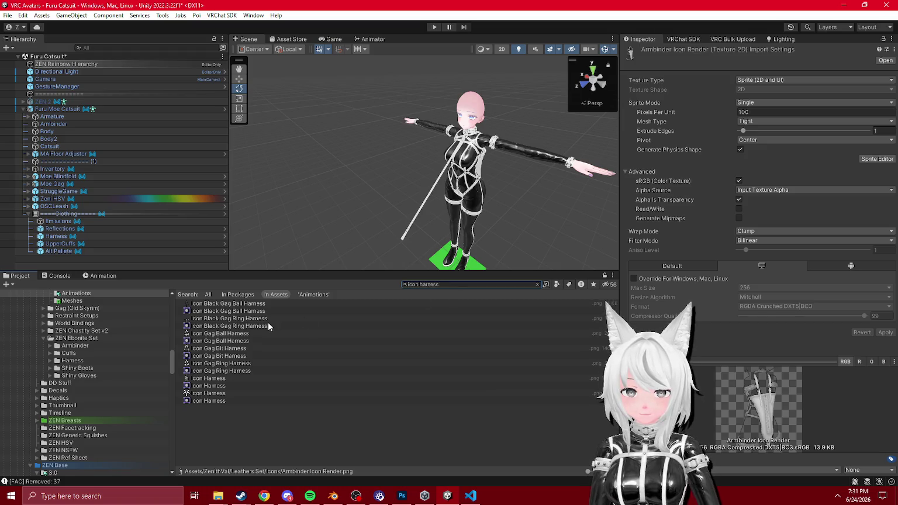
mouse_move(235, 378)
left_mouse_down()
mouse_move(64, 450)
mouse_move(59, 380)
mouse_move(297, 433)
mouse_move(88, 409)
mouse_move(53, 468)
mouse_move(65, 392)
mouse_move(100, 373)
left_mouse_up()
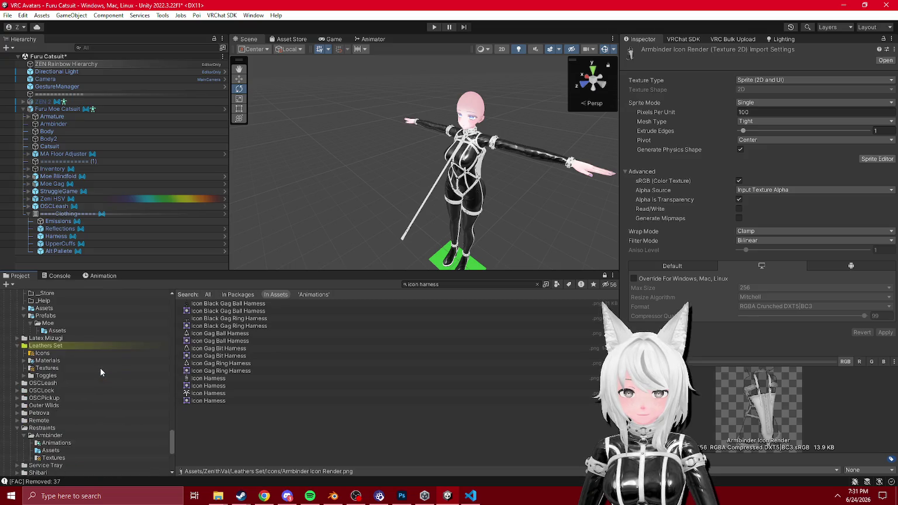
left_click(209, 383)
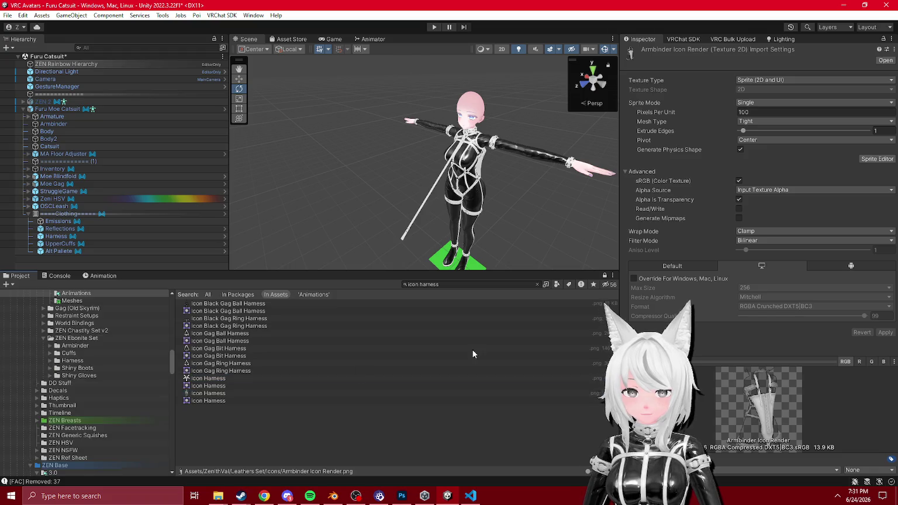
- Clear the search, show the Icons folder as large thumbnails, and start renaming Armbinder Icon Render
left_click(466, 285)
key("ctrl+a")
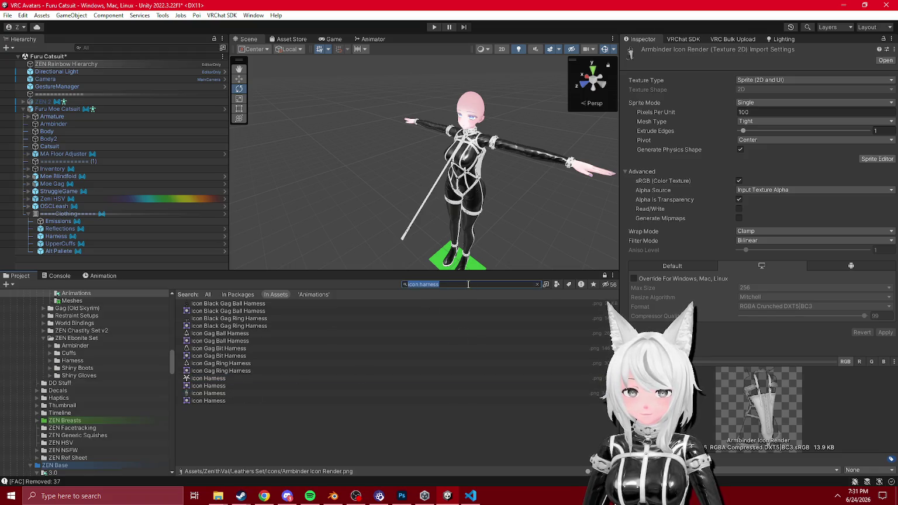
key("BackSpace")
left_click(210, 386)
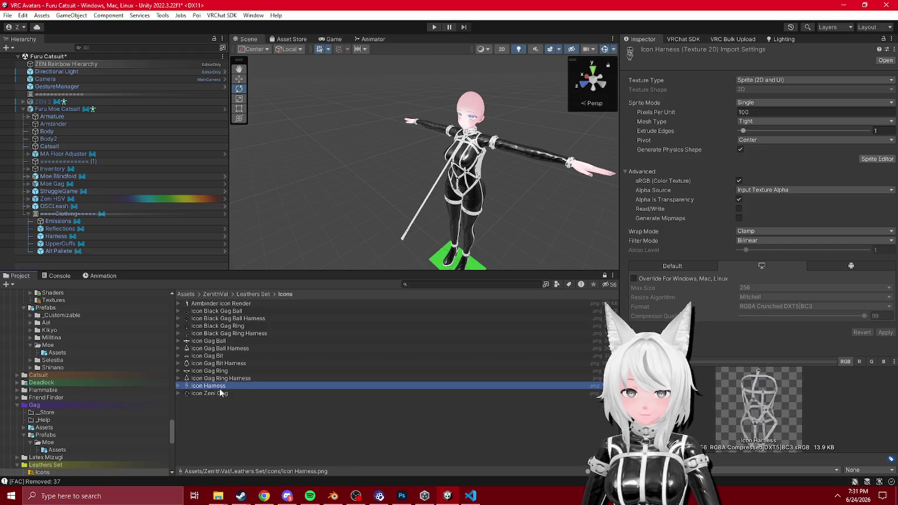
left_click_drag(588, 471, 600, 471)
left_click(290, 383)
left_click(215, 338)
left_click(215, 338)
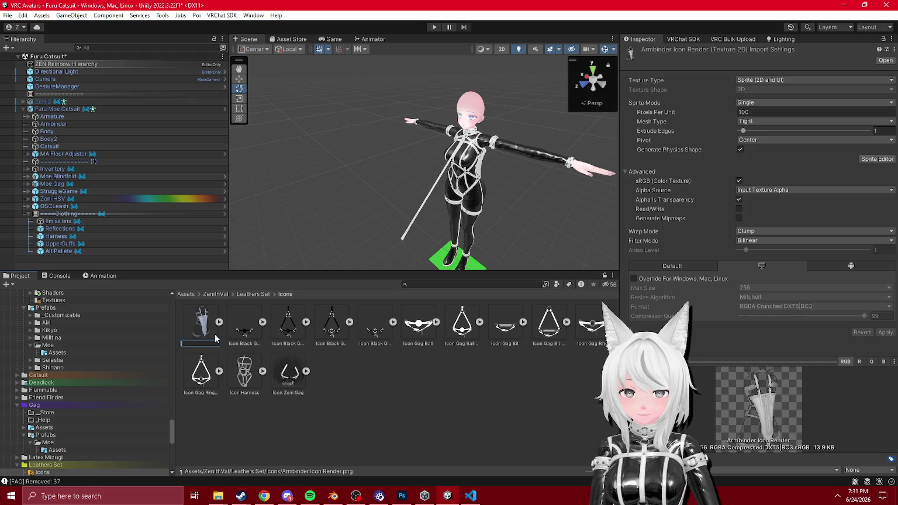
- Rename the image to Icon Zeni Armbinder and filter the armbinder search to textures
type("Icon Armbnder")
key("Return")
left_click(458, 285)
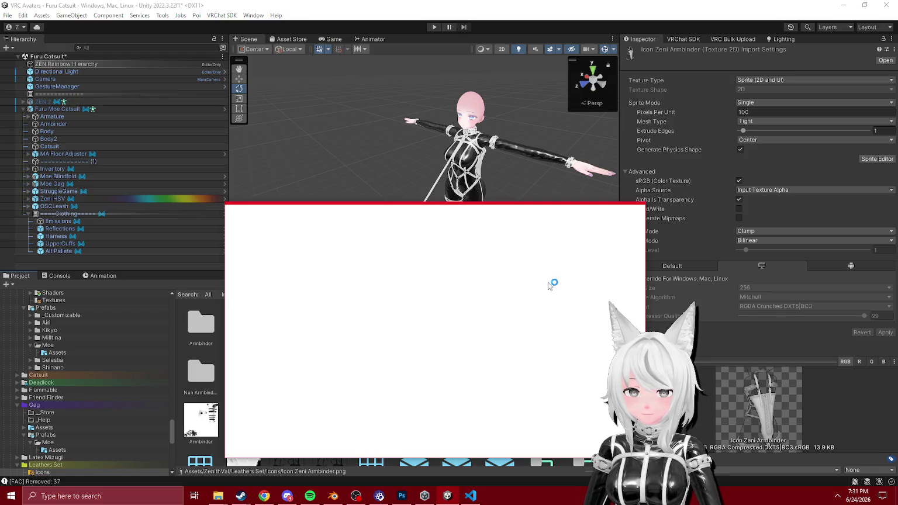
left_click(557, 284)
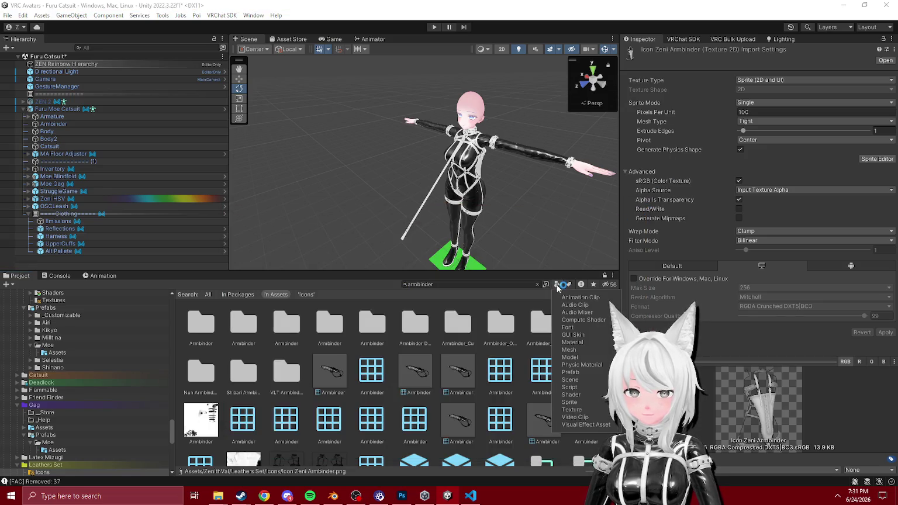
left_click(572, 409)
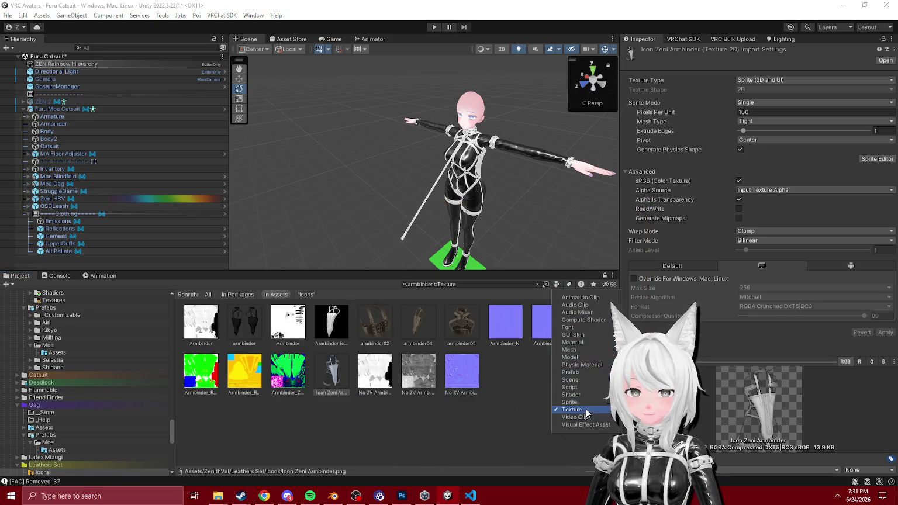
left_click(330, 326)
- Move the Armbinder Icon texture into Leathers Set/Icons, clear the search, and start renaming it
scroll(152, 367, "down", 5)
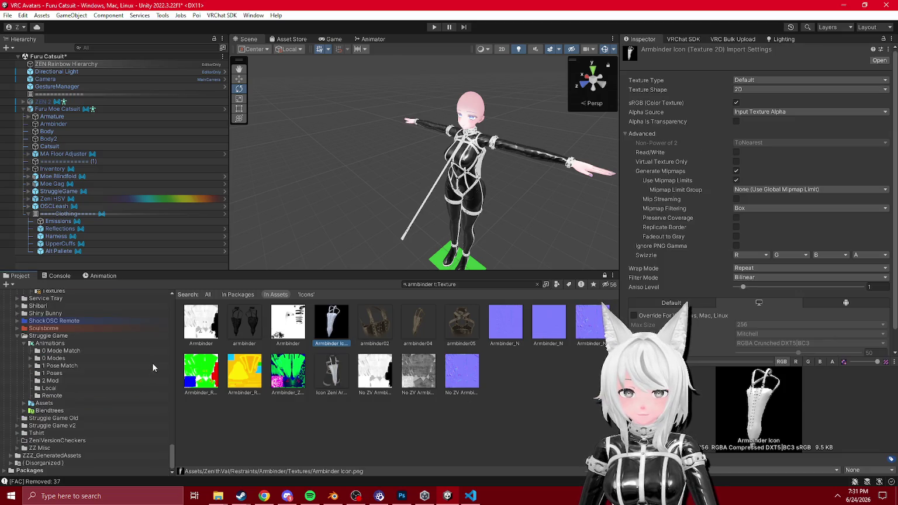
scroll(58, 386, "up", 10)
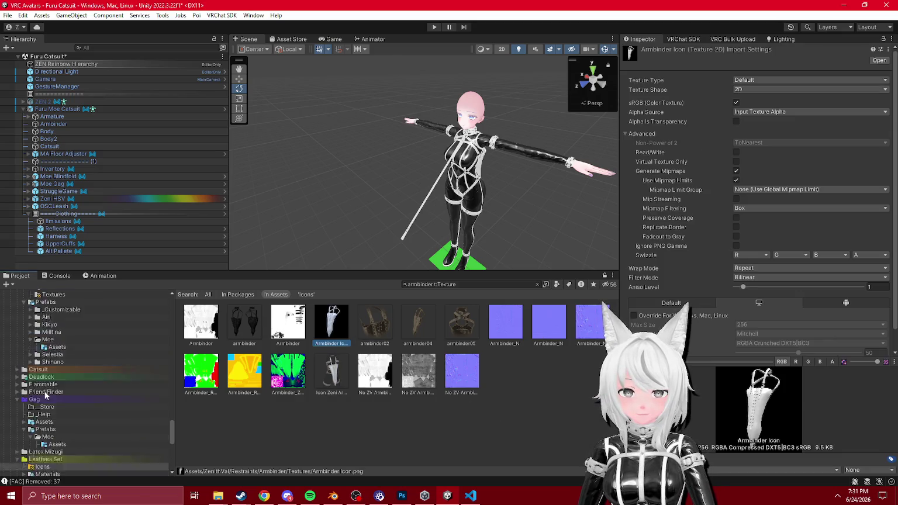
scroll(47, 394, "up", 15)
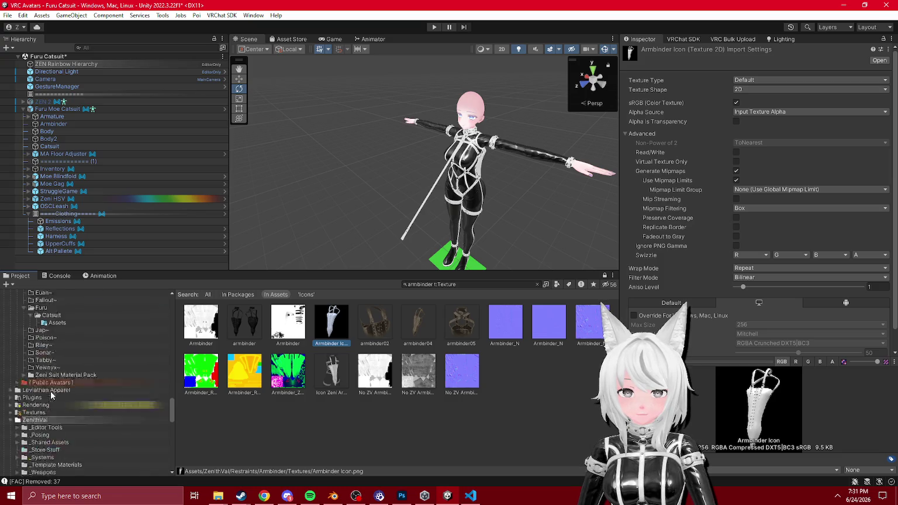
scroll(53, 393, "up", 2)
scroll(59, 380, "down", 15)
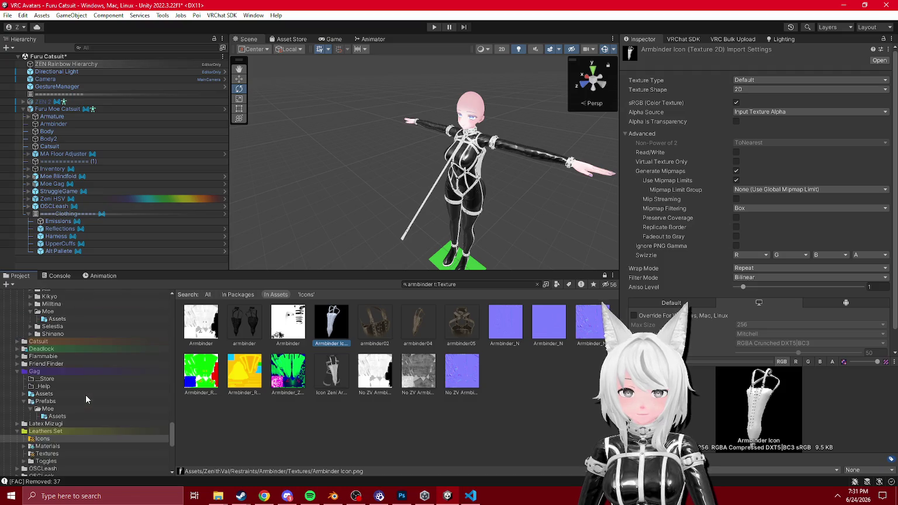
scroll(87, 400, "down", 7)
left_click(51, 383)
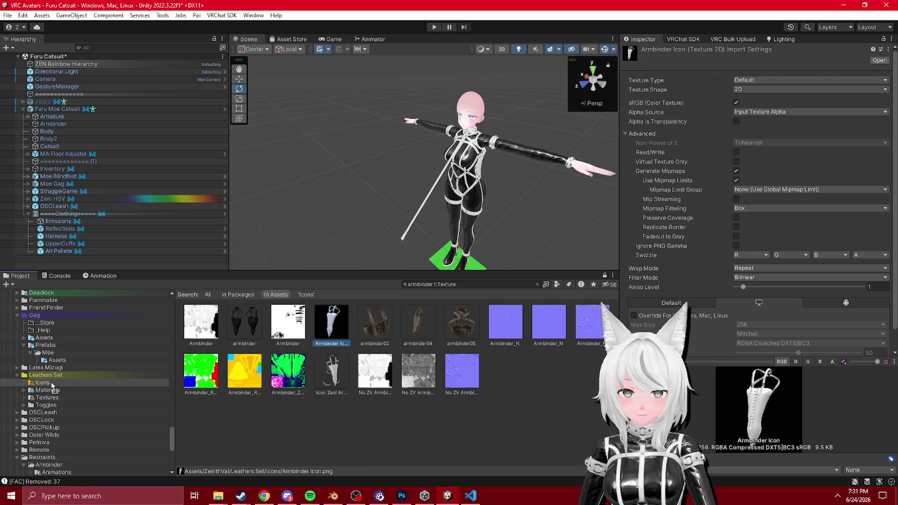
left_click(536, 284)
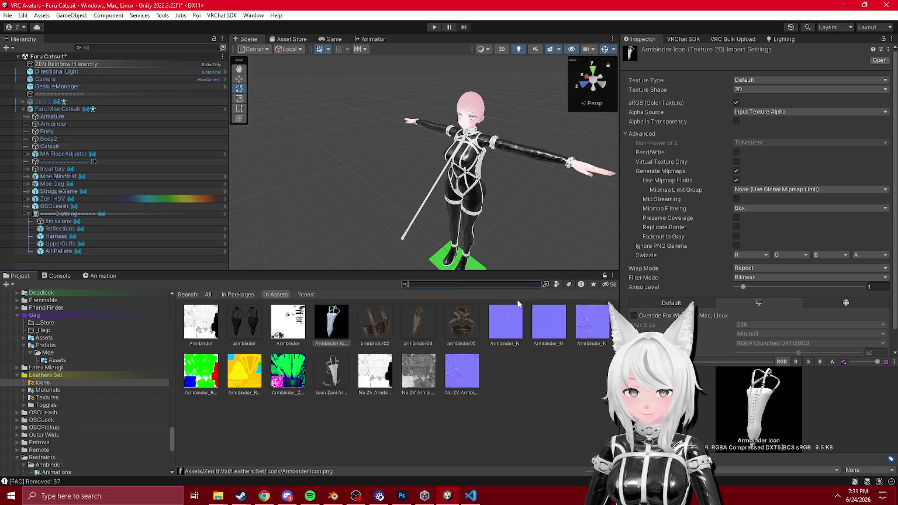
left_click(211, 338)
type("Icon Arm")
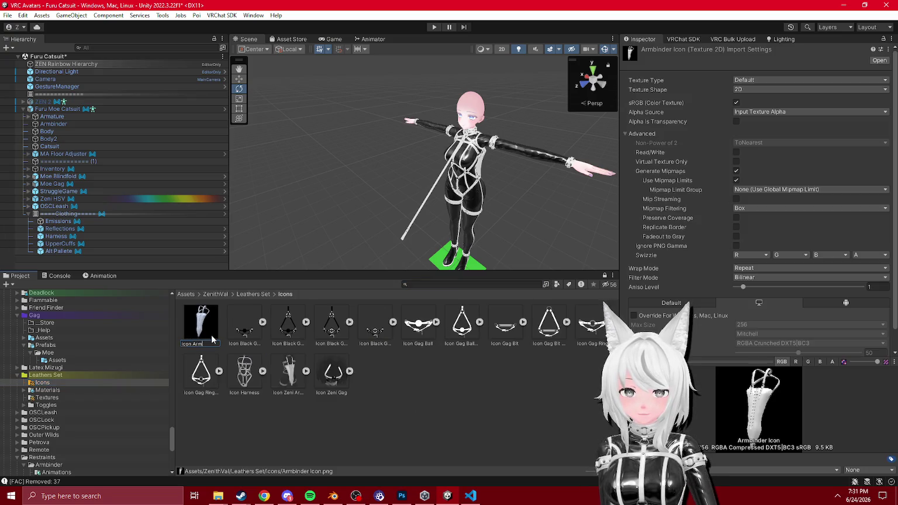
type("binder")
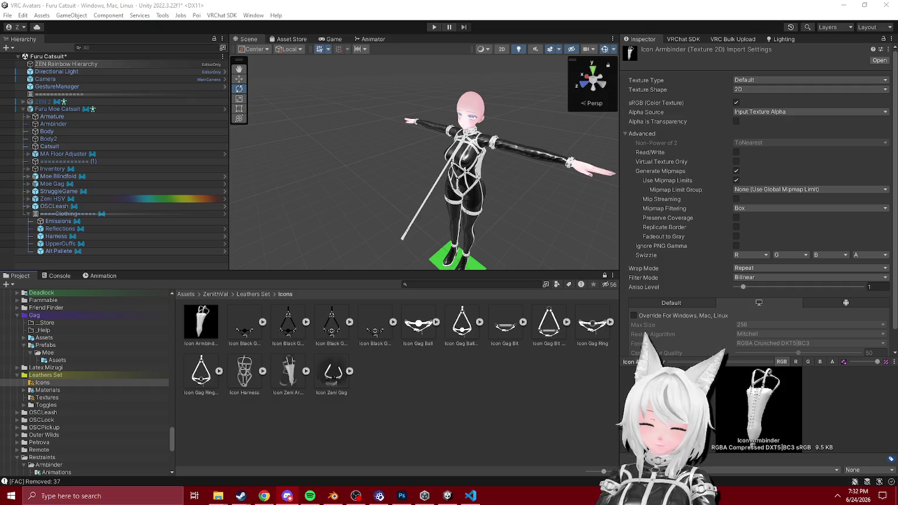
- Apply the TextureImporter-Icon preset to the Icon Armbinder texture's import settings
left_click(205, 338)
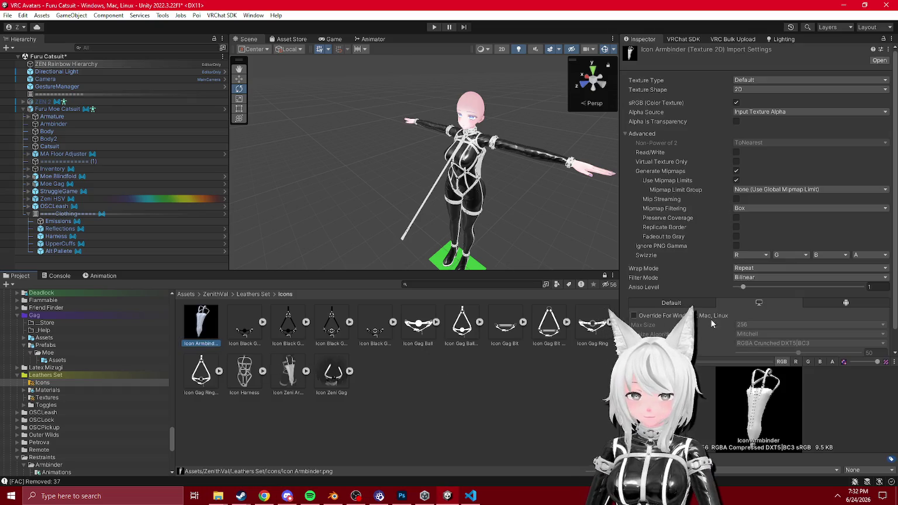
scroll(708, 310, "down", 1)
left_click(678, 282)
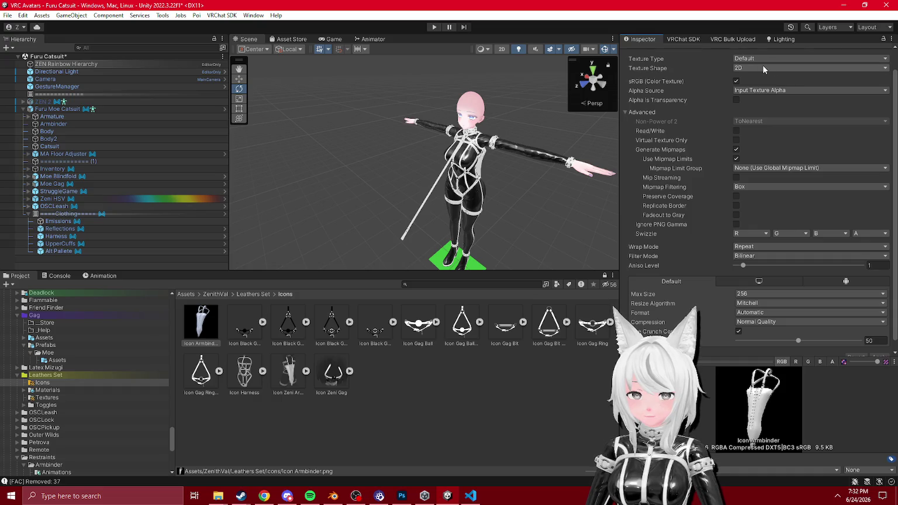
scroll(762, 64, "up", 1)
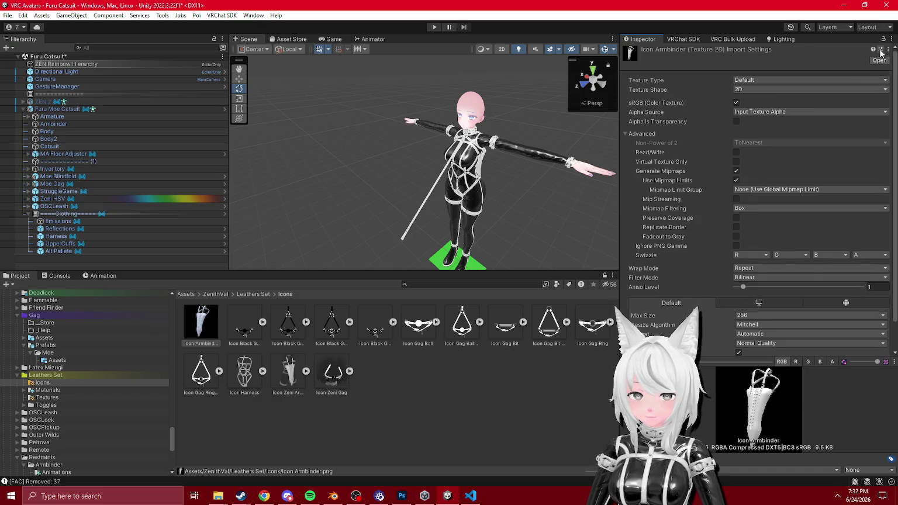
left_click(881, 51)
double_click(842, 88)
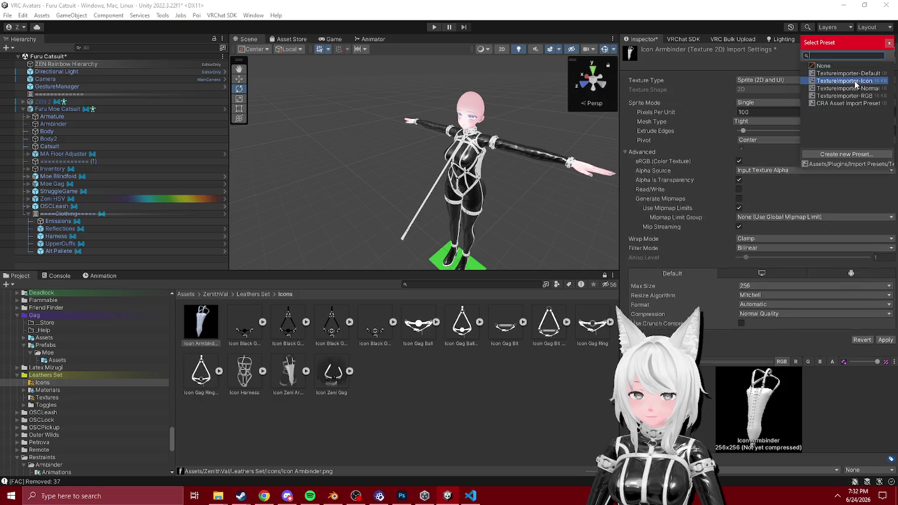
left_click(889, 330)
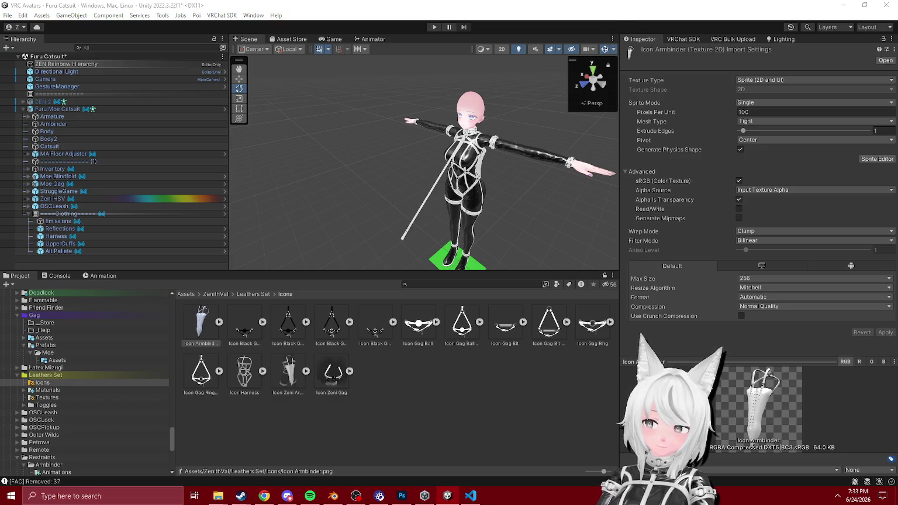
left_click(57, 108)
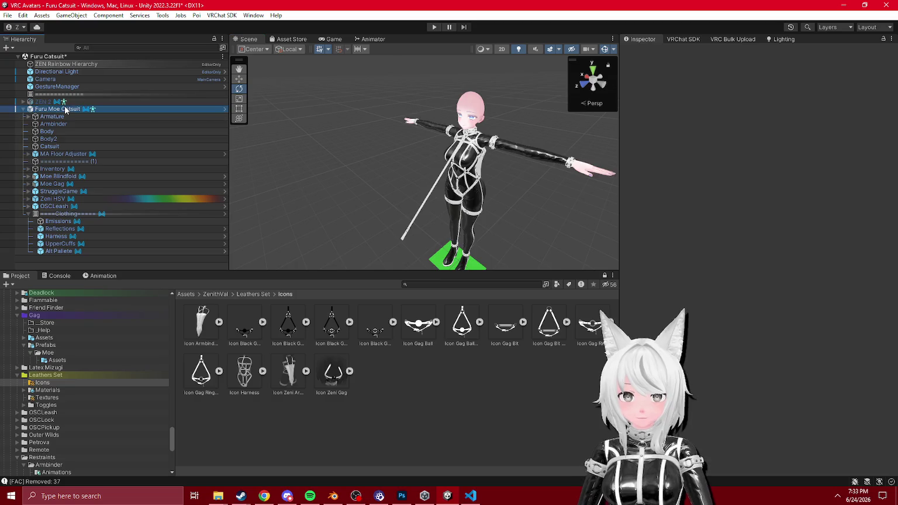
- Reselect the Furu Moe Catsuit avatar, enter and exit Prefab Mode, and ping its prefab
left_click(427, 370)
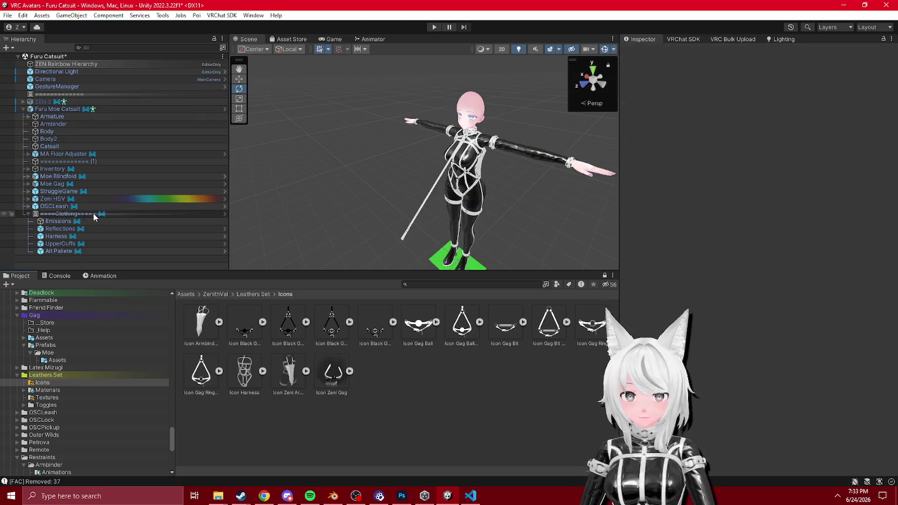
scroll(89, 401, "up", 15)
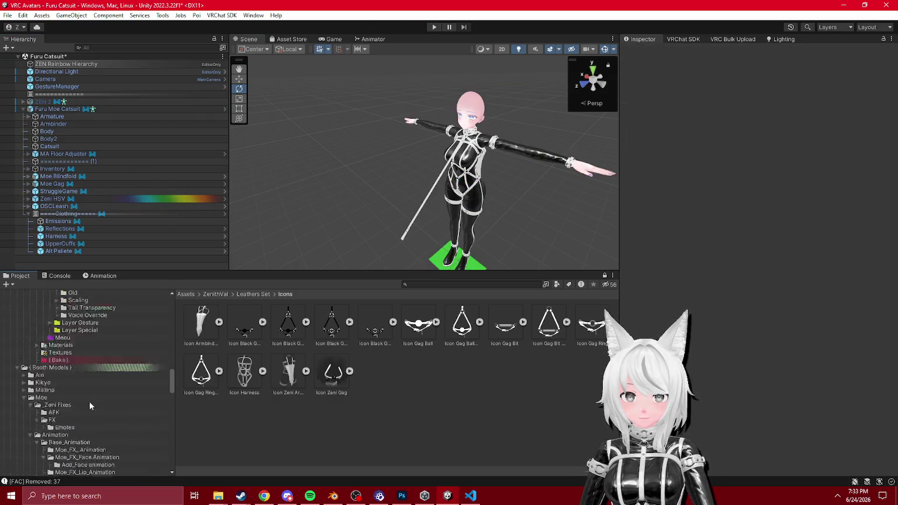
scroll(91, 401, "up", 10)
left_click(58, 109)
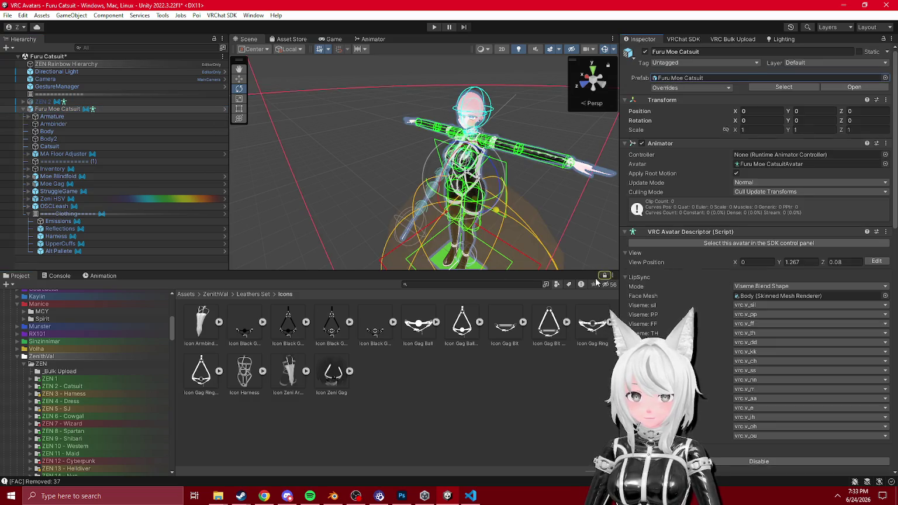
double_click(687, 80)
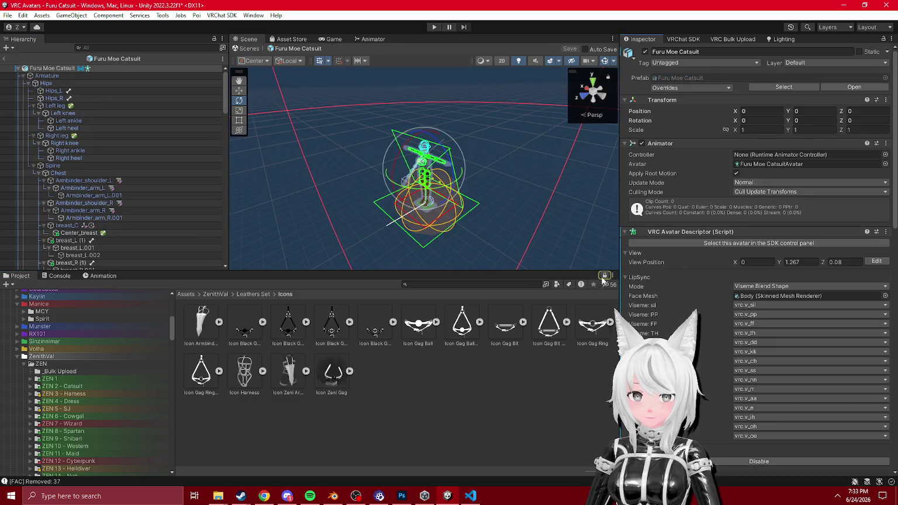
left_click(4, 59)
left_click(681, 78)
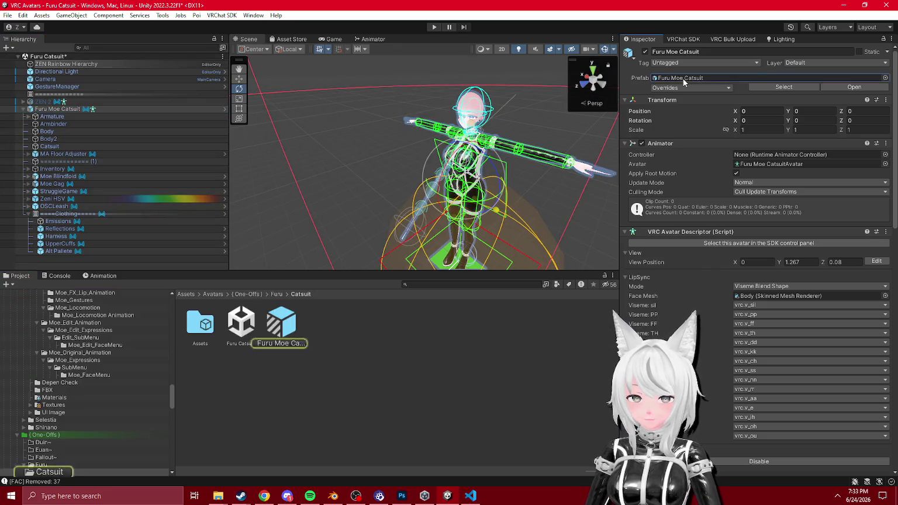
- Start a package export of the prefab, untick _PoiyomiShaders, collapse folders, then cancel
right_click(280, 330)
left_click(333, 237)
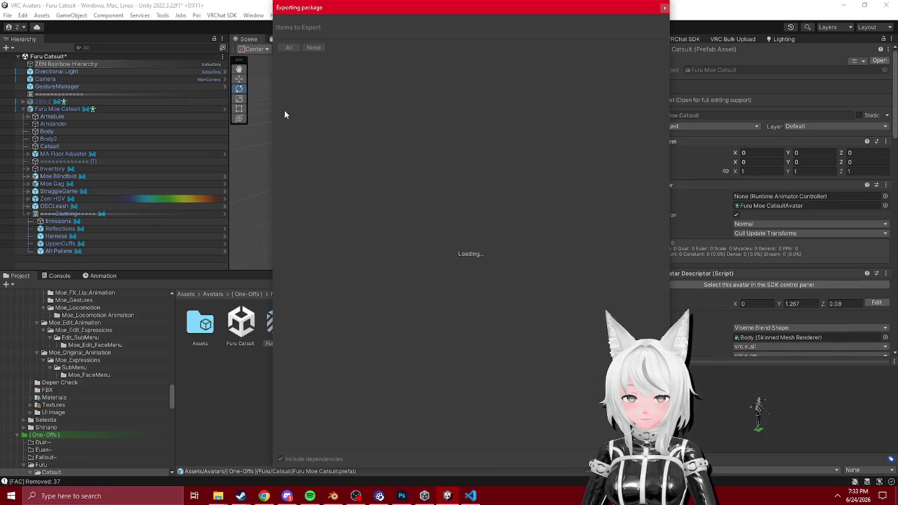
left_click(278, 60)
left_click(278, 59)
left_click(281, 68)
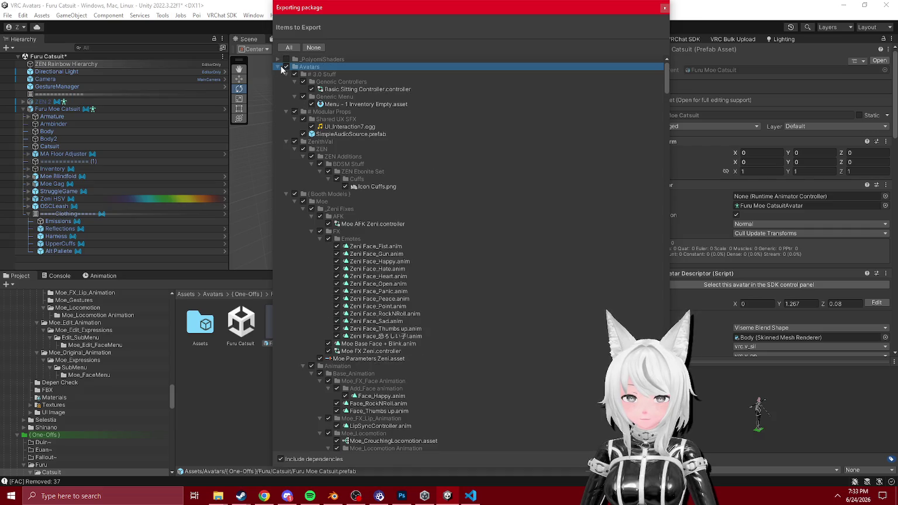
left_click(286, 75)
left_click(286, 81)
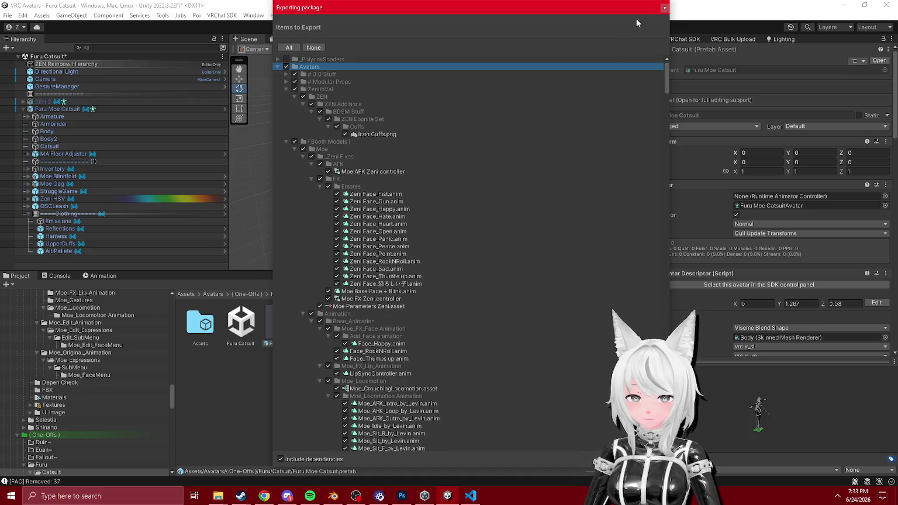
left_click(664, 9)
type("icon cuff")
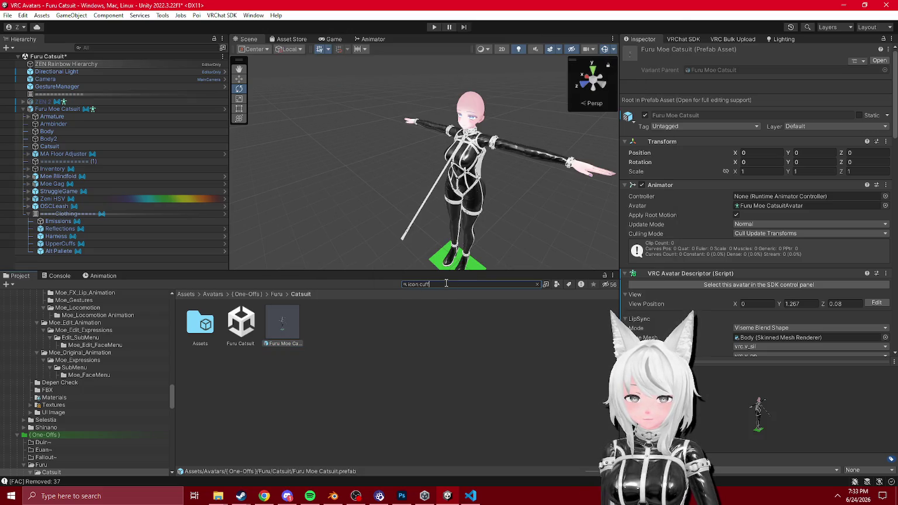
- Find the Icon Cuffs textures and reveal their folder in the Project window
type("s")
left_click(200, 328)
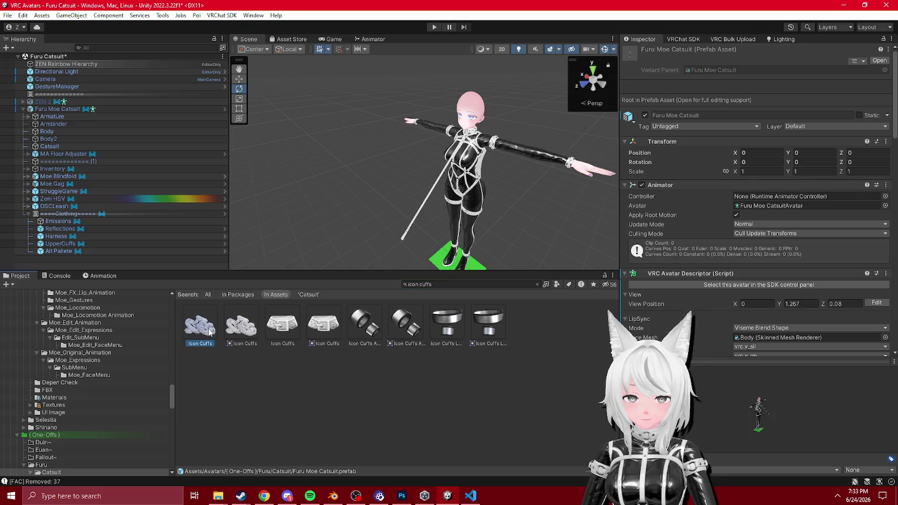
left_click(241, 328)
left_click(201, 331)
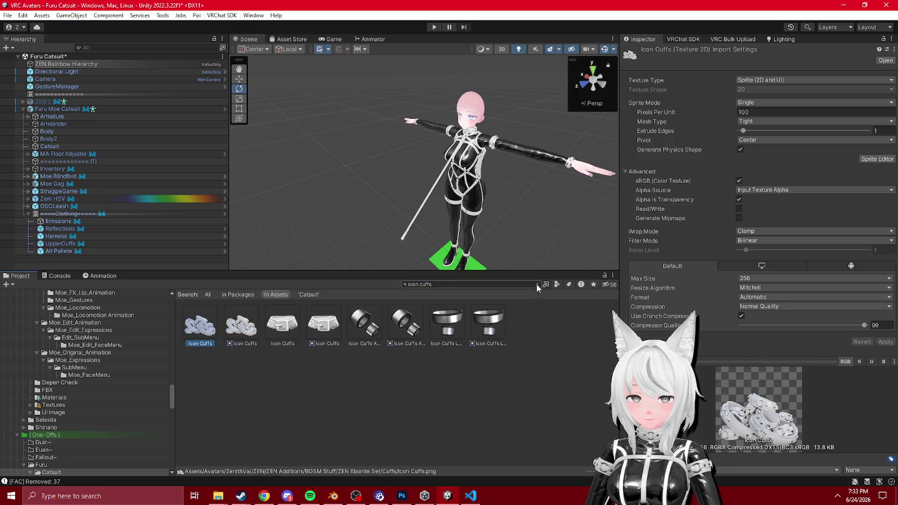
left_click(536, 284)
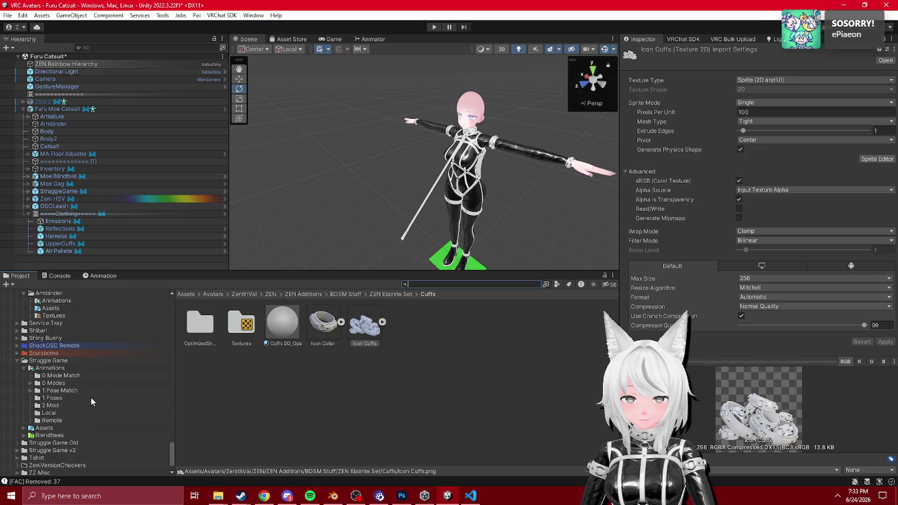
scroll(91, 402, "down", 2)
scroll(91, 402, "up", 10)
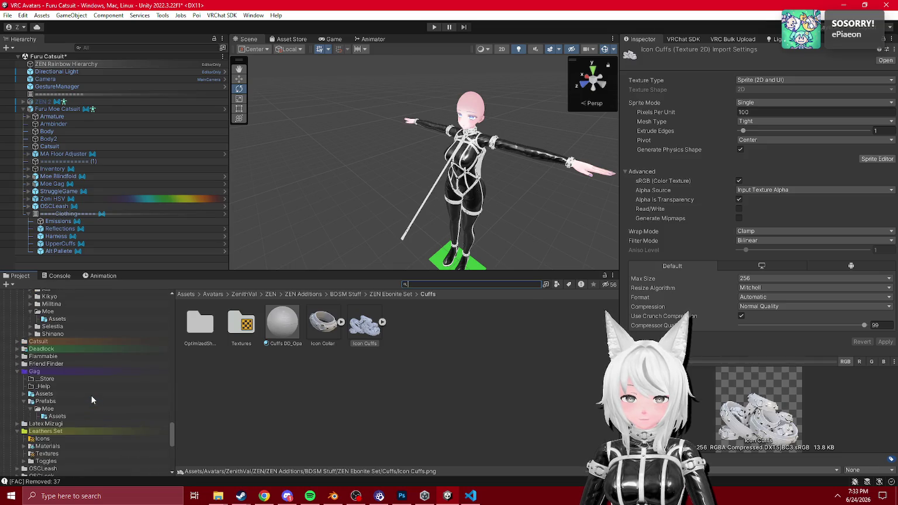
scroll(92, 399, "up", 3)
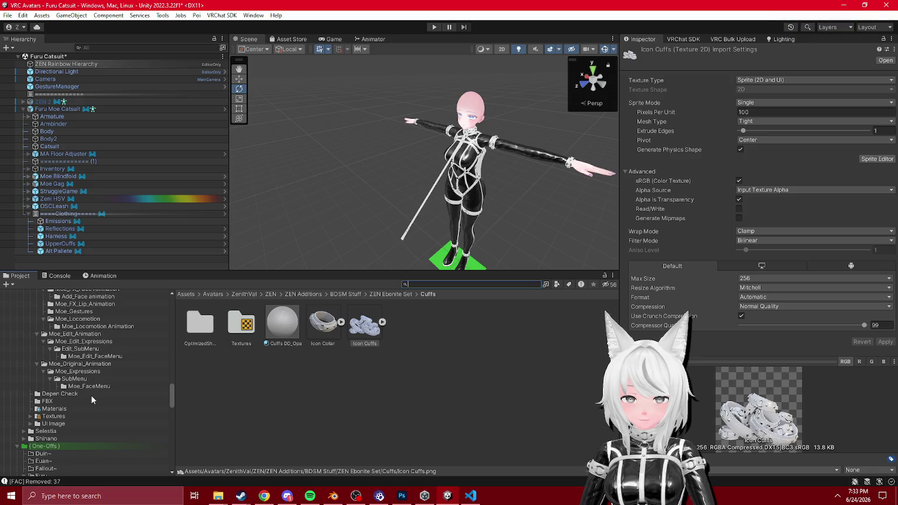
scroll(92, 400, "up", 3)
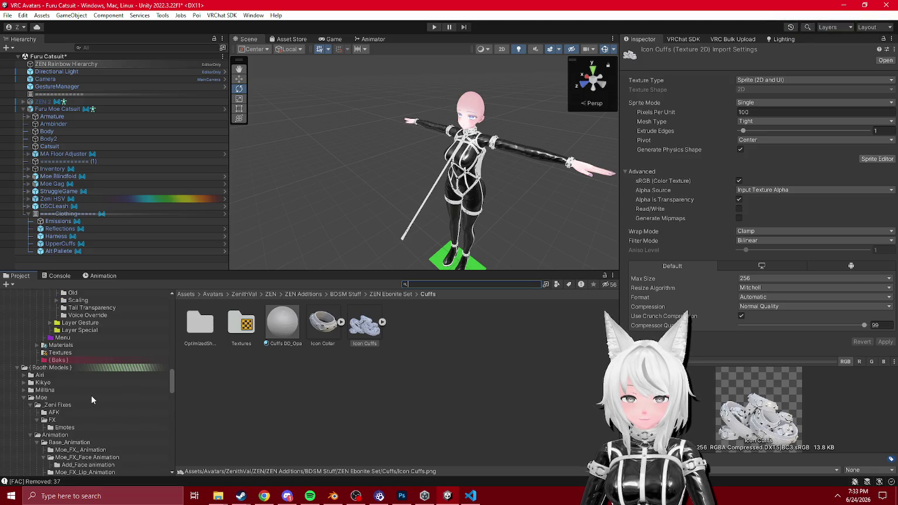
scroll(92, 395, "up", 4)
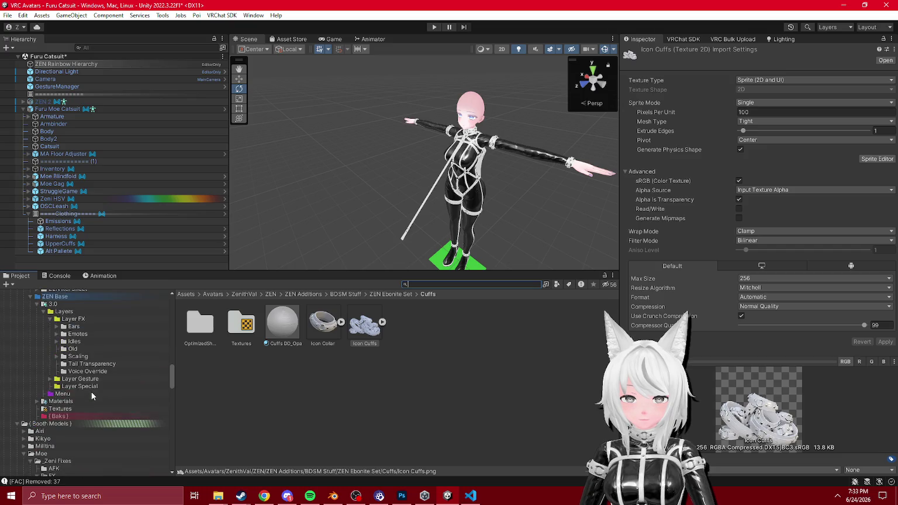
scroll(89, 393, "down", 4)
- Move Icon Cuffs and Icon Collar into Leathers Set/Icons, then ping the Furu Moe Catsuit prefab
left_click(24, 398)
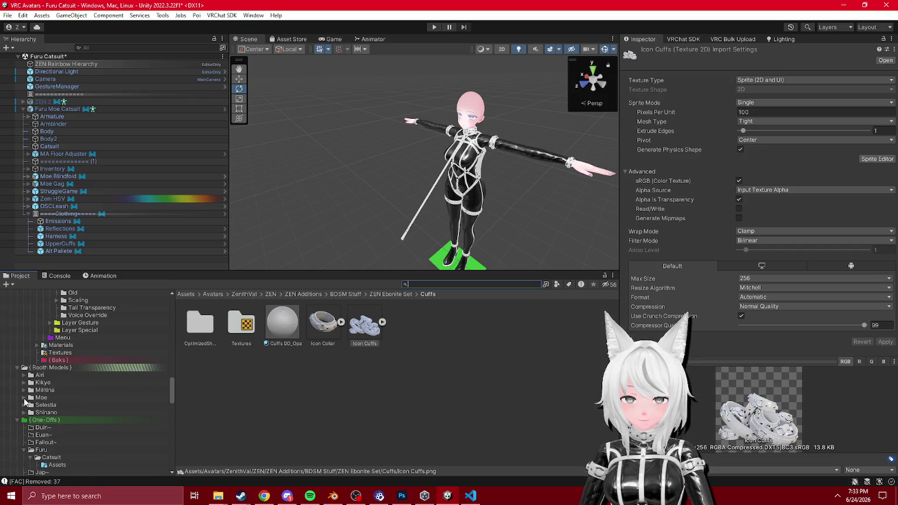
scroll(26, 401, "down", 10)
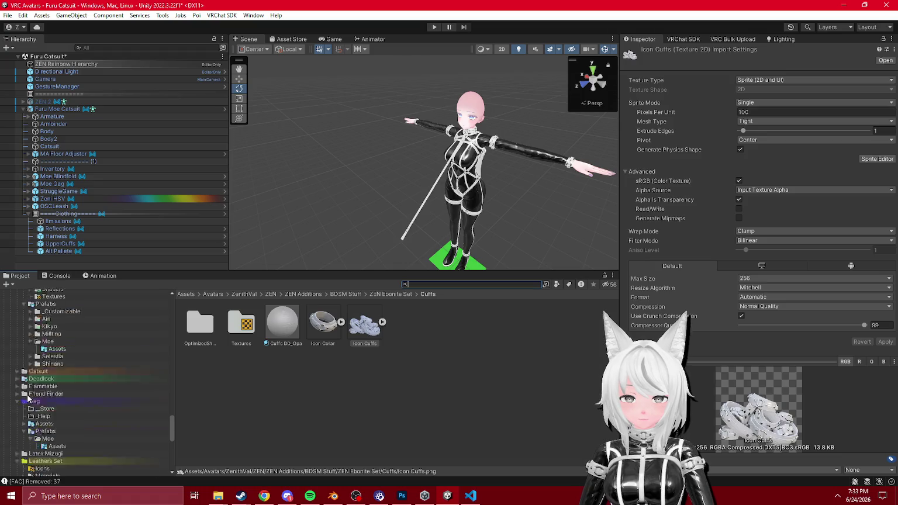
scroll(28, 399, "down", 4)
left_click(328, 325, "ctrl")
left_click_drag(327, 326, 51, 416)
scroll(51, 414, "up", 15)
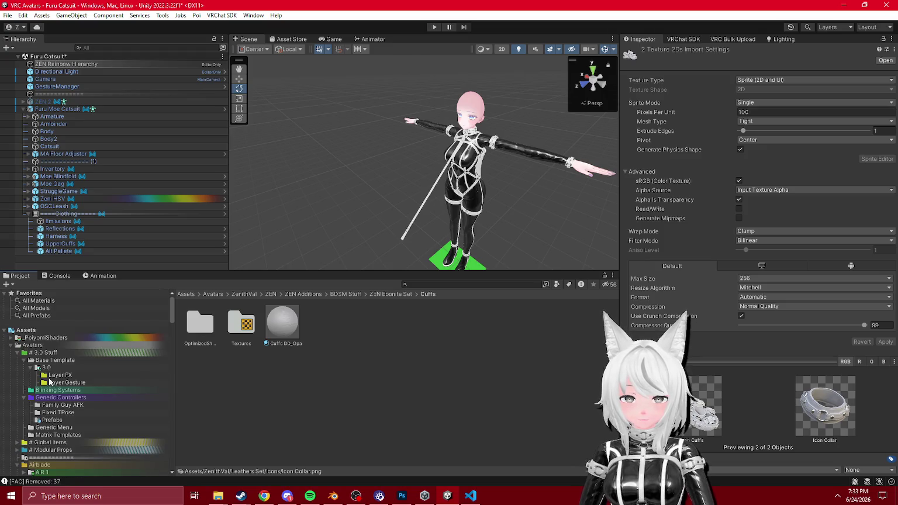
left_click(58, 109)
left_click(681, 78)
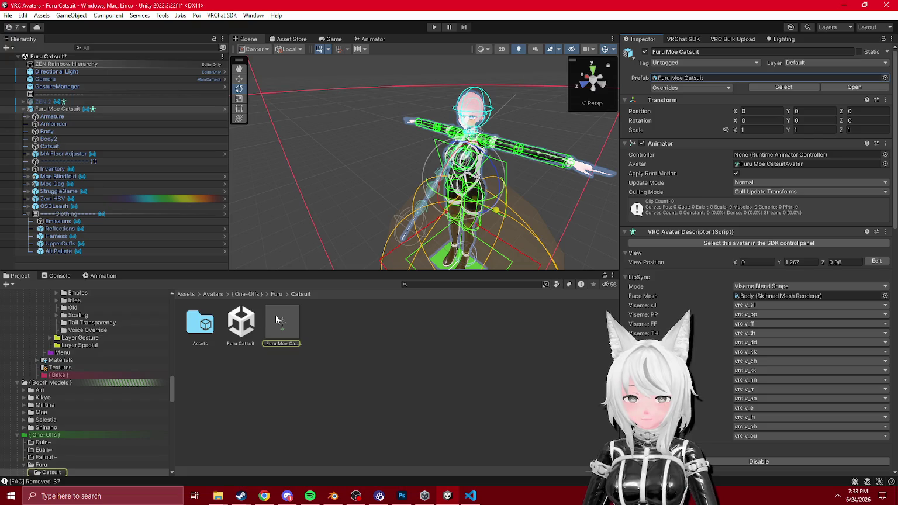
- Export the catsuit prefab as a package, excluding _PoiyomiShaders and collapsing the avatar folders
right_click(277, 318)
left_click(328, 236)
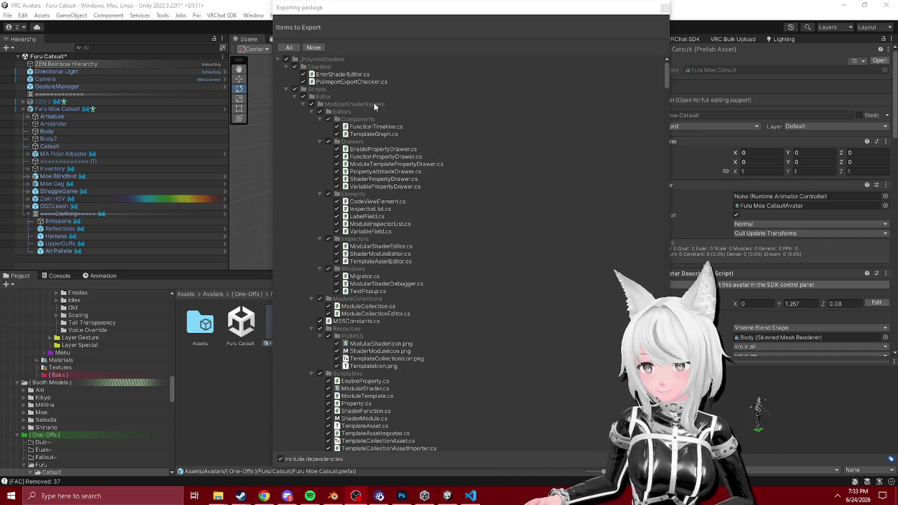
left_click(285, 60)
left_click(279, 61)
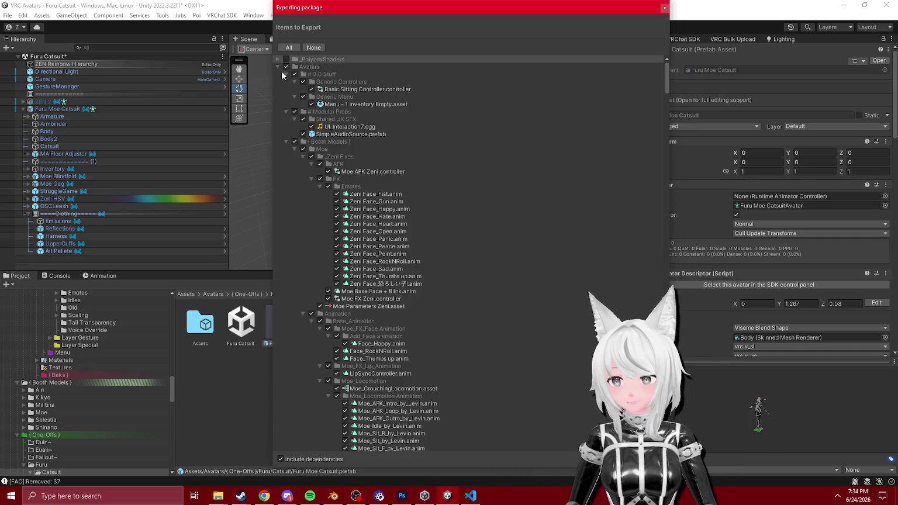
left_click(286, 74)
left_click(287, 82)
left_click(286, 89)
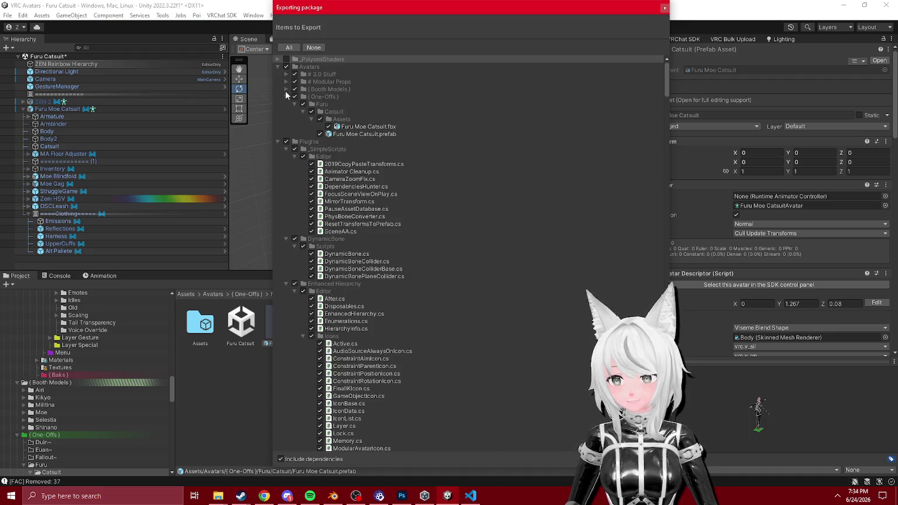
left_click(286, 96)
left_click(286, 96)
left_click(286, 96)
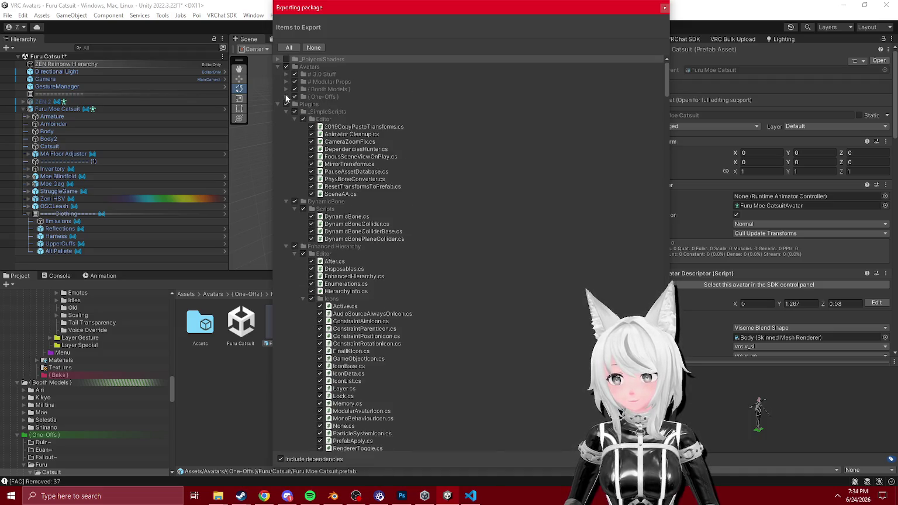
- Exclude Plugins and ZenithVal, but keep ResetTransformsToPrefab.cs from _SimpleScripts included
left_click(286, 104)
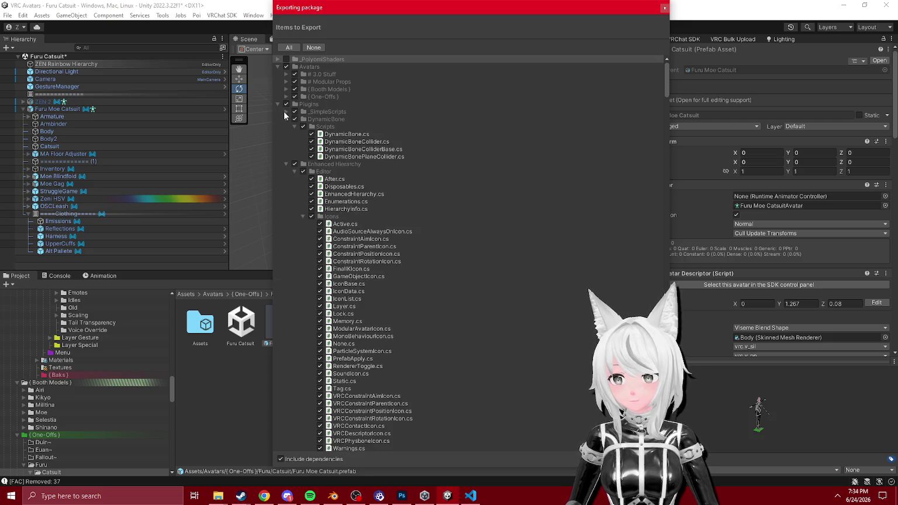
left_click(277, 105)
left_click(278, 112)
left_click(278, 119)
left_click(279, 119)
left_click(286, 119)
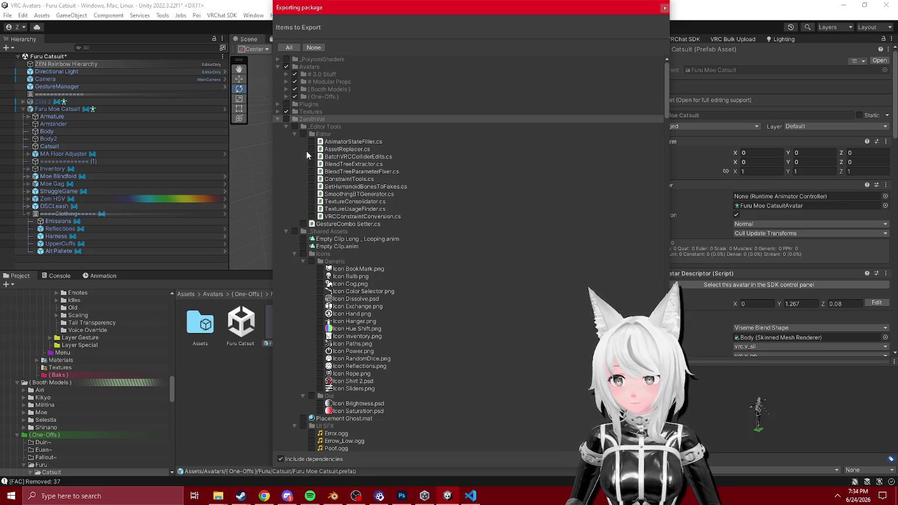
left_click(277, 112)
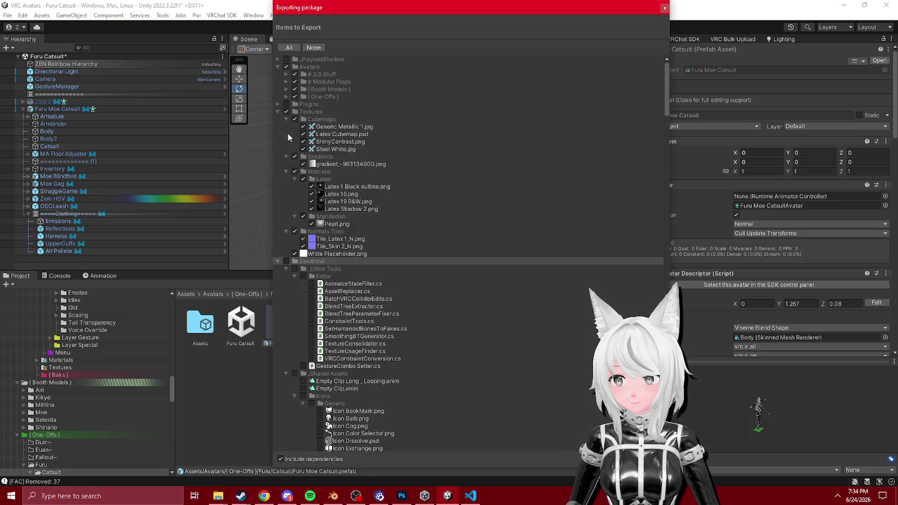
left_click(282, 114)
left_click(278, 104)
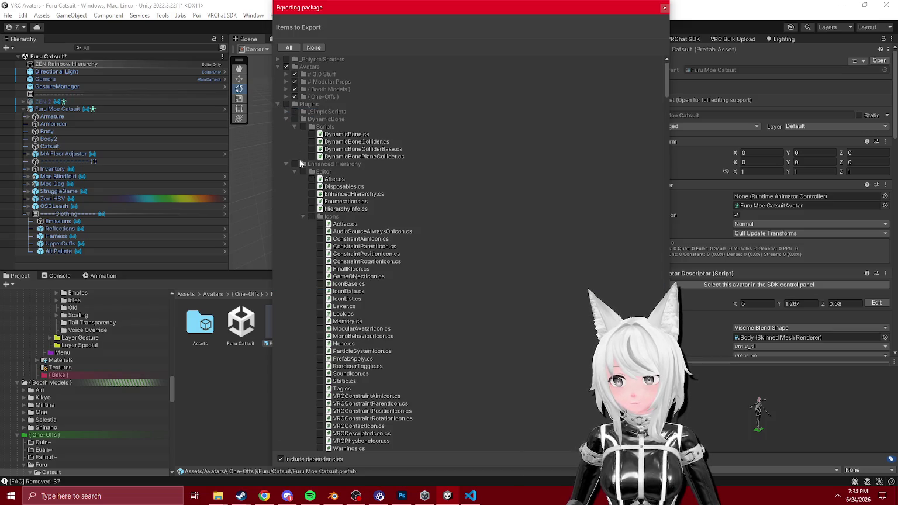
left_click(287, 119)
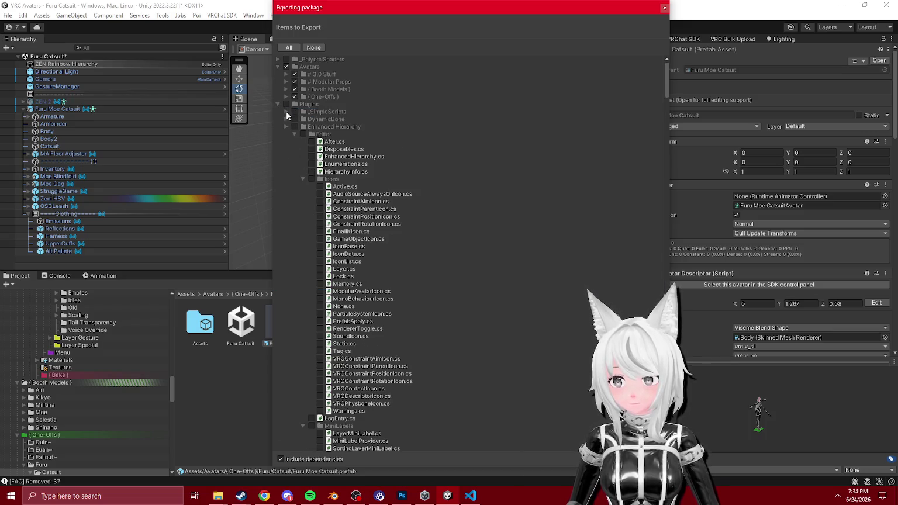
left_click(287, 112)
left_click(311, 186)
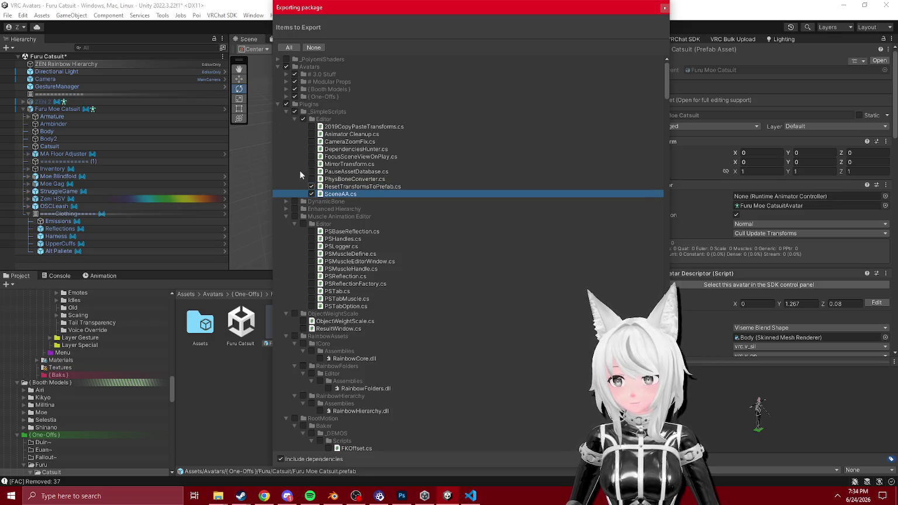
- Exclude the =Shaders folder and tidy the export list's expanded folders
left_click(278, 104)
left_click(278, 112)
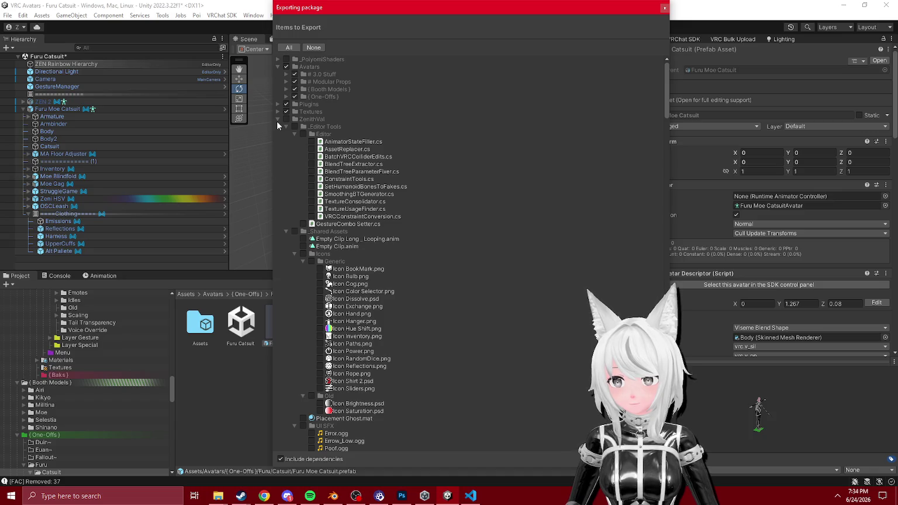
left_click(278, 119)
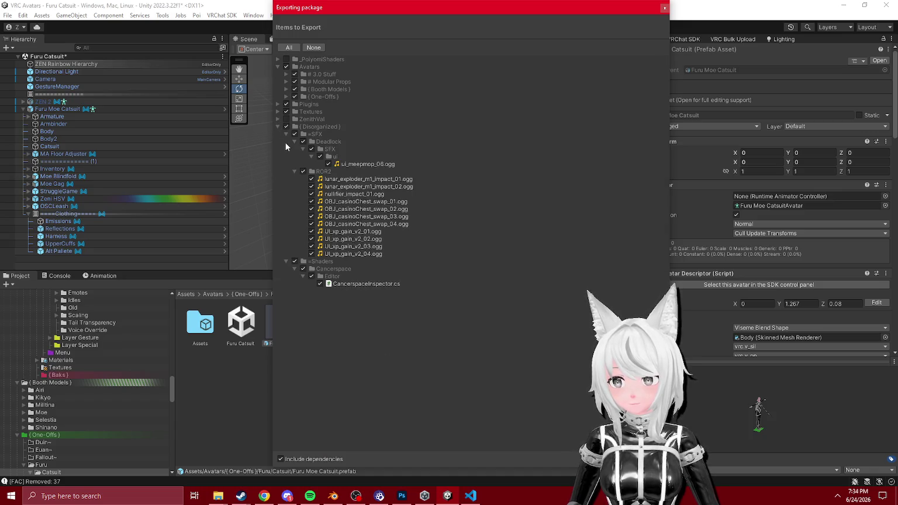
left_click(286, 135)
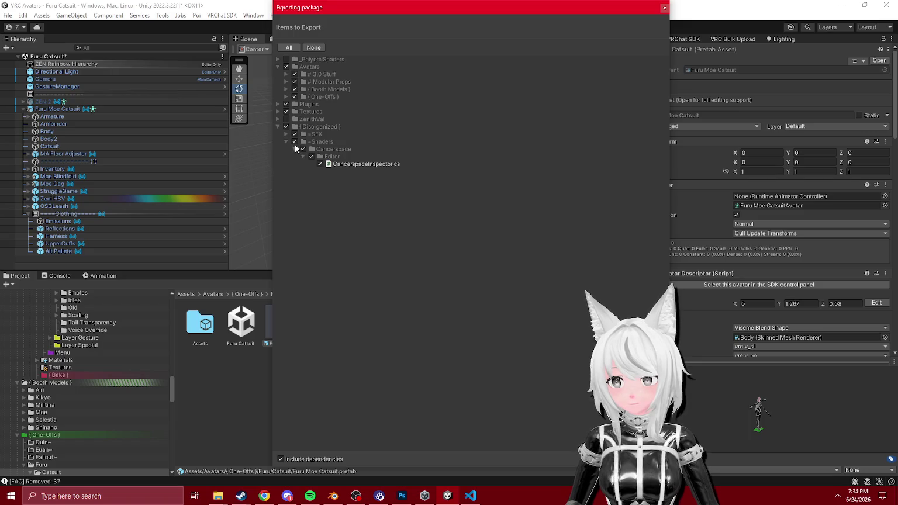
left_click(294, 142)
left_click(286, 141)
left_click(278, 111)
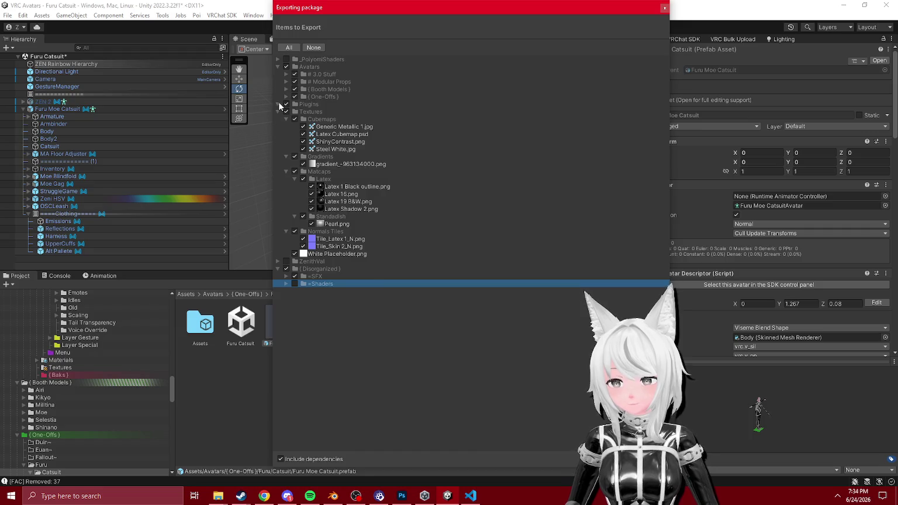
left_click(278, 104)
scroll(292, 141, "down", 5)
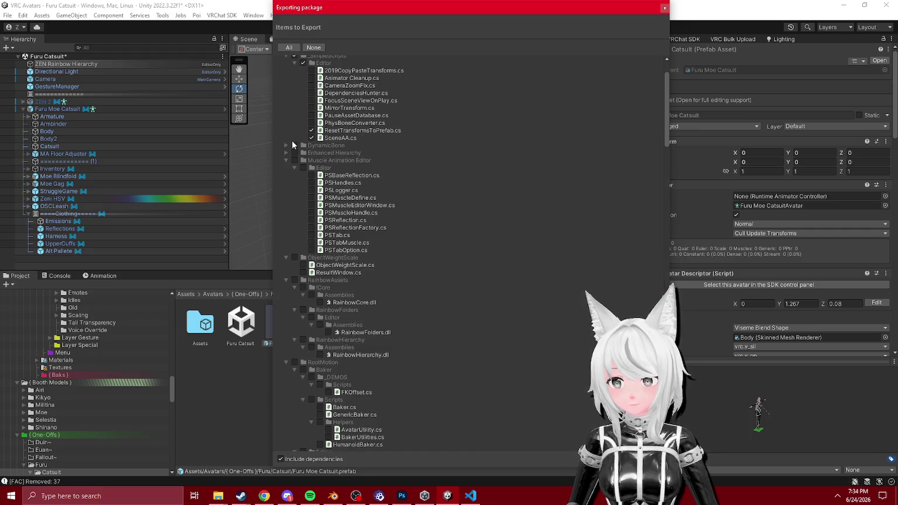
scroll(292, 144, "down", 5)
scroll(293, 142, "up", 2)
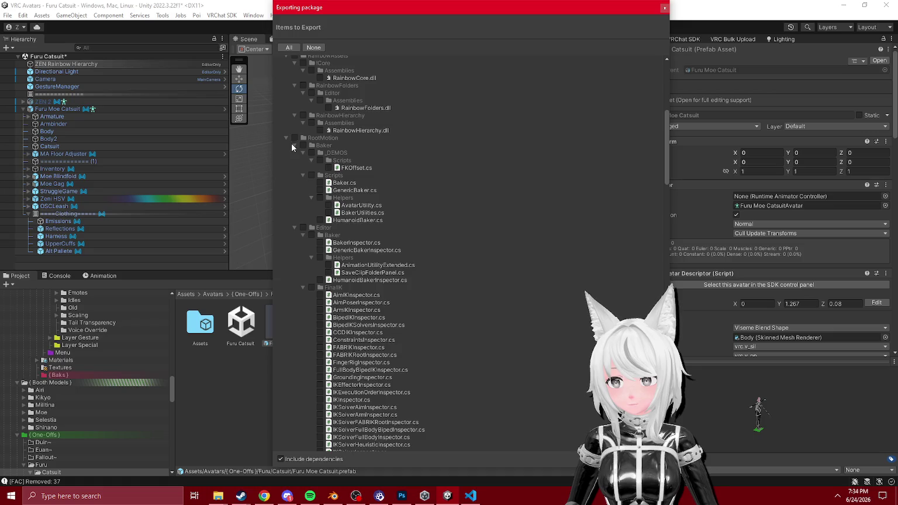
left_click(287, 138)
scroll(291, 173, "up", 6)
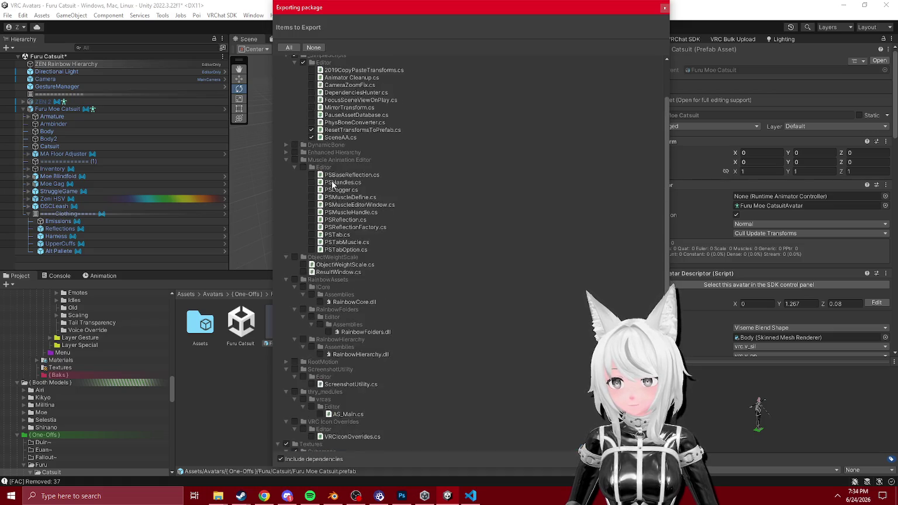
left_click(286, 97)
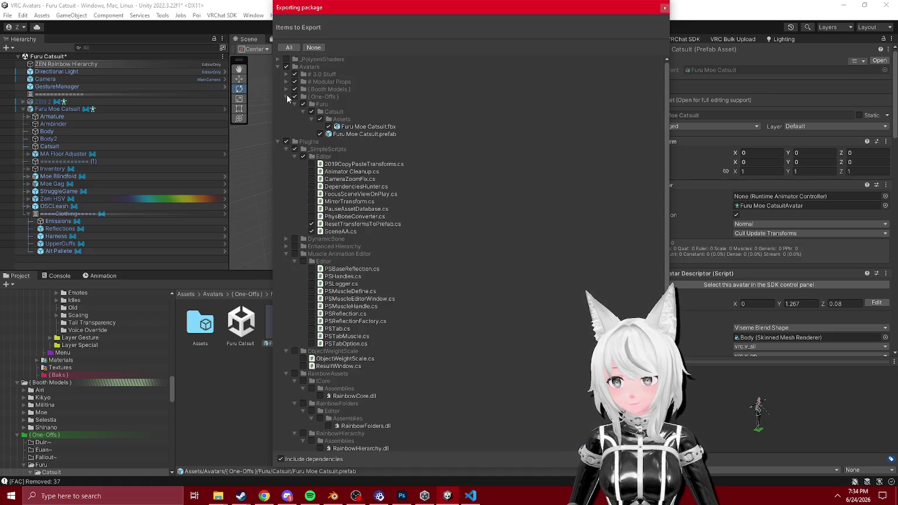
- Under Booth Models, exclude the Animation, FBX, Materials, Textures and UI Image folders
left_click(286, 88)
scroll(354, 188, "down", 6)
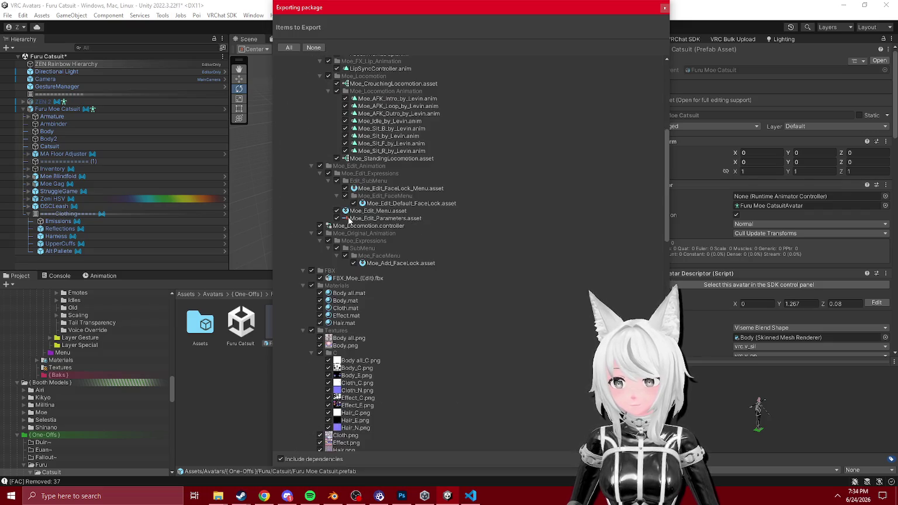
scroll(354, 189, "up", 3)
left_click(312, 126)
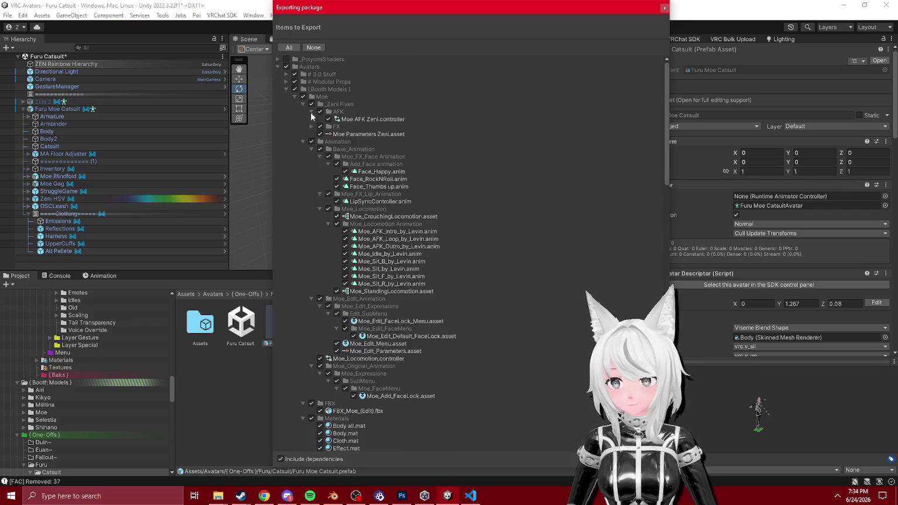
left_click(312, 113)
left_click(311, 136)
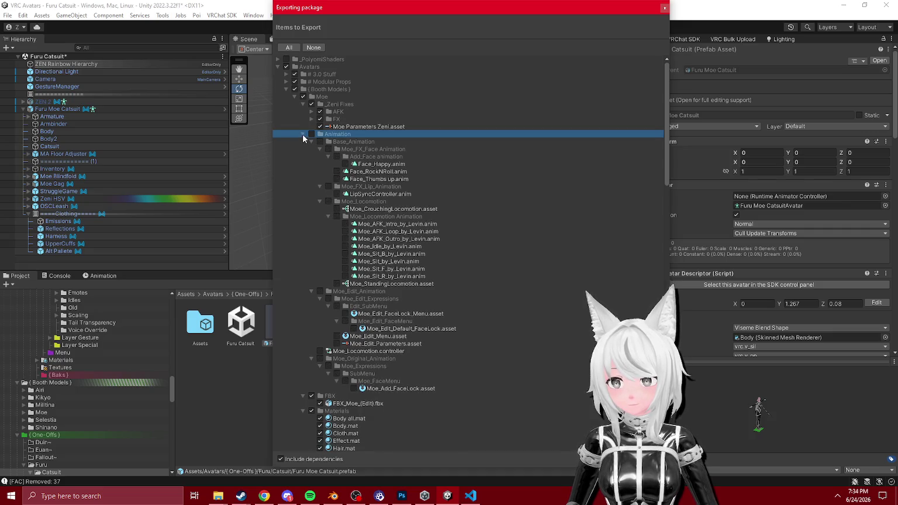
left_click(312, 142)
left_click(312, 149)
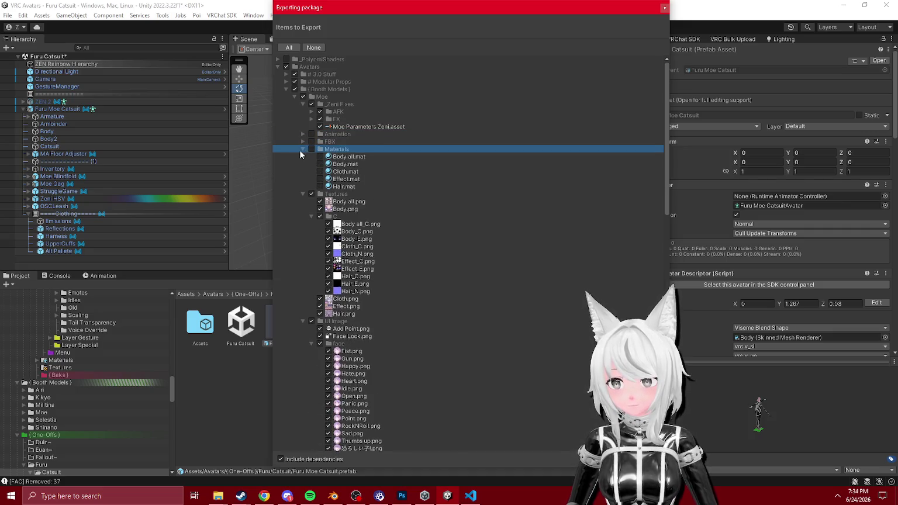
left_click(303, 149)
left_click(312, 157)
left_click(302, 157)
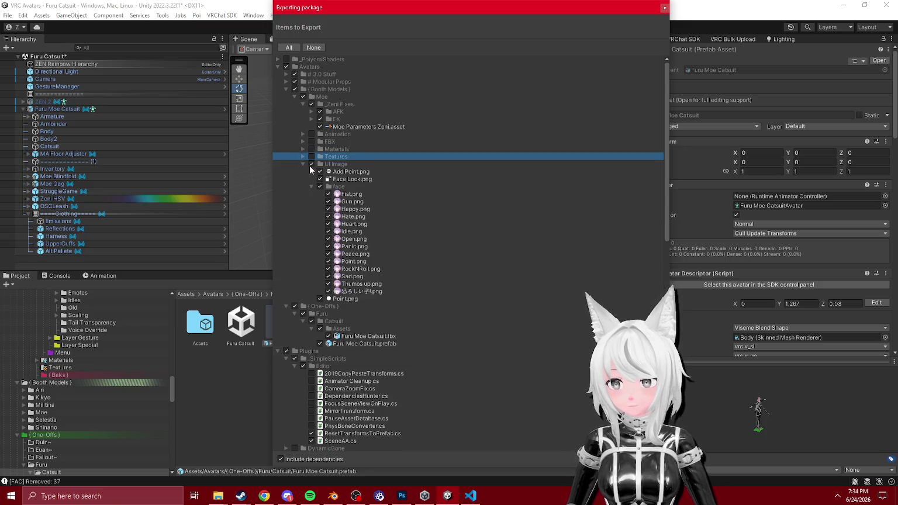
left_click(312, 164)
left_click(303, 164)
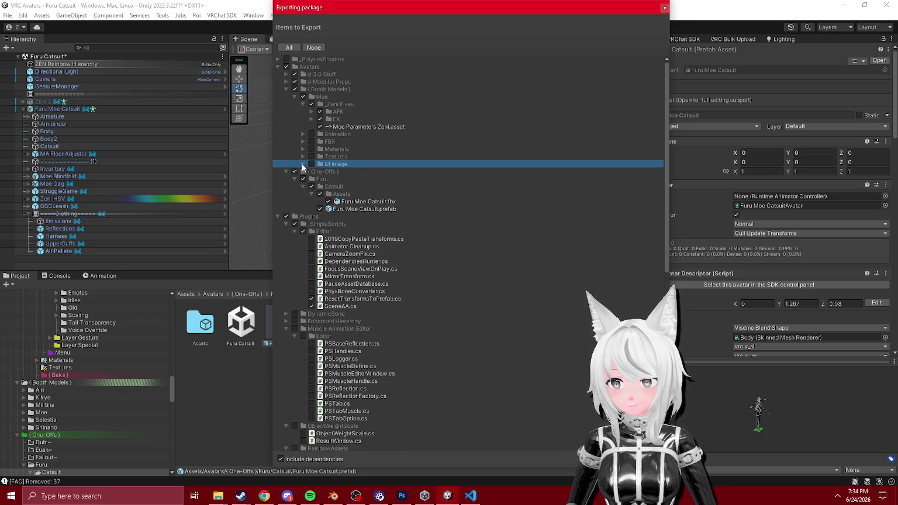
- Check the Modular Props and 3.0 Stuff contents, then confirm the export
left_click(287, 83)
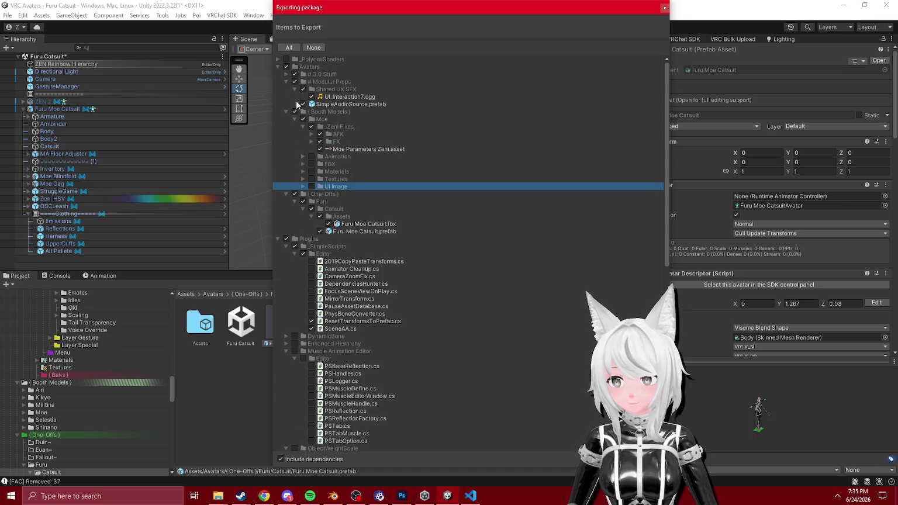
left_click(295, 89)
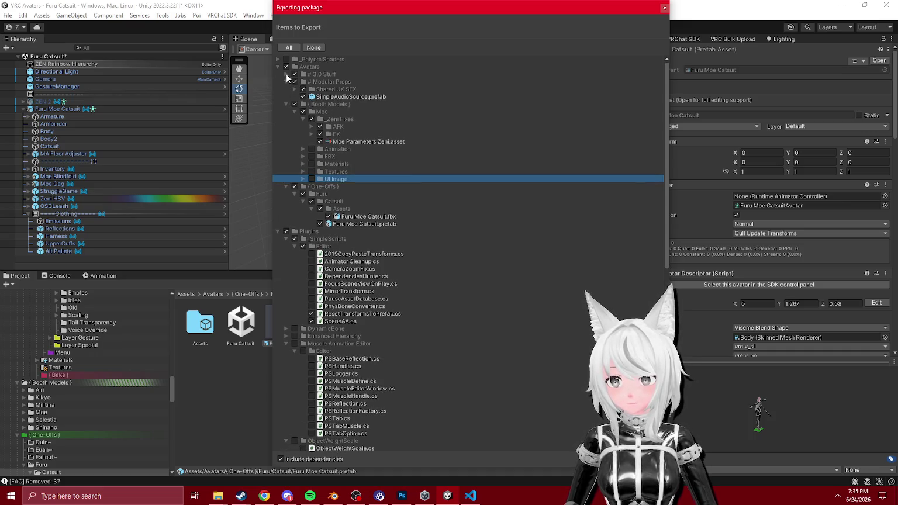
left_click(286, 75)
left_click(294, 82)
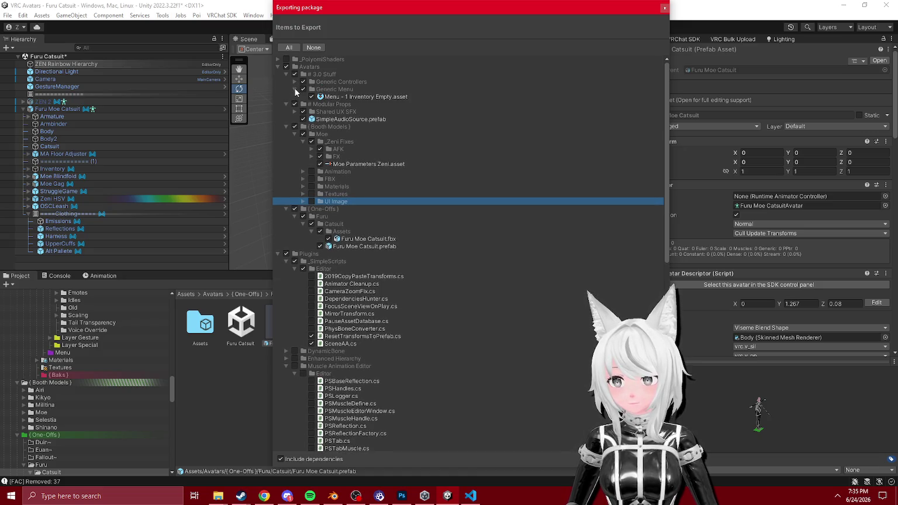
left_click(295, 89)
left_click(294, 82)
left_click(294, 82)
left_click(295, 89)
left_click(297, 91)
left_click(295, 89)
left_click(295, 82)
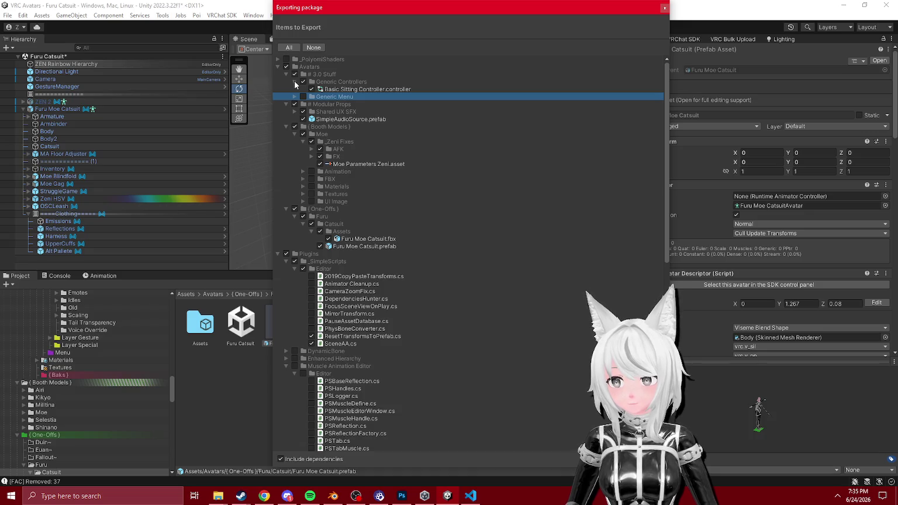
left_click(295, 82)
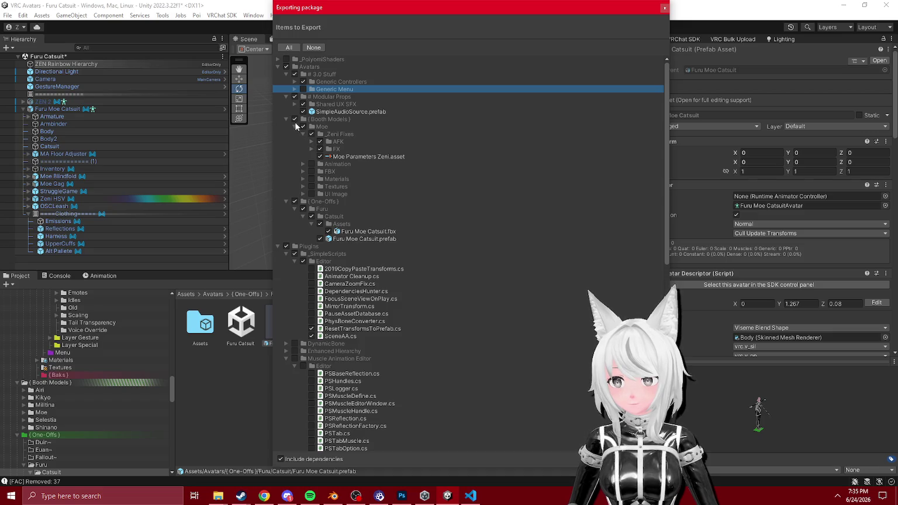
left_click(295, 104)
left_click(295, 104)
left_click(295, 104)
left_click(295, 104)
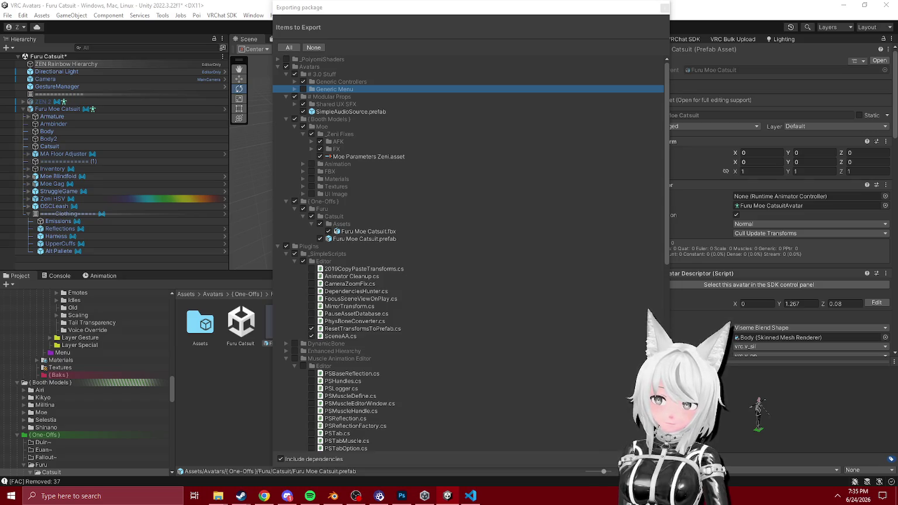
key("Return")
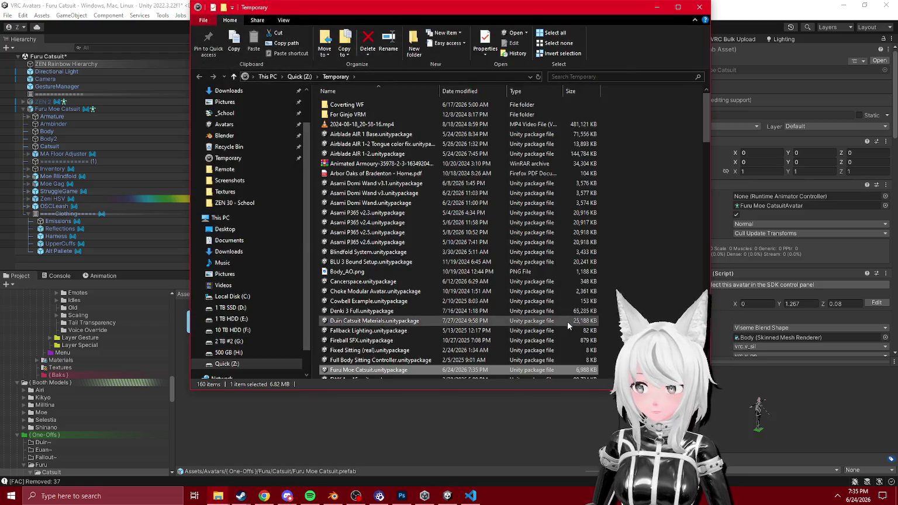
- Find Furu Moe Catsuit.unitypackage (6,988 KB) in Temporary and return to Unity
scroll(443, 365, "down", 2)
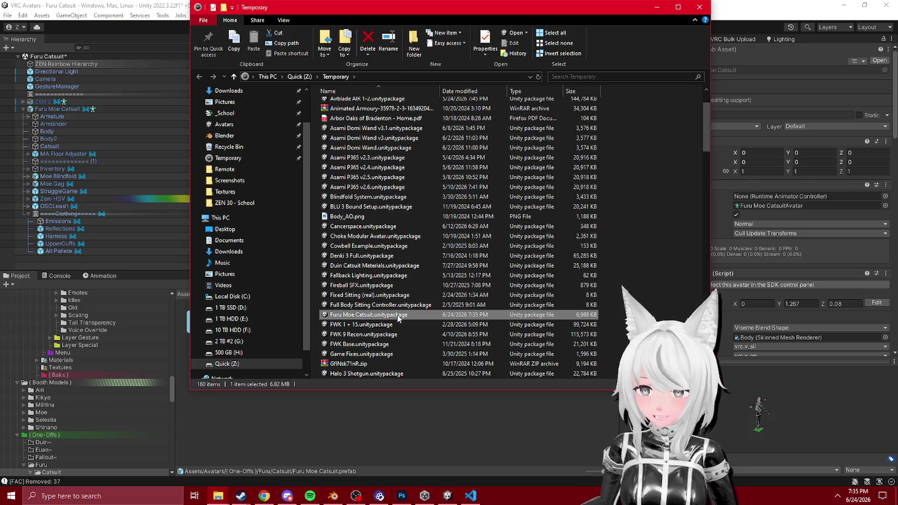
left_click(199, 432)
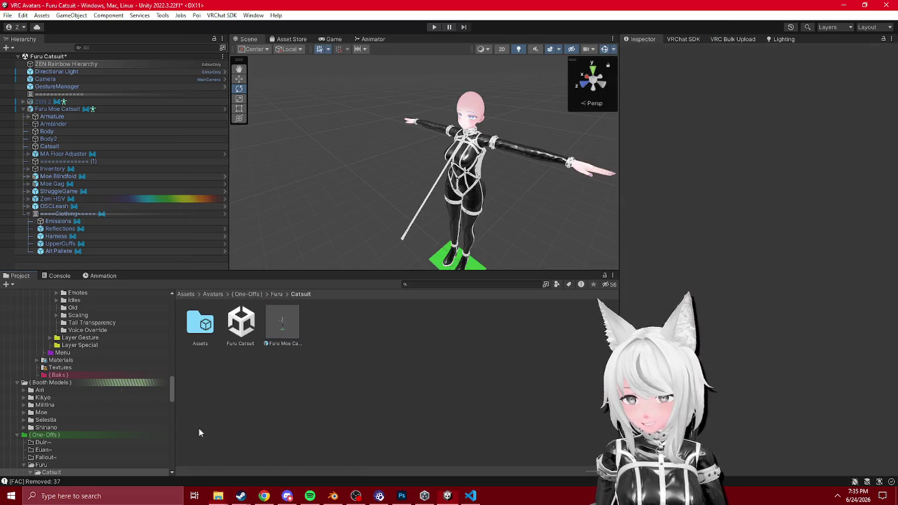
right_click(288, 327)
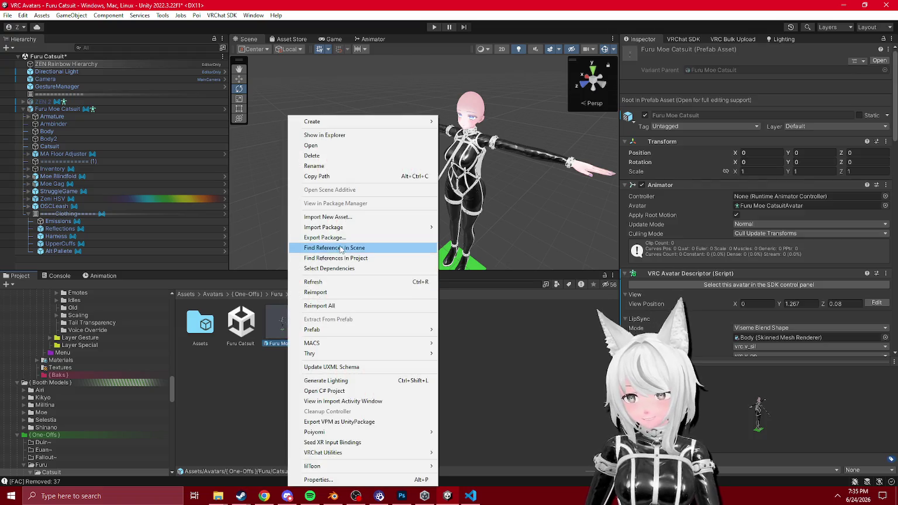
left_click(338, 238)
left_click(286, 59)
left_click(279, 59)
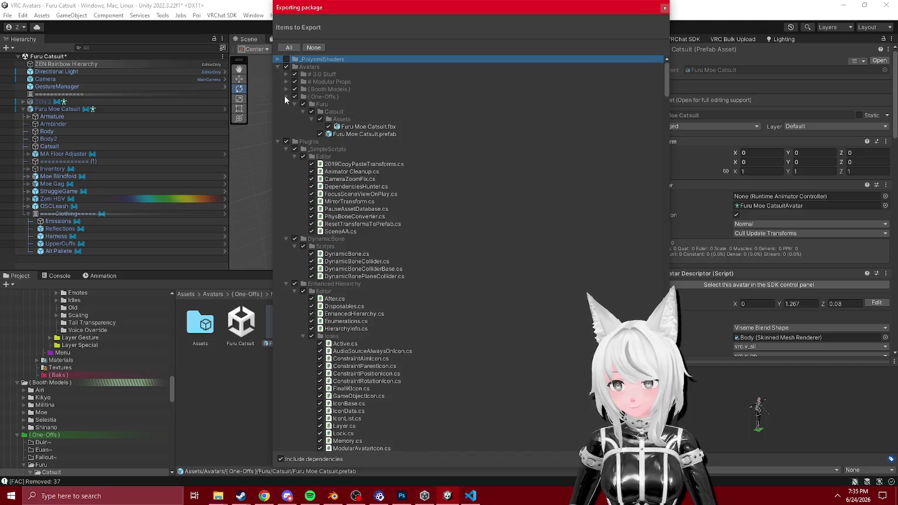
left_click(286, 67)
left_click(279, 67)
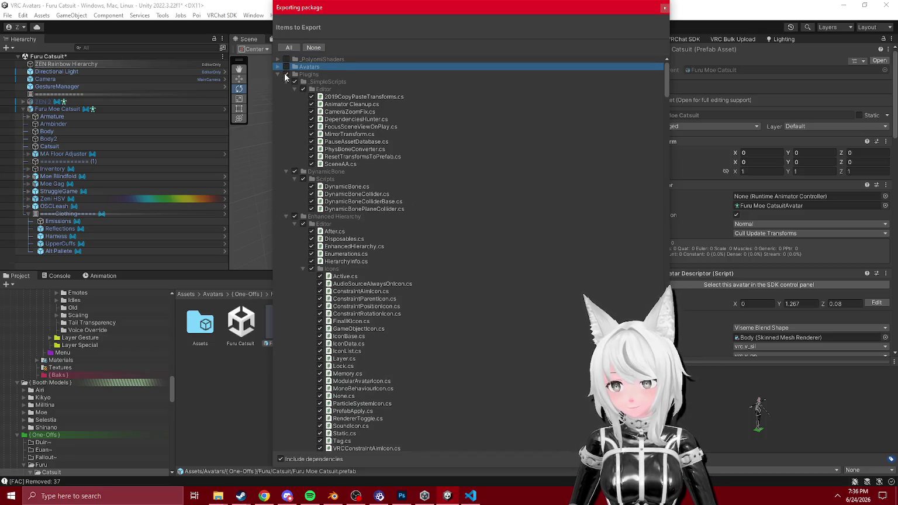
left_click(285, 74)
left_click(278, 75)
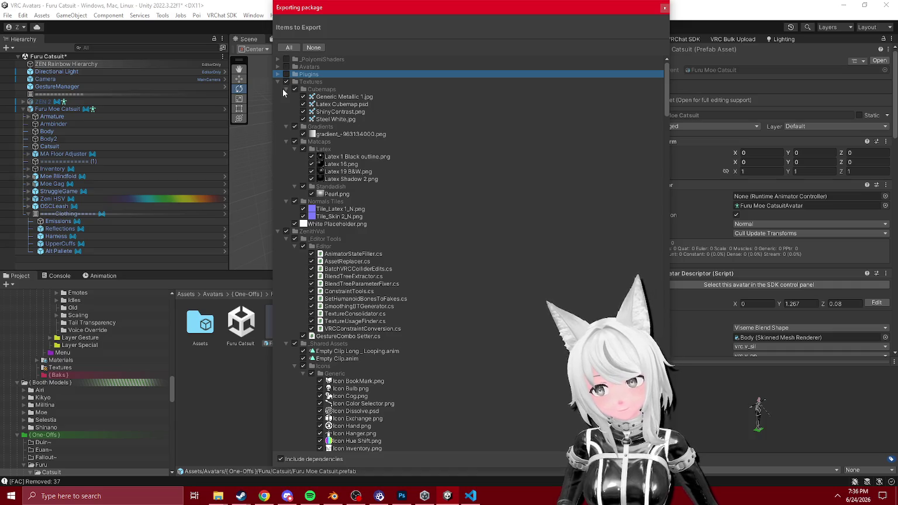
left_click(277, 82)
left_click(284, 97)
left_click(284, 97)
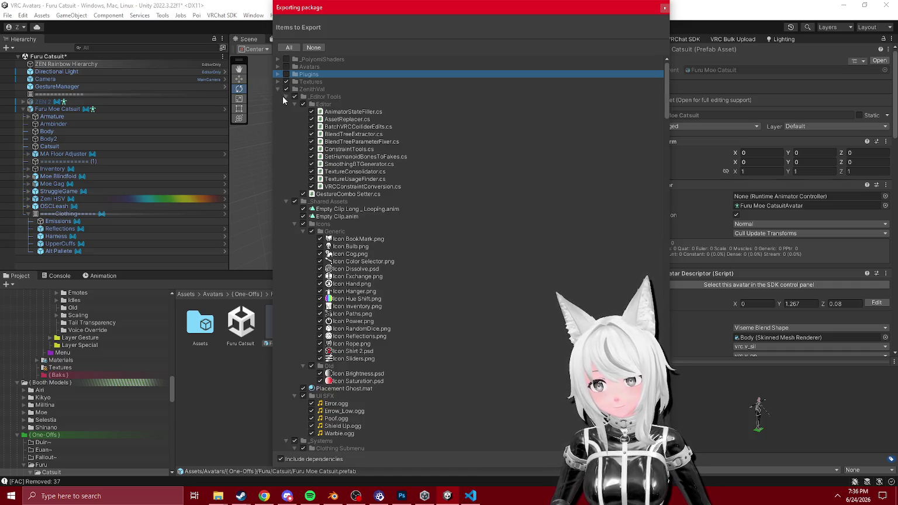
left_click(291, 98)
left_click(285, 97)
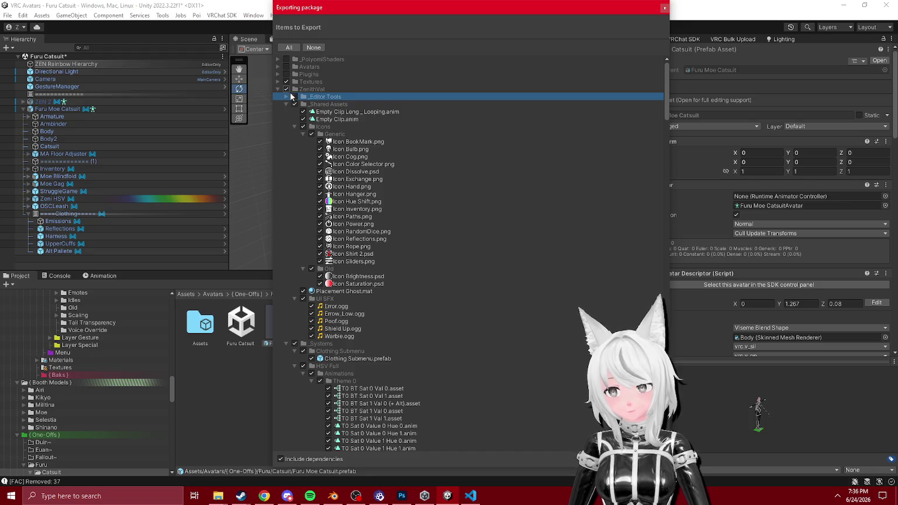
left_click(286, 97)
left_click(278, 66)
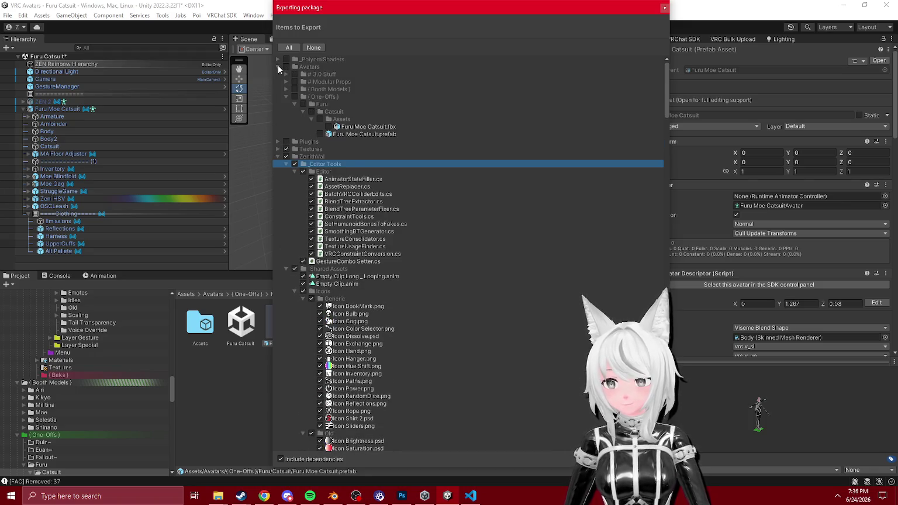
left_click(278, 67)
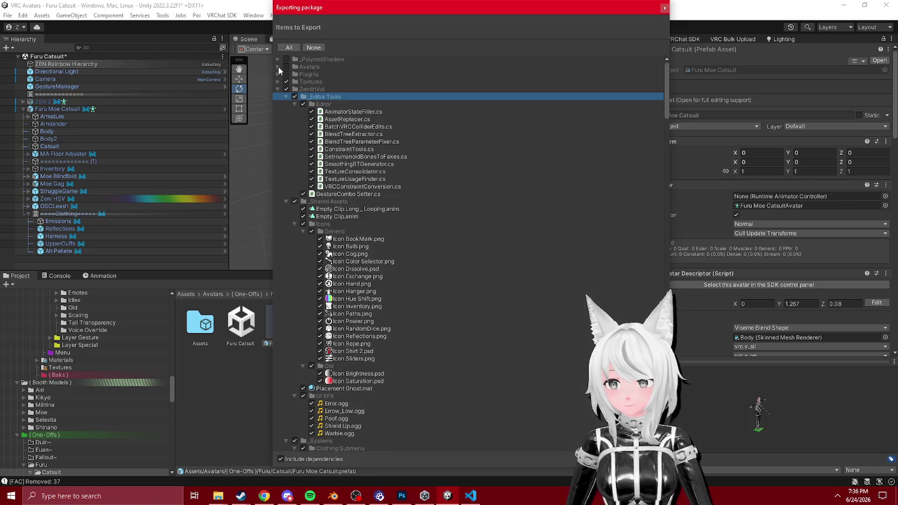
left_click(279, 67)
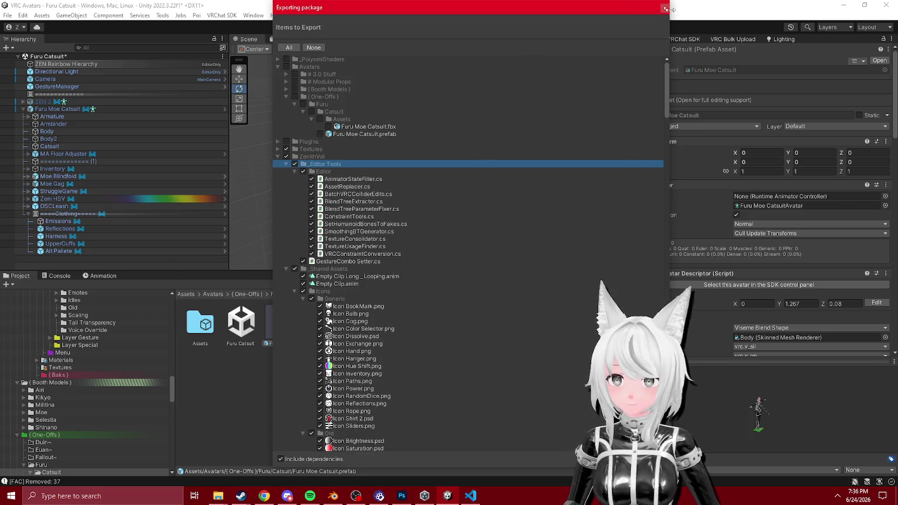
left_click(665, 8)
scroll(59, 386, "up", 10)
- Browse the # 3.0 Stuff subfolders, ending on the Generic Controllers assets
left_click(46, 368)
left_click(61, 382)
left_click(54, 369)
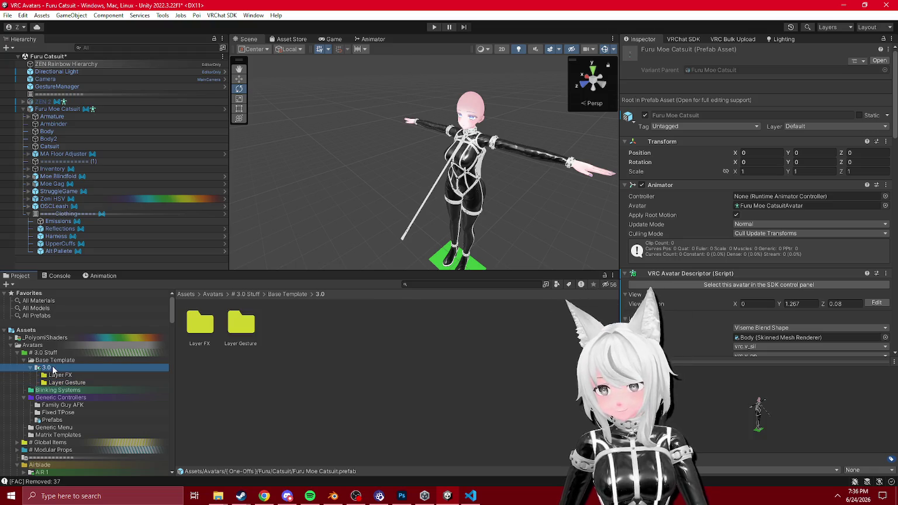
scroll(61, 384, "down", 1)
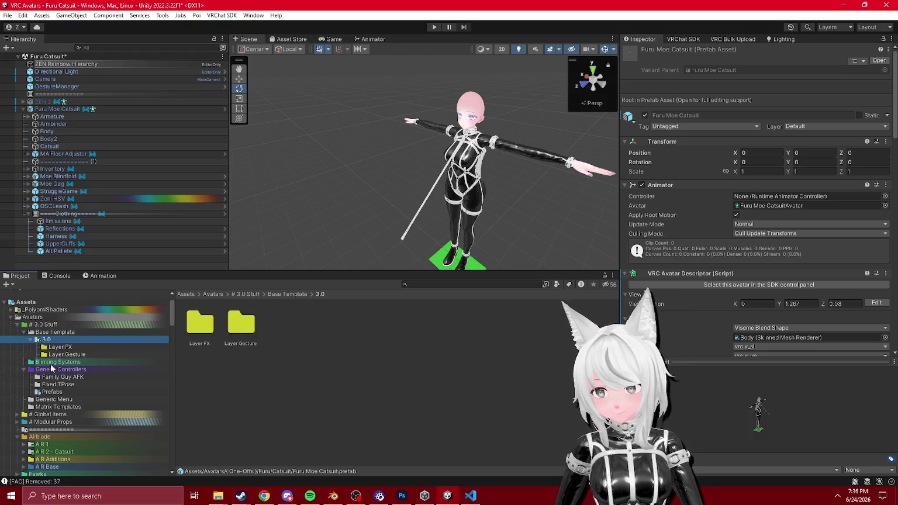
left_click(51, 364)
left_click(56, 370)
left_click(60, 363)
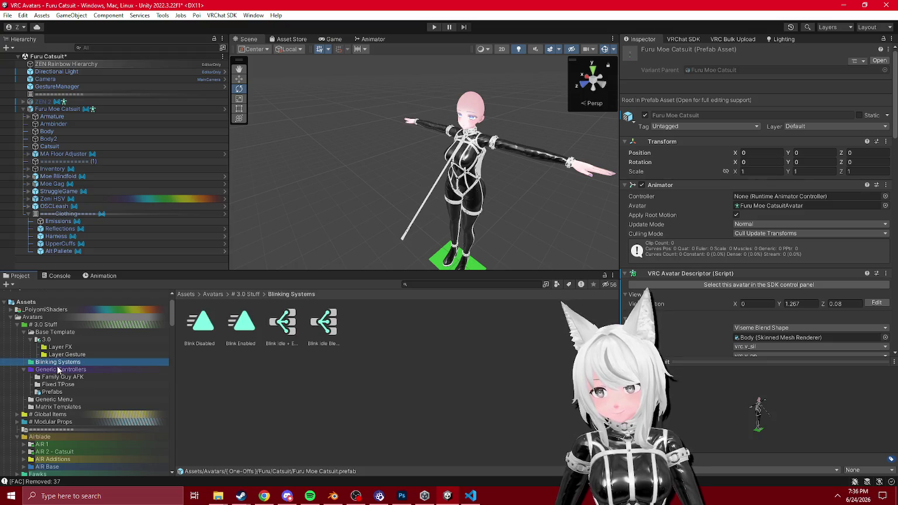
left_click(31, 340)
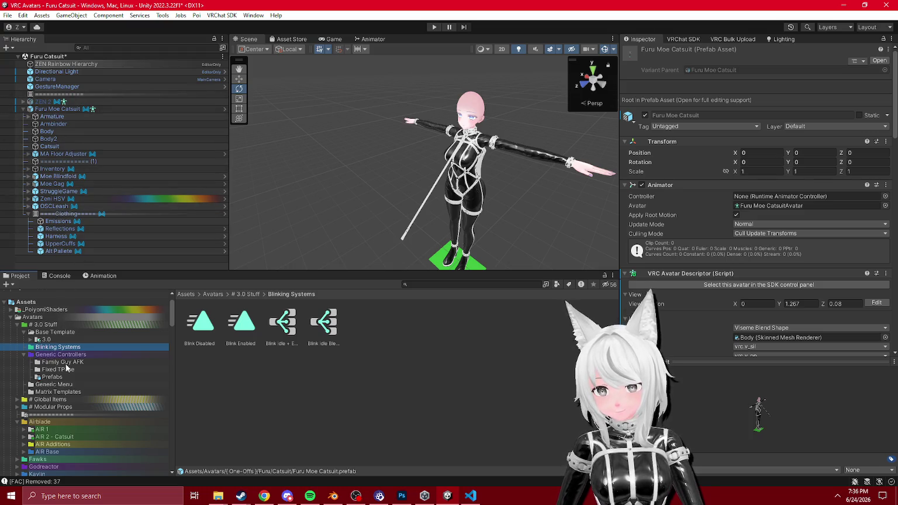
left_click(53, 355)
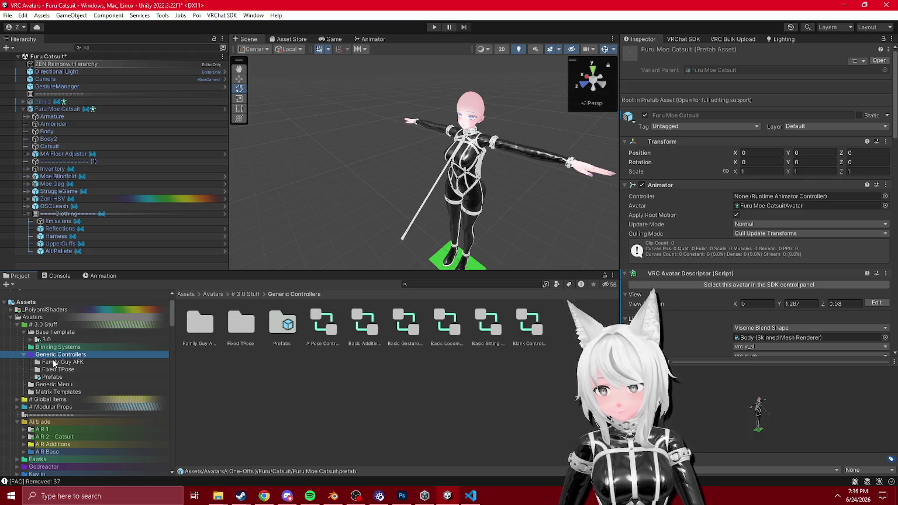
left_click(55, 363)
left_click(53, 369)
left_click(52, 377)
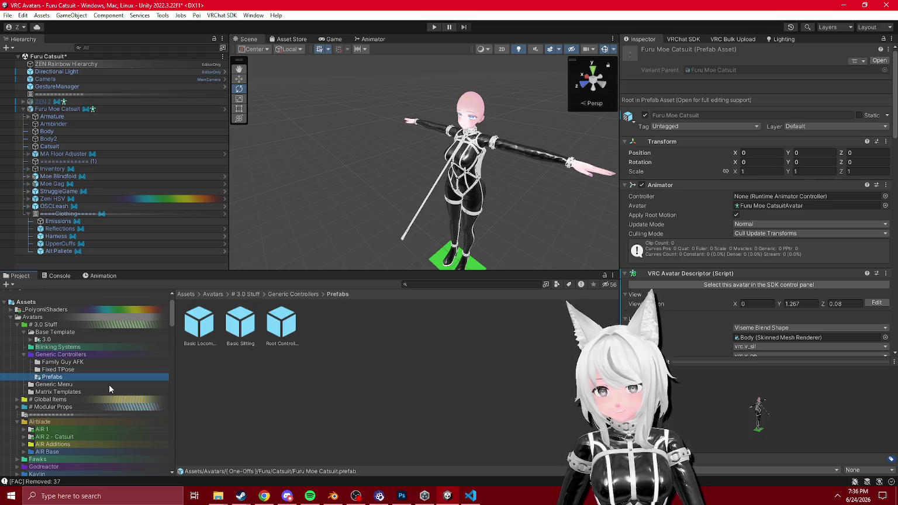
left_click(68, 355)
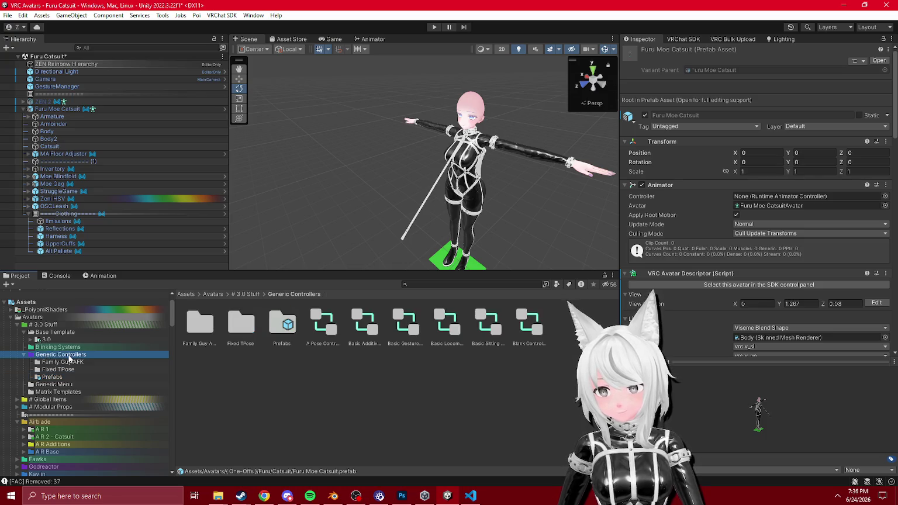
- Collapse the avatar folders and move Generic Controllers into ZenithVal/_Systems
scroll(114, 464, "down", 3)
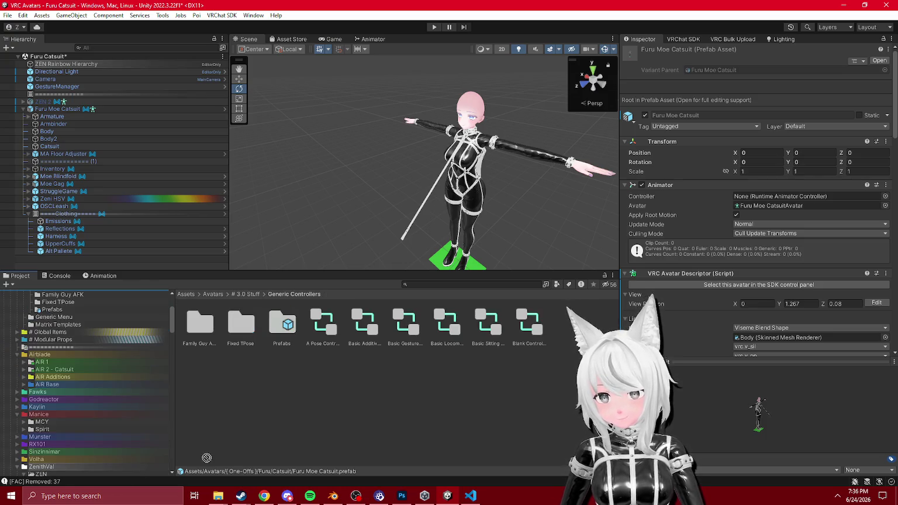
left_click_drag(171, 274, 164, 209)
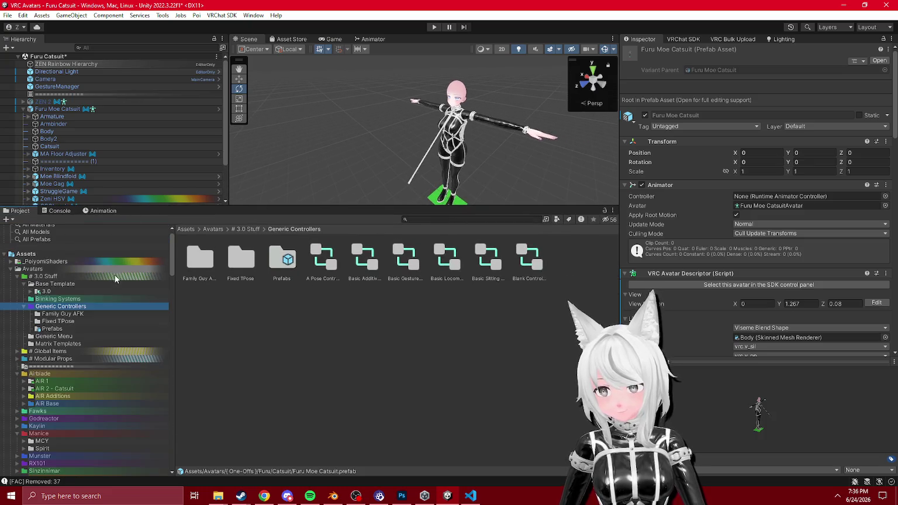
scroll(62, 325, "down", 4)
scroll(64, 317, "up", 3)
left_click(17, 401)
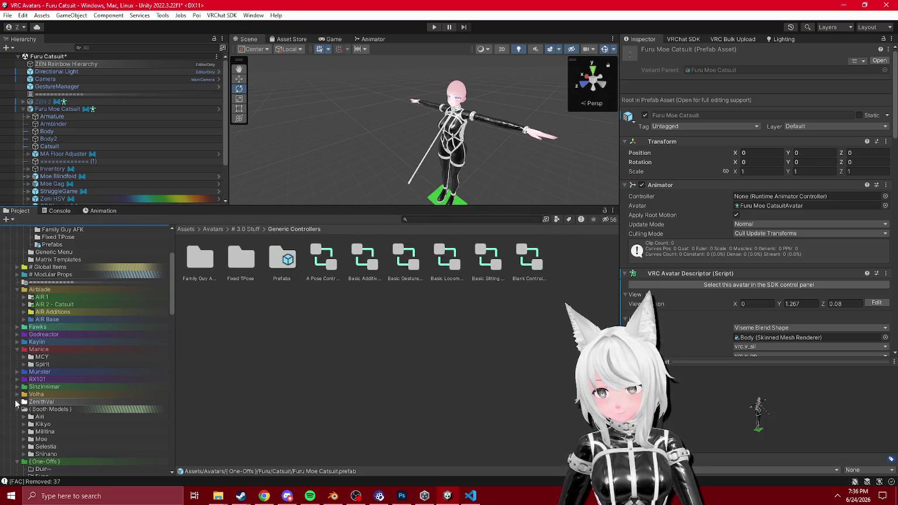
left_click(17, 290)
left_click(17, 379)
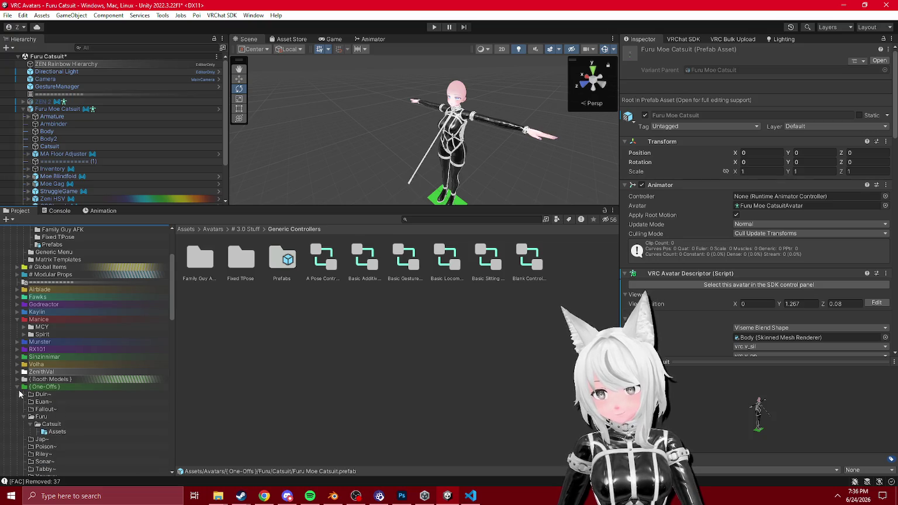
left_click(17, 386)
scroll(74, 304, "up", 3)
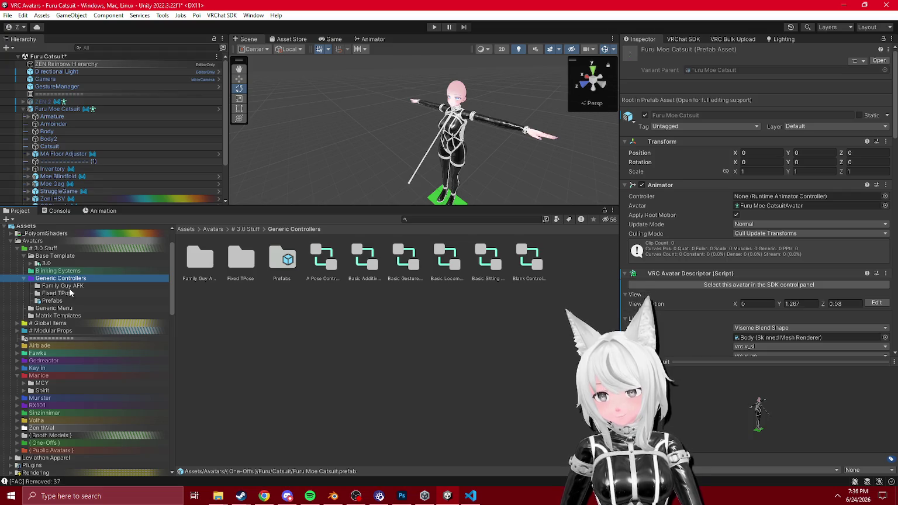
scroll(79, 456, "down", 4)
left_click_drag(65, 446, 65, 444)
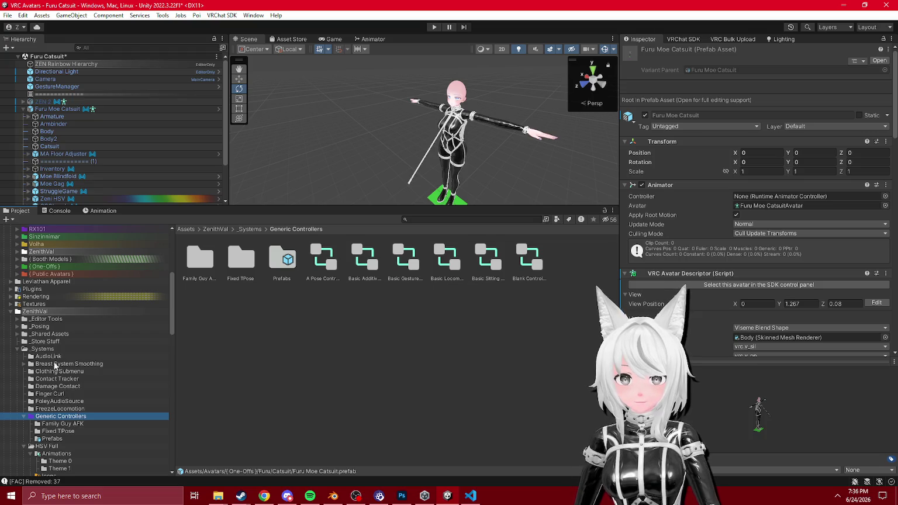
left_click(43, 312)
- Create a new folder named _Basics inside ZenithVal
right_click(347, 422)
mouse_move(429, 58)
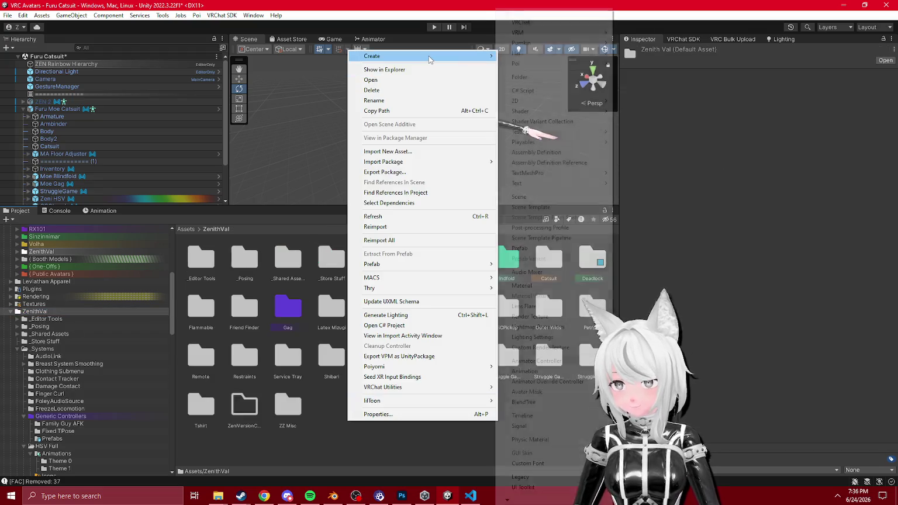
left_click(524, 76)
type("_B")
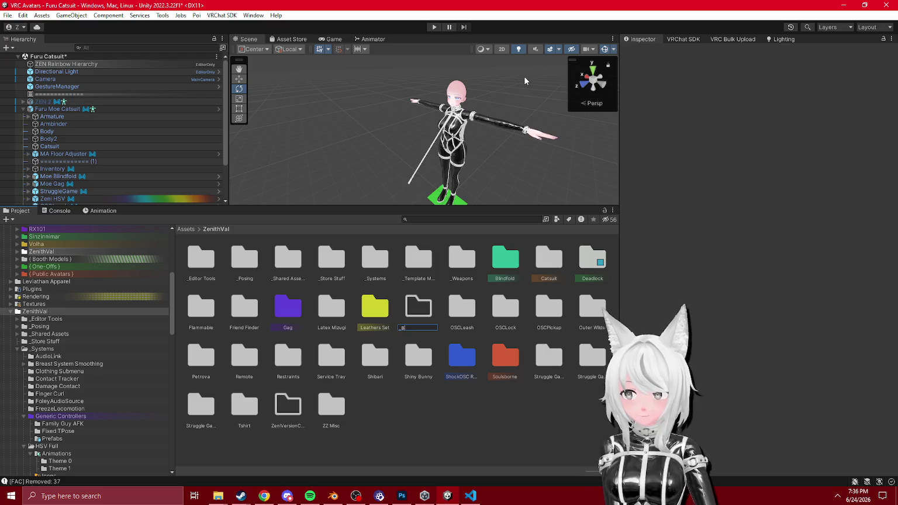
type("lers")
type("sic Syste")
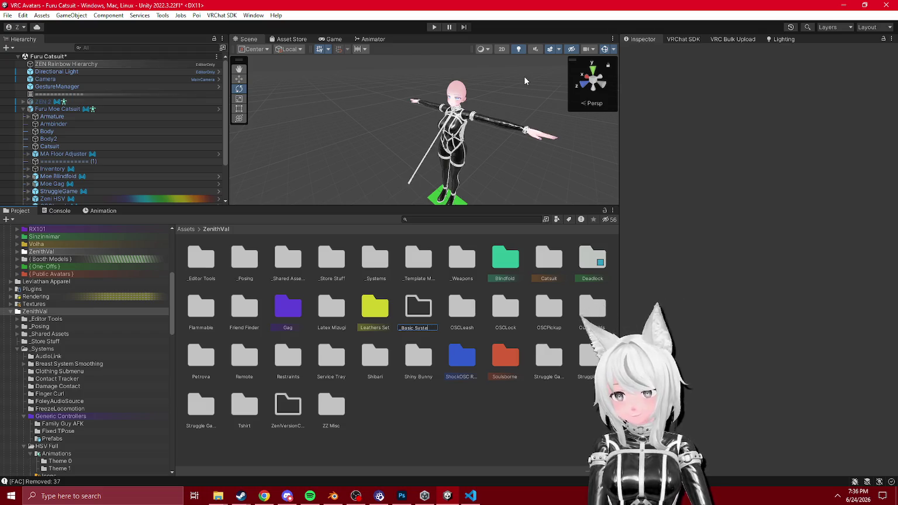
type("s")
key("Return")
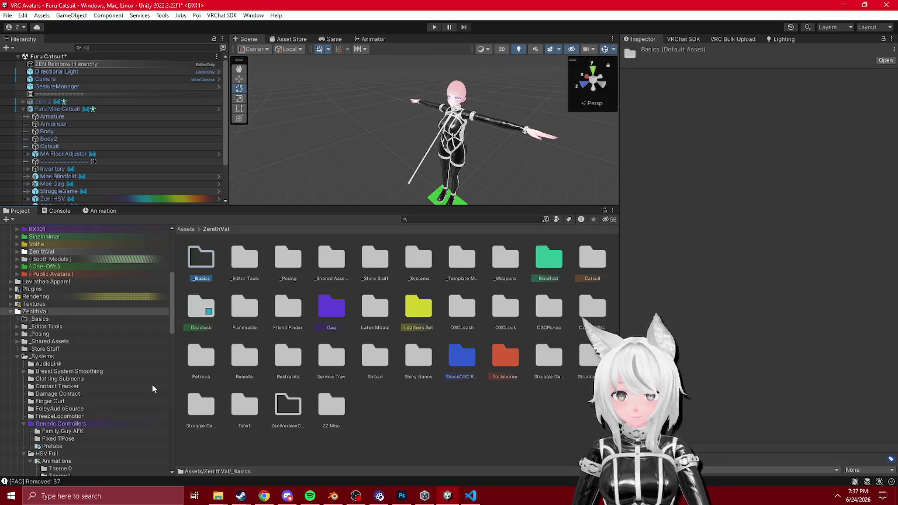
- Move Generic Controllers into ZenithVal, then into the new _Basics folder
left_click(88, 423)
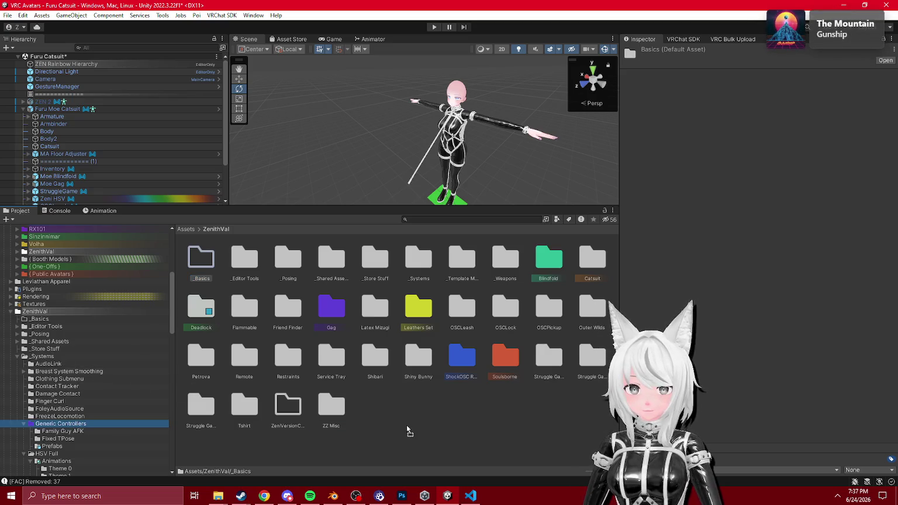
left_click_drag(62, 375, 408, 426)
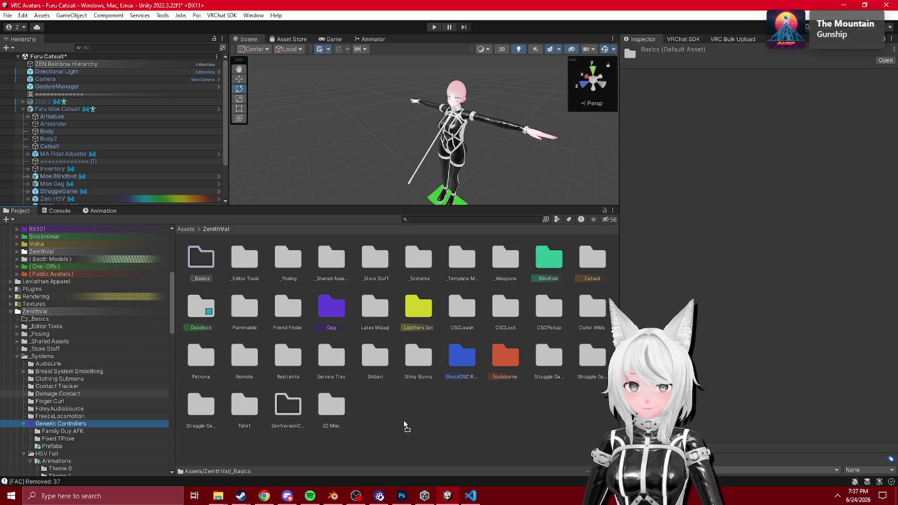
scroll(86, 383, "down", 10)
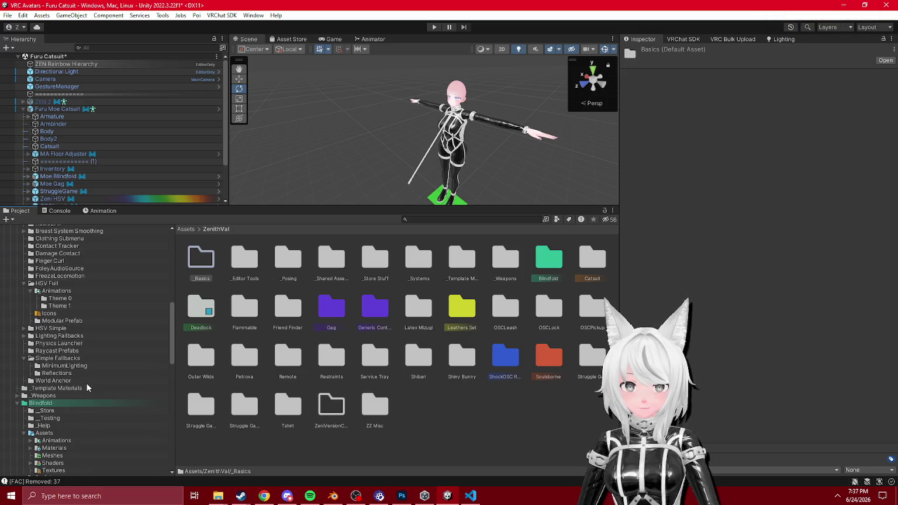
key("ctrl+z")
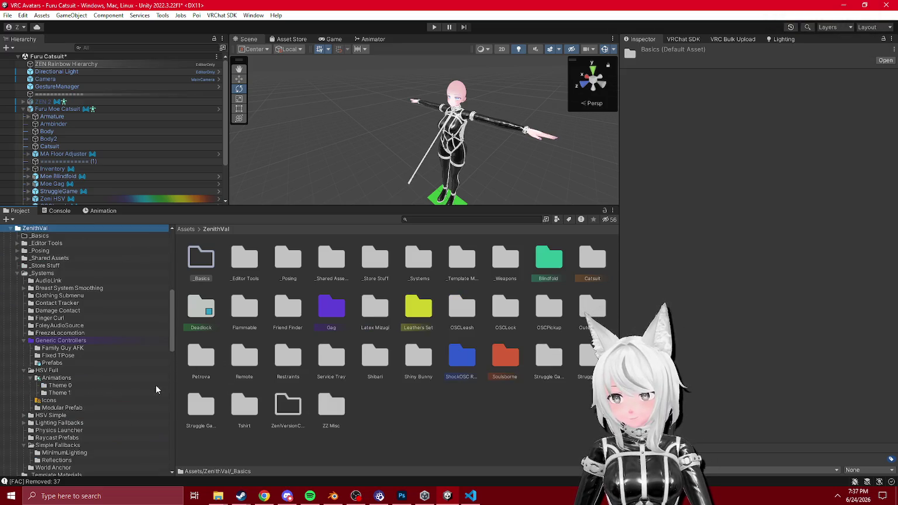
key("ctrl+y")
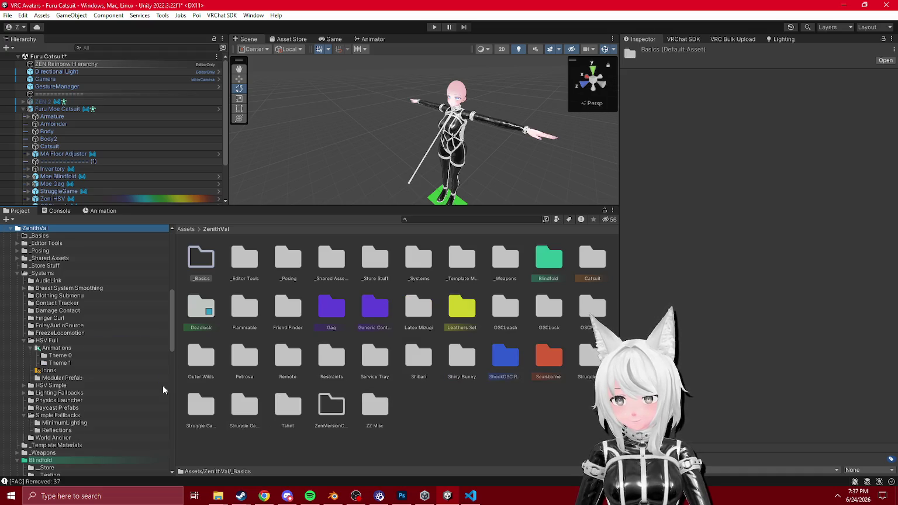
left_click(380, 310)
mouse_move(379, 314)
left_mouse_down()
mouse_move(210, 269)
mouse_move(201, 257)
left_mouse_up()
- Move the _Basics folder into ZenithVal's _Systems folder
left_click(200, 257)
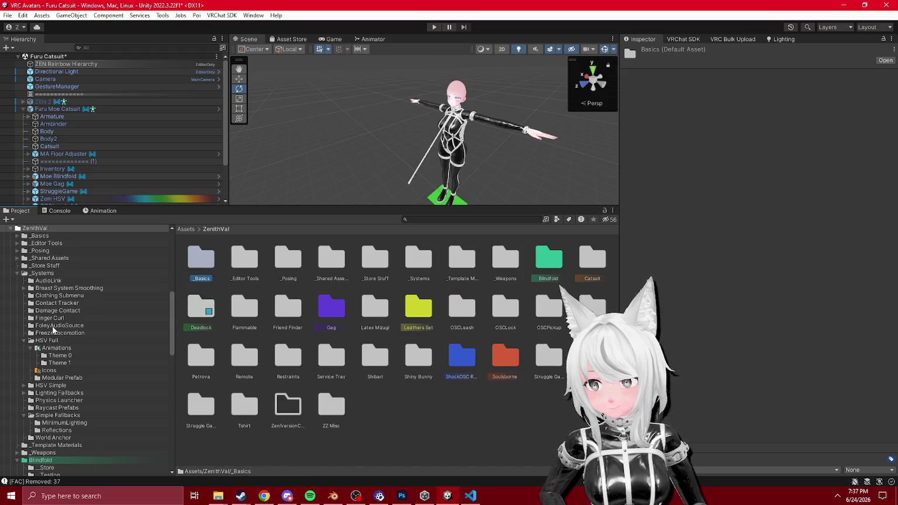
scroll(53, 330, "up", 2)
mouse_move(52, 300)
left_mouse_down()
mouse_move(43, 281)
mouse_move(48, 255)
left_mouse_up()
left_click(31, 301)
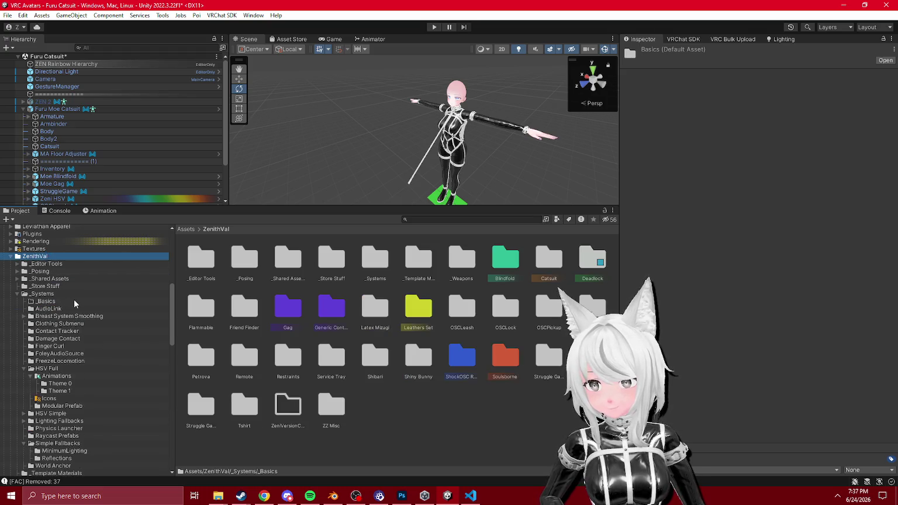
scroll(74, 300, "down", 2)
mouse_move(331, 309)
left_mouse_down()
mouse_move(76, 290)
mouse_move(44, 266)
left_mouse_up()
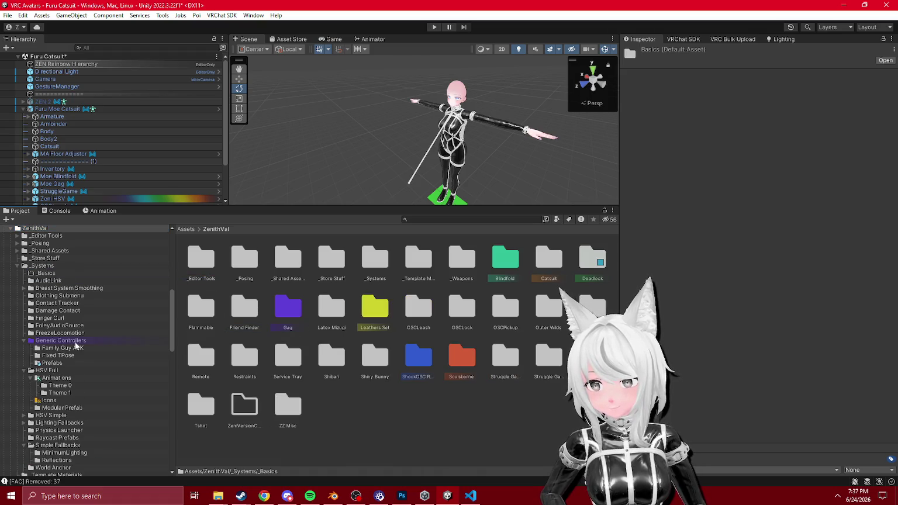
- Collapse the HSV Full, Simple Fallbacks and Blindfold folders and show Generic Controllers' contents
left_click(30, 378)
left_click(24, 370)
left_click(24, 340)
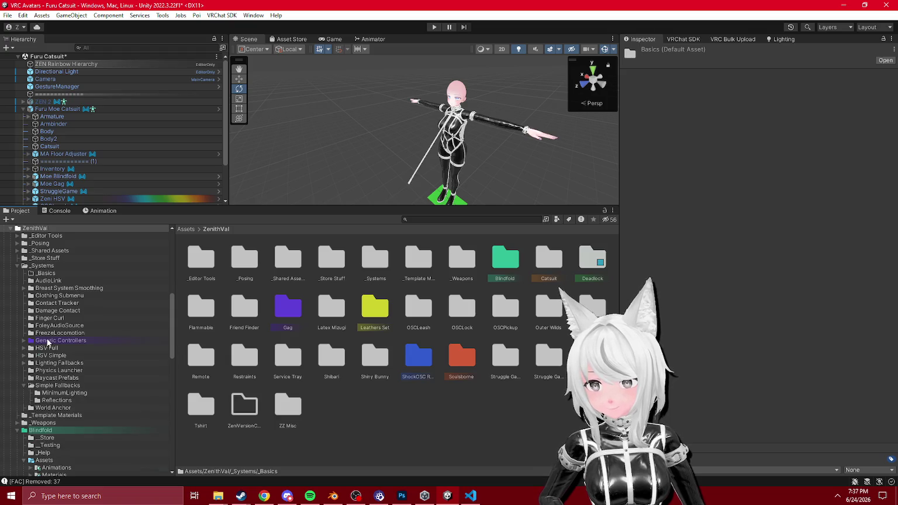
left_click(52, 342)
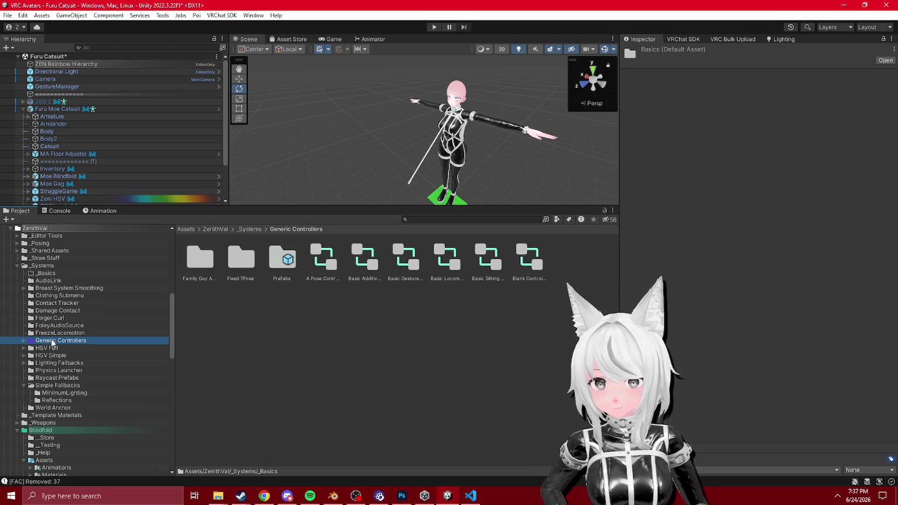
scroll(190, 333, "down", 3, "ctrl")
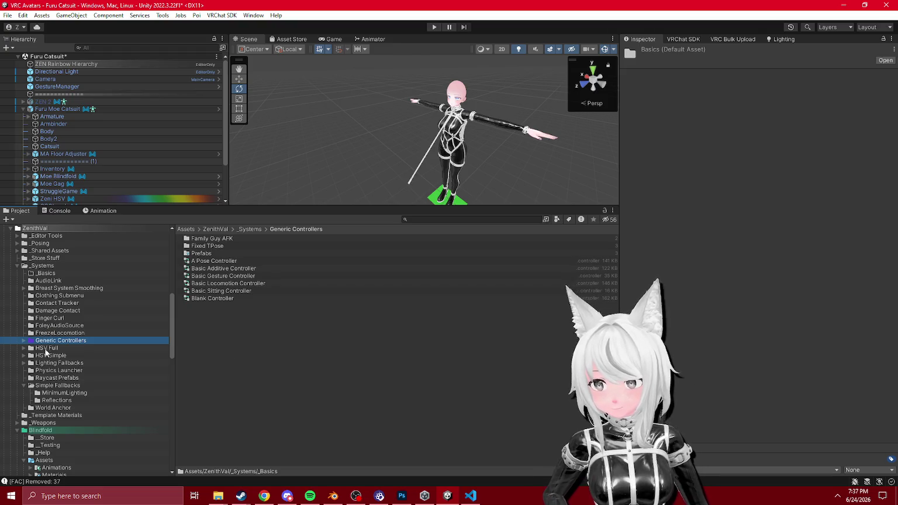
left_click(23, 386)
left_click(17, 415)
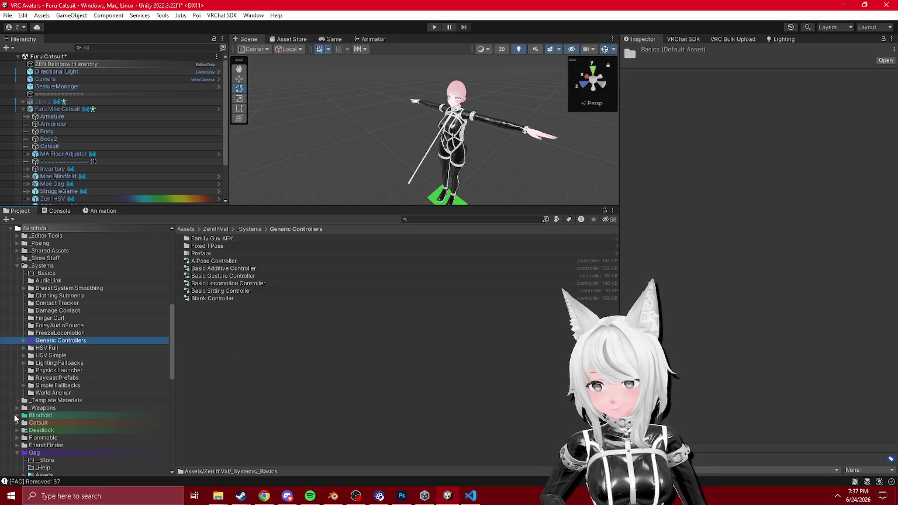
scroll(29, 339, "up", 3)
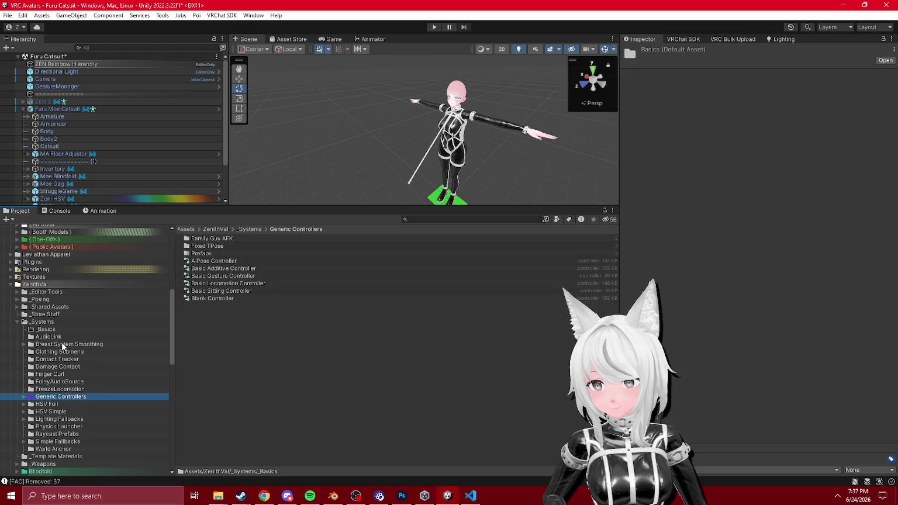
scroll(63, 343, "up", 10)
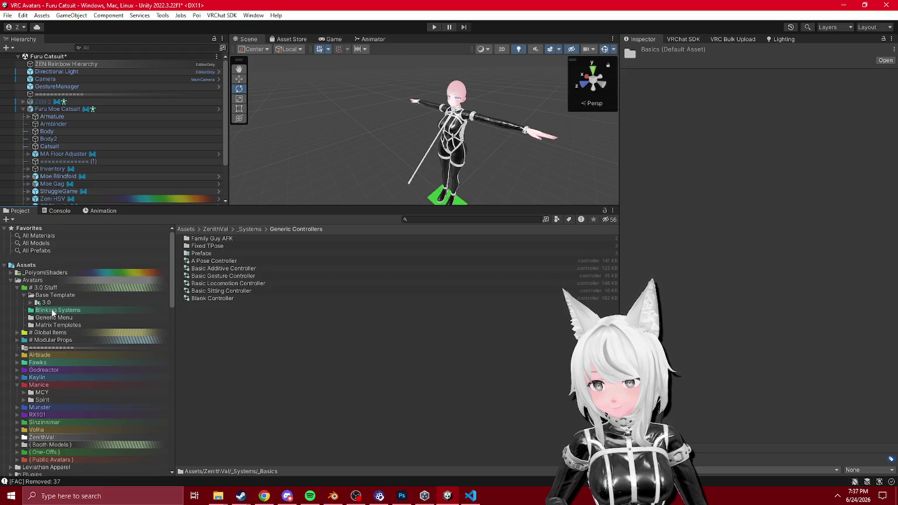
- Move Blinking Systems from Base Template into the _Systems folder
left_click(53, 311)
left_click(31, 311)
left_click(31, 310)
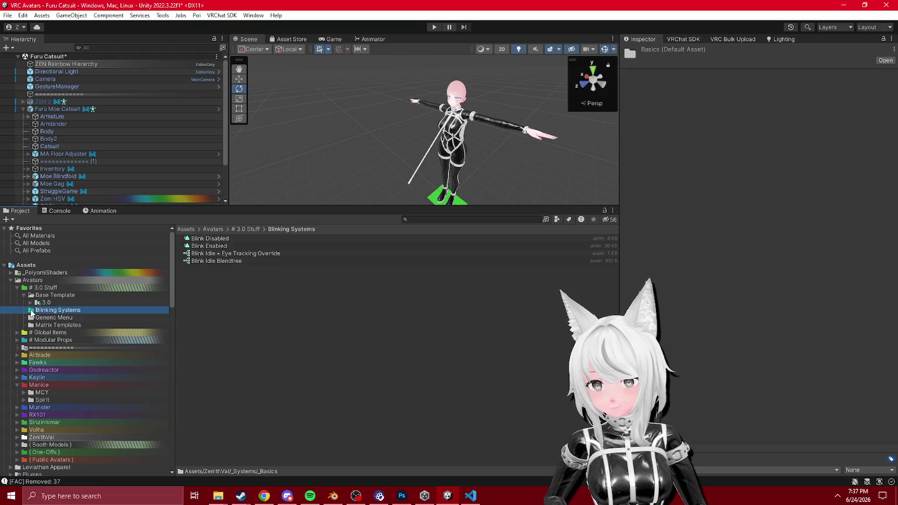
scroll(84, 315, "down", 2)
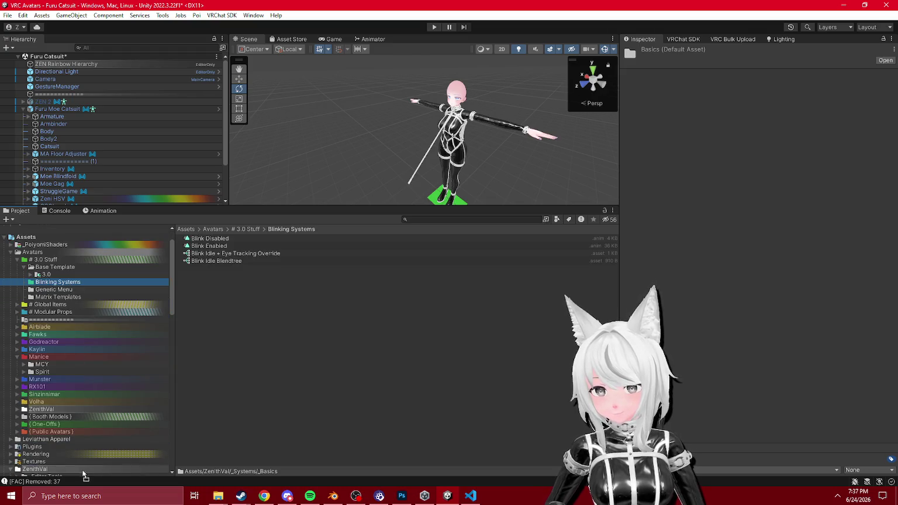
scroll(84, 474, "down", 14)
left_click_drag(58, 345, 51, 301)
- Move Blinking Systems back out of _Basics and confirm the _Basics folder name
left_click(52, 321)
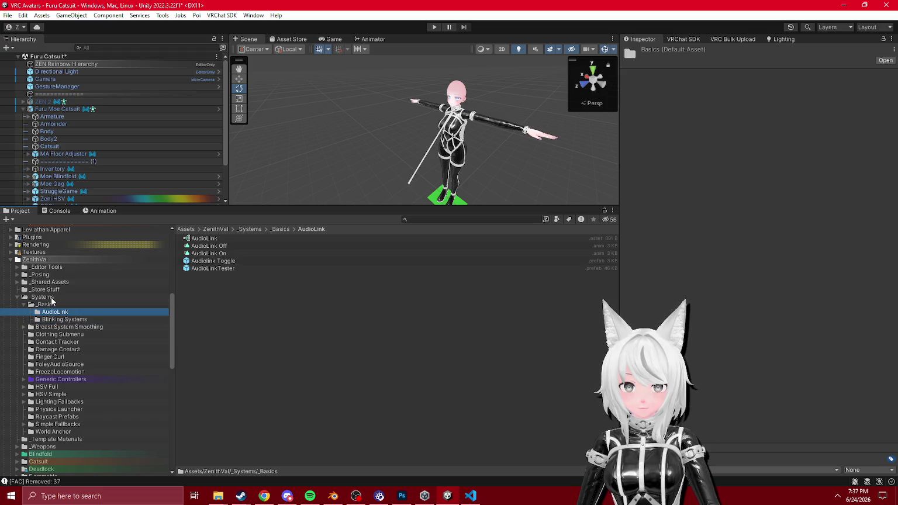
left_click(85, 304)
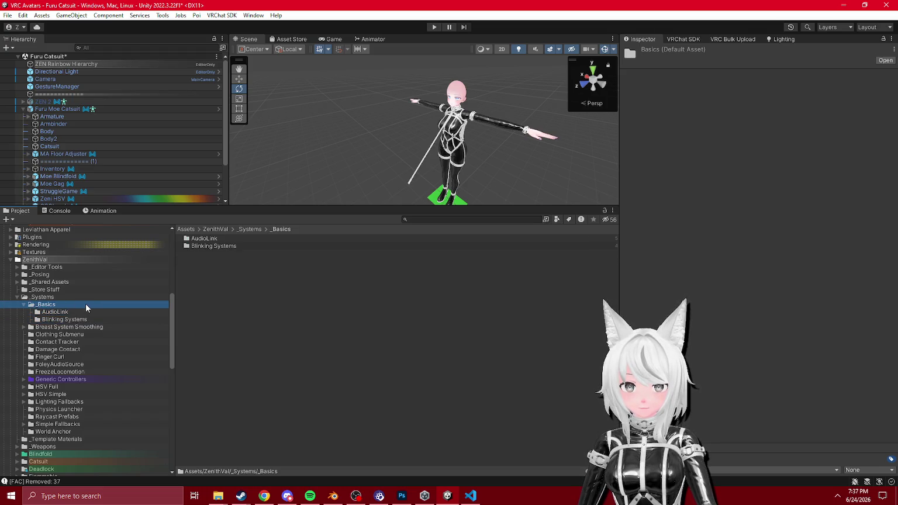
left_click_drag(69, 317, 65, 309)
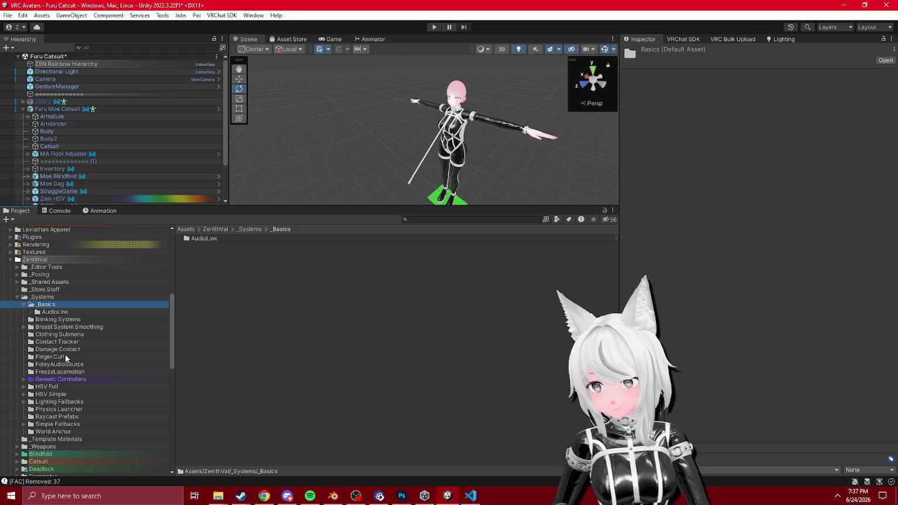
key("F2")
type("_Basics")
key("Return")
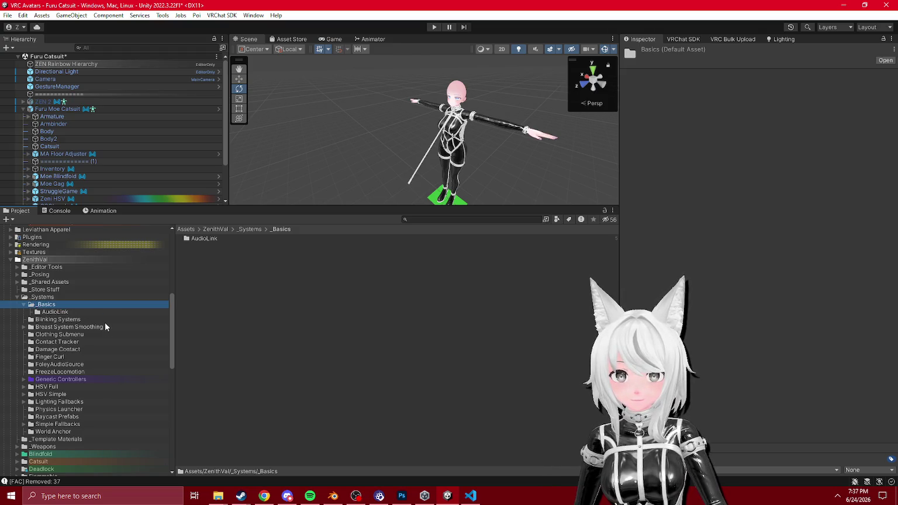
scroll(101, 327, "up", 10)
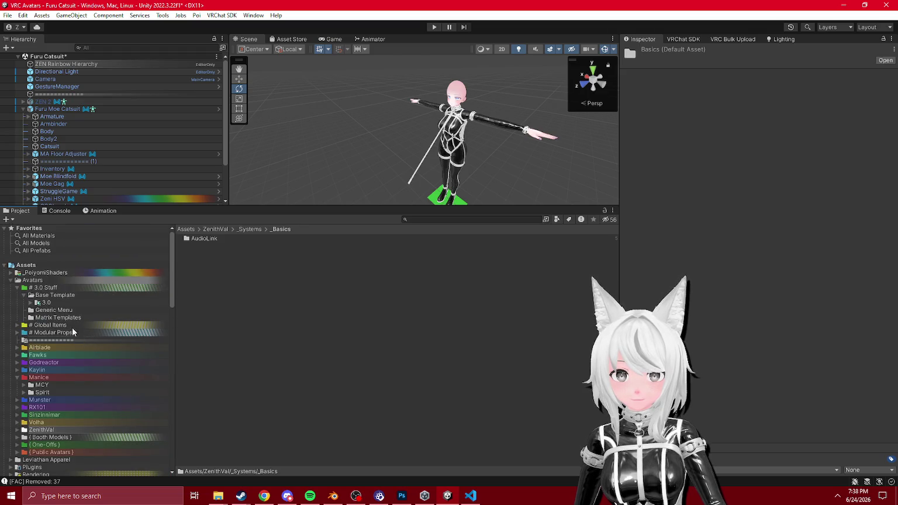
- Move the SimpleAudioSource prefab into the FoleyAudioSource folder and check it there
scroll(58, 310, "down", 2)
left_click(51, 304)
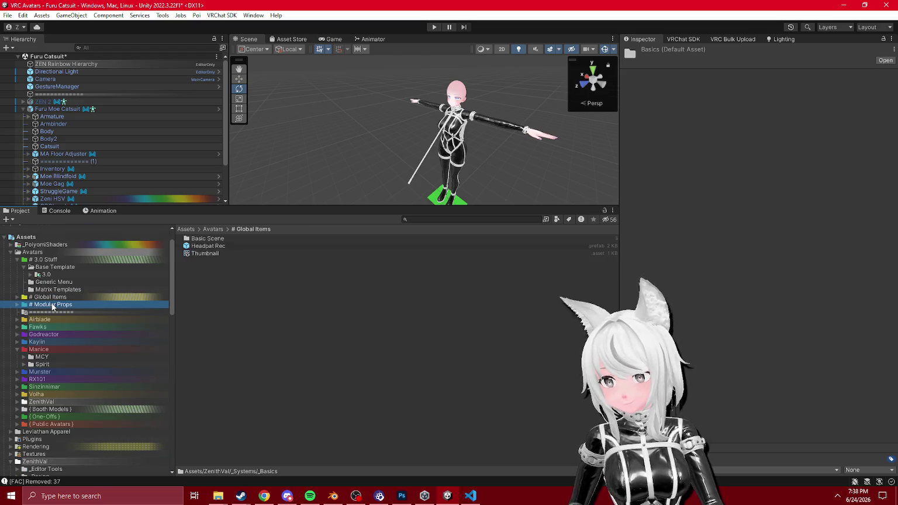
scroll(56, 305, "down", 10)
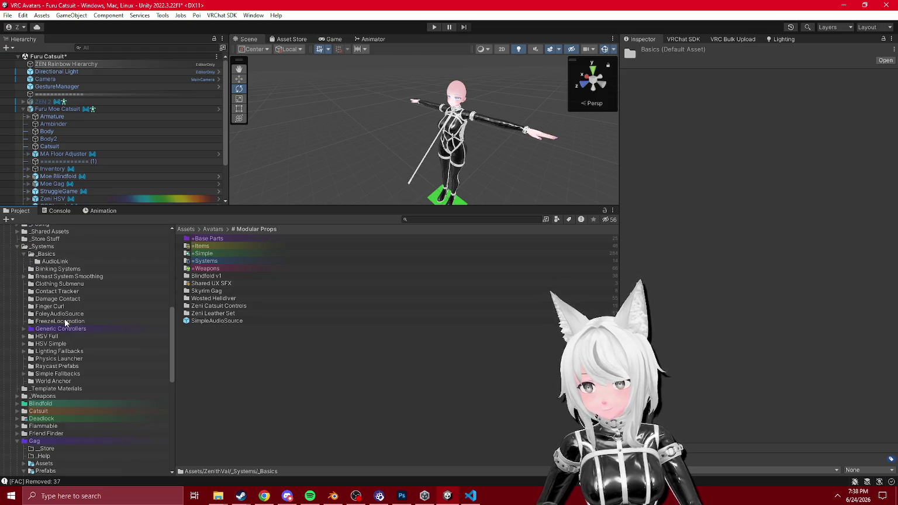
scroll(65, 319, "up", 2)
left_click(221, 321)
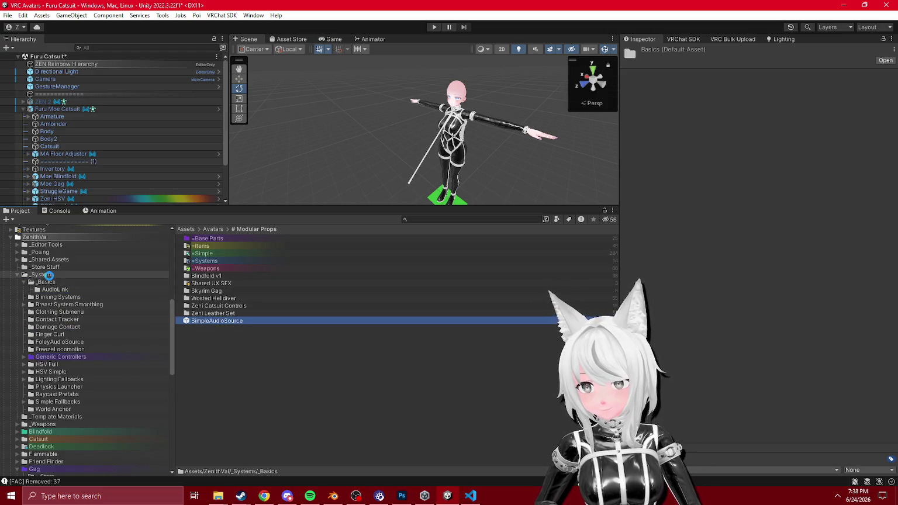
scroll(48, 275, "down", 2)
left_click(41, 254)
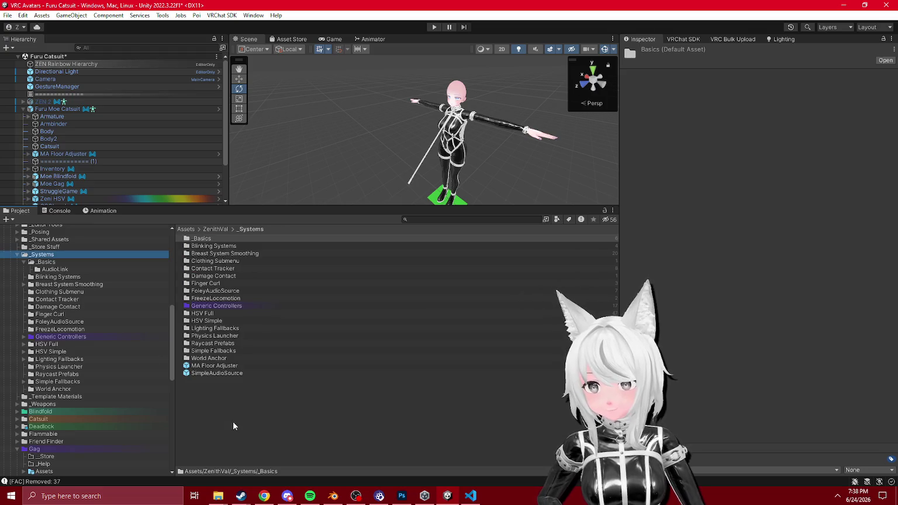
right_click(232, 422)
left_click(207, 379)
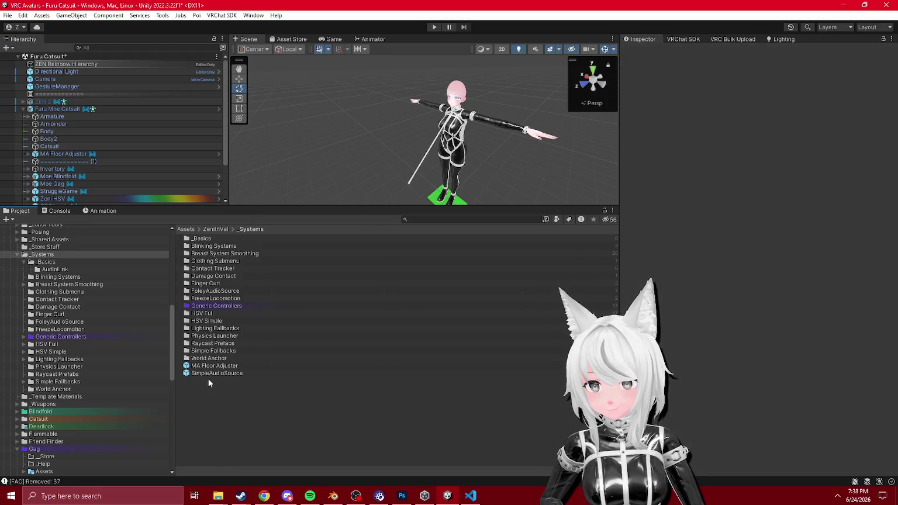
left_click(211, 372)
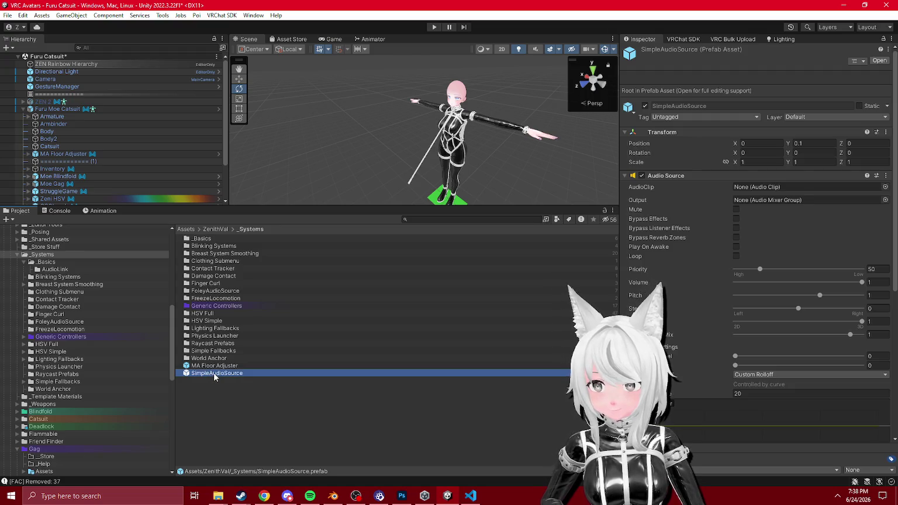
left_click_drag(214, 372, 232, 291)
double_click(232, 291)
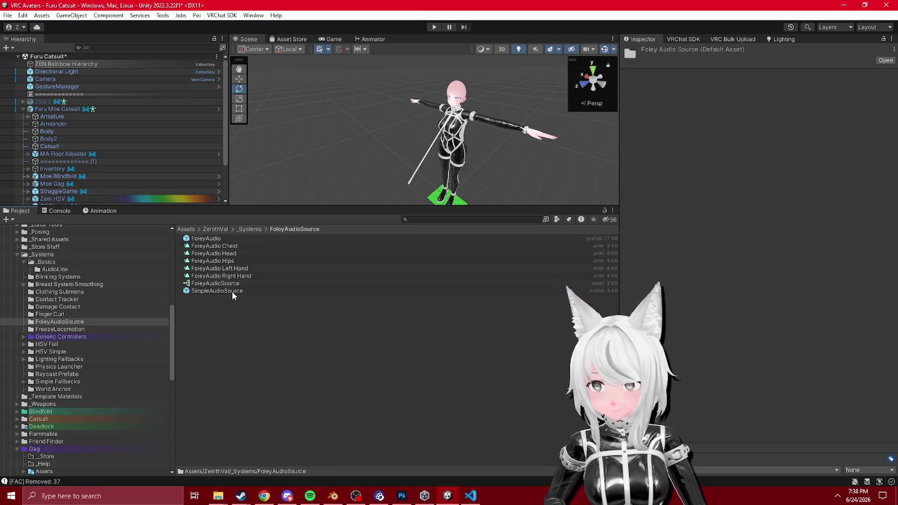
- Delete the empty Layer Gesture folder from Base Template's 3.0 folder
left_click(24, 262)
left_click(18, 255)
scroll(55, 319, "up", 10)
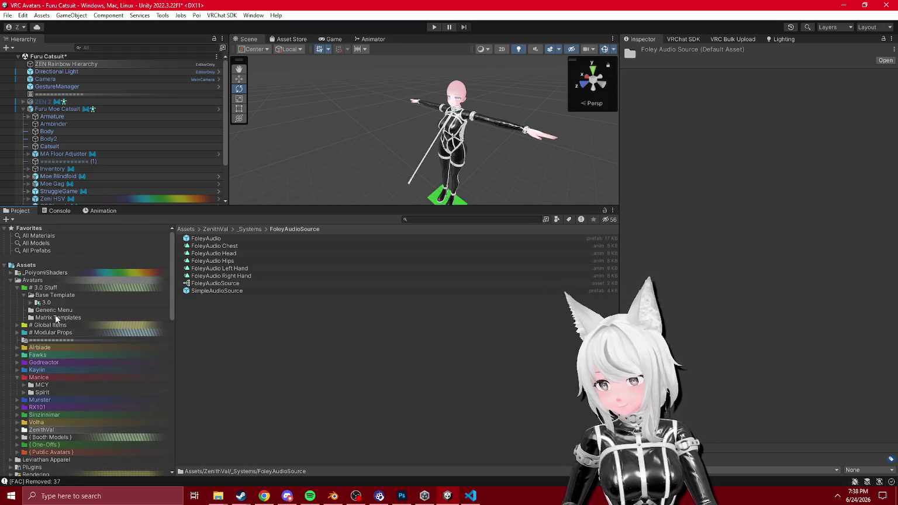
scroll(64, 319, "down", 5)
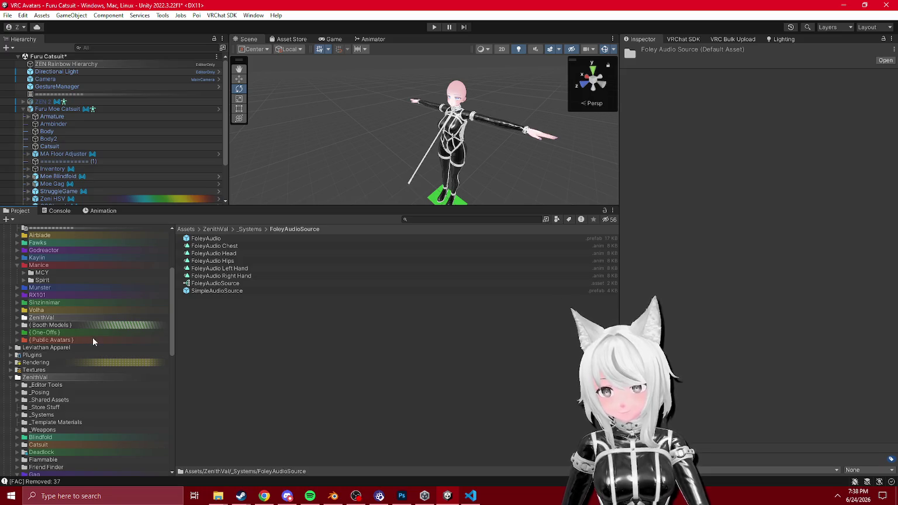
scroll(92, 337, "up", 4)
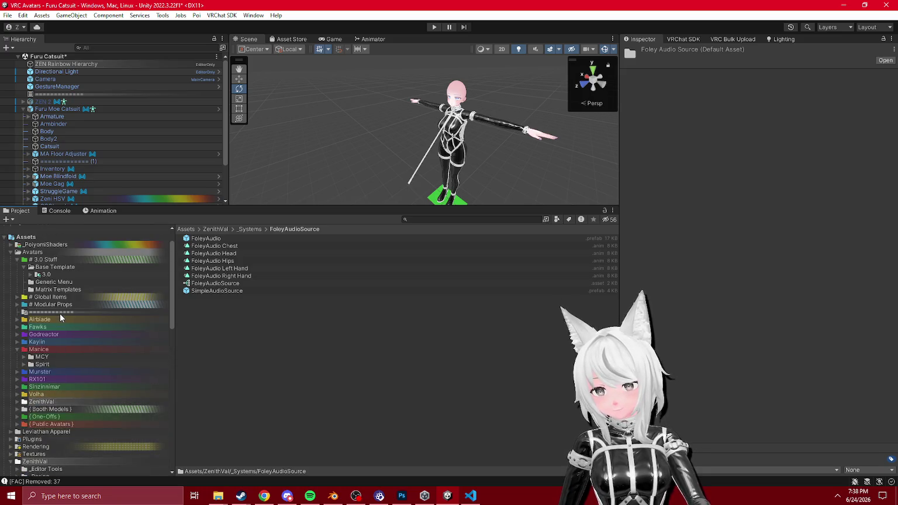
left_click(31, 275)
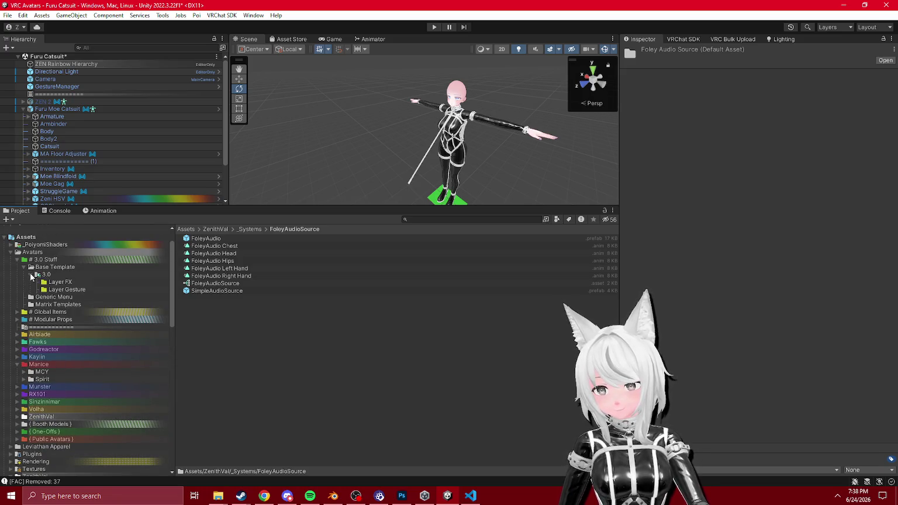
left_click(61, 283)
left_click(62, 290)
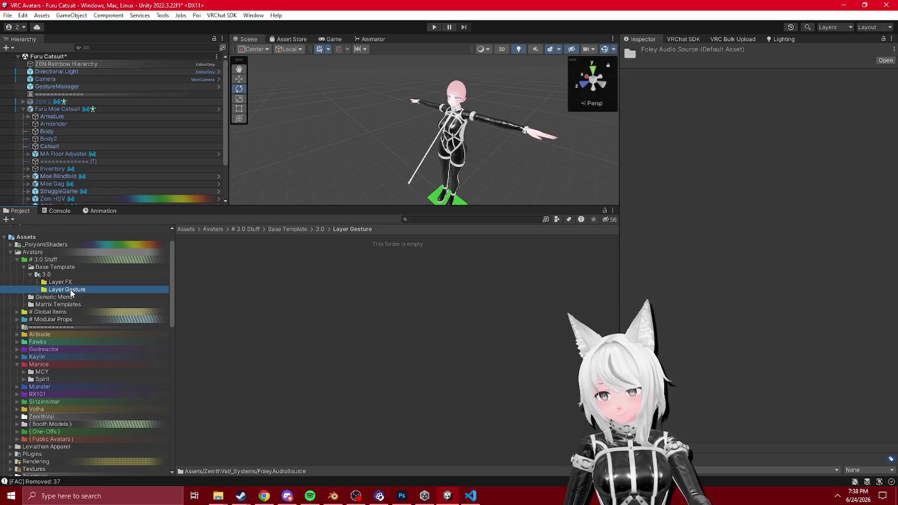
left_click(47, 274)
left_click(58, 291)
left_click(47, 270)
left_click(60, 290)
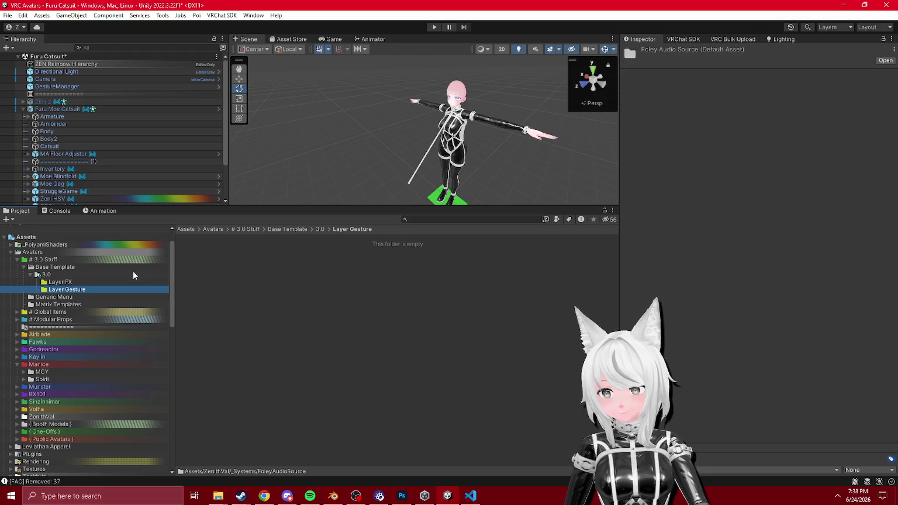
key("Delete")
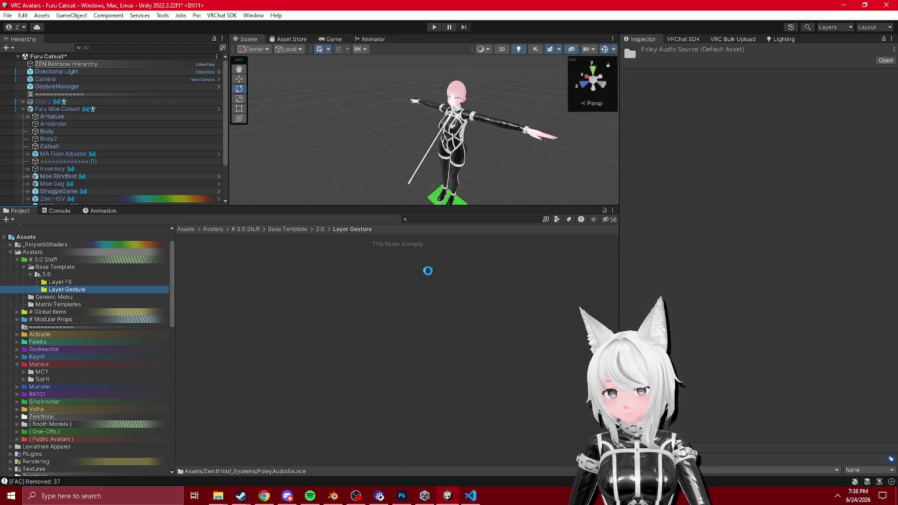
left_click(475, 266)
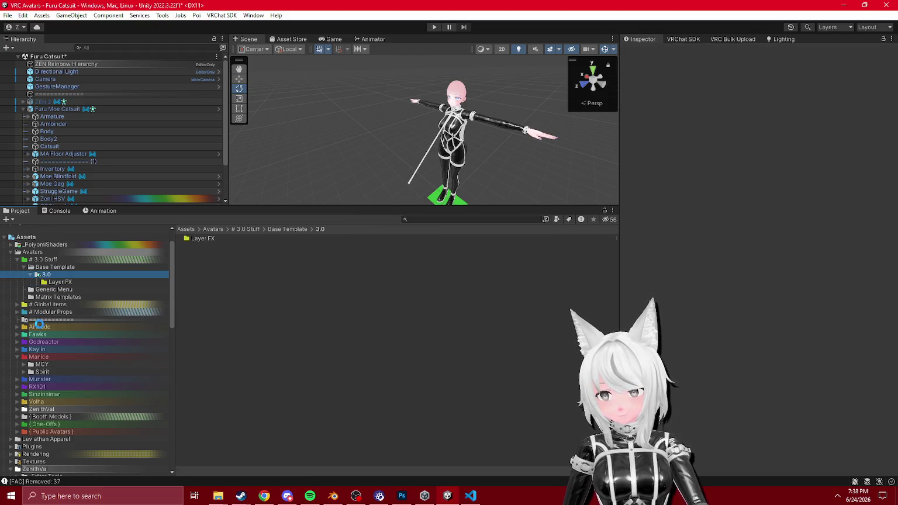
- Move the Generic Controllers folder into # 3.0 Stuff and check its contents
scroll(47, 312, "down", 10)
scroll(65, 340, "up", 5)
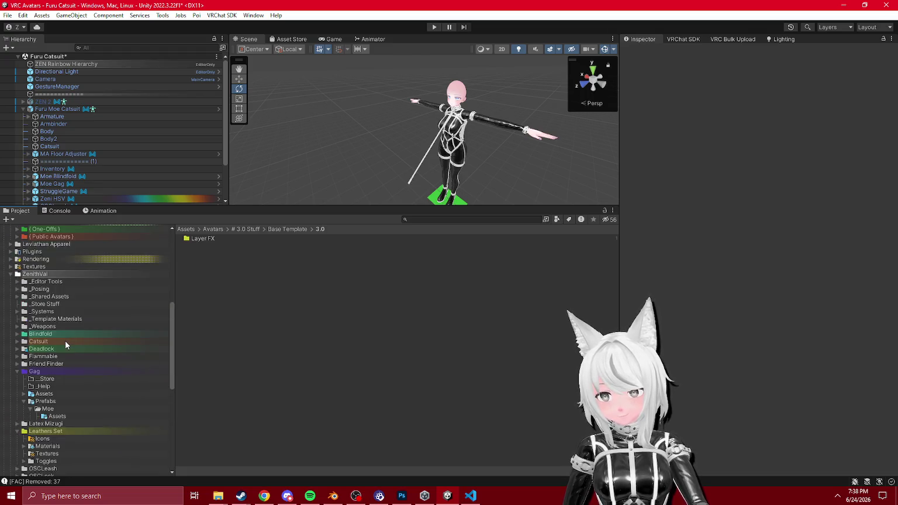
scroll(25, 377, "up", 5)
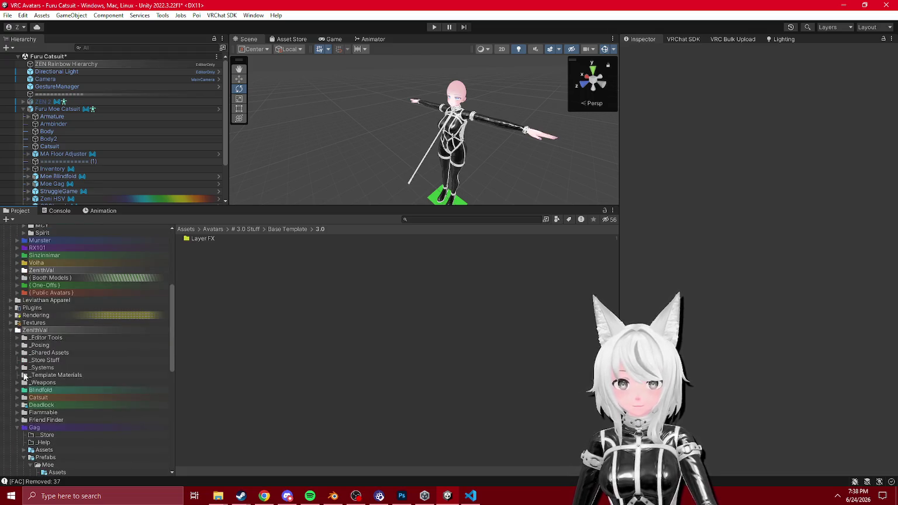
left_click(17, 429)
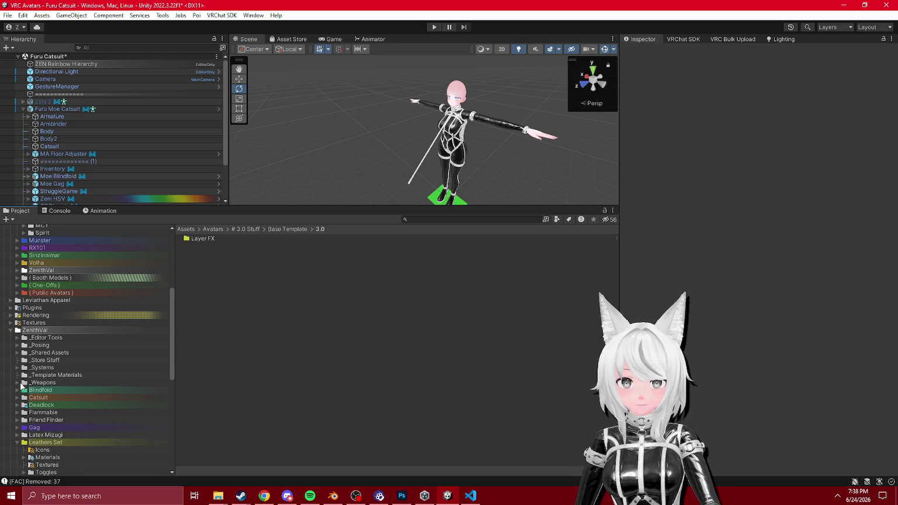
left_click(17, 367)
mouse_move(58, 445)
left_mouse_down()
mouse_move(75, 231)
mouse_move(59, 286)
left_mouse_up()
left_click(32, 318)
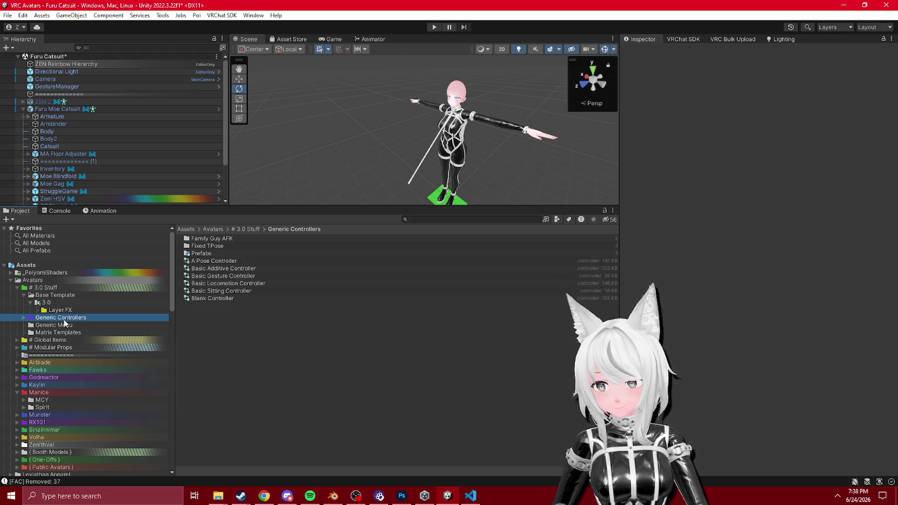
left_click(231, 239)
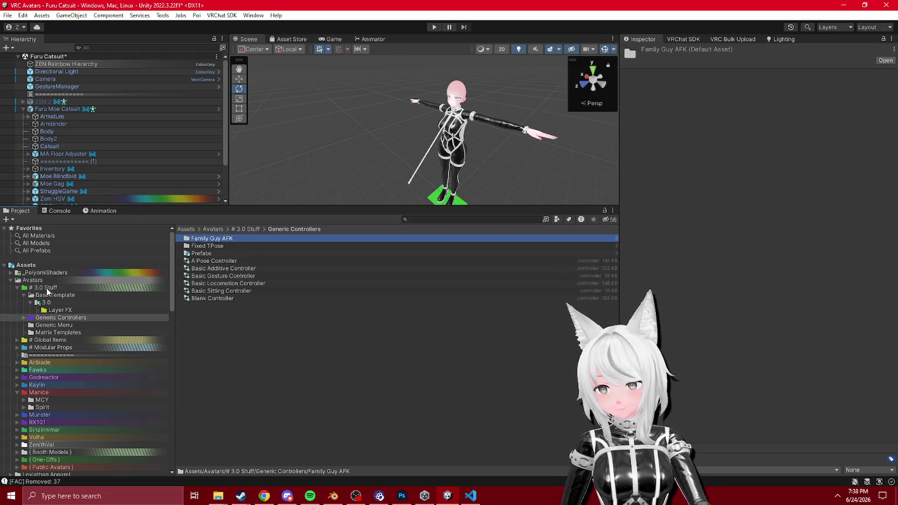
- Locate the Furu Moe Catsuit prefab in the Project window for exporting
left_click(48, 108)
left_click(681, 84)
left_click(200, 246)
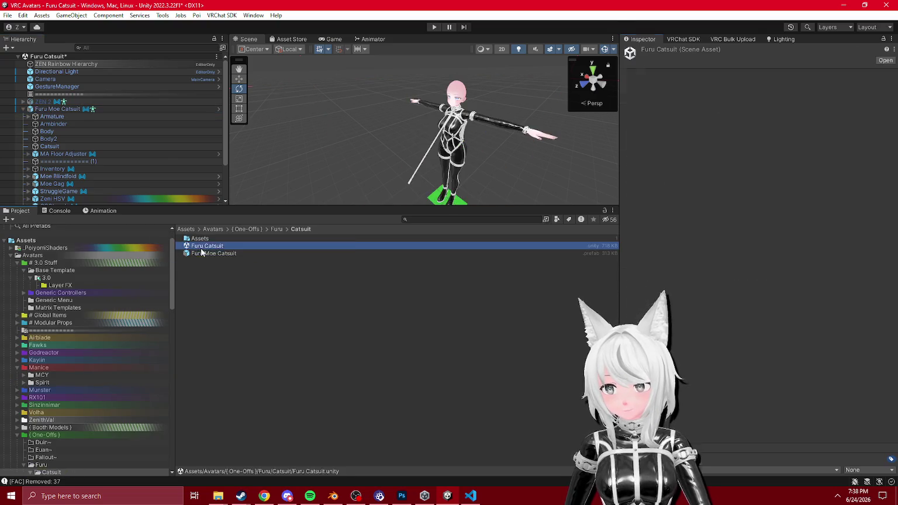
right_click(350, 254)
- Start the Furu Moe Catsuit package export, excluding _PoiyomiShaders and Generic Menu
left_click(386, 249)
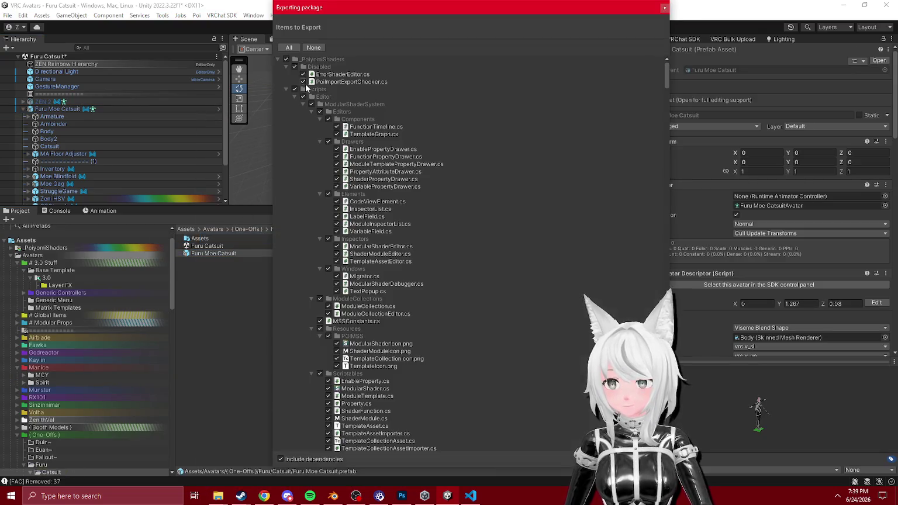
left_click(286, 60)
left_click(278, 61)
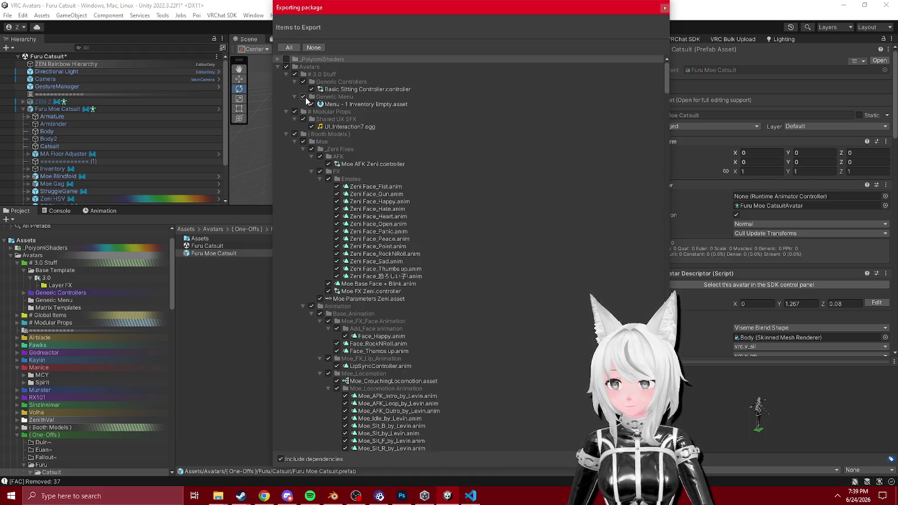
left_click(303, 96)
left_click(295, 97)
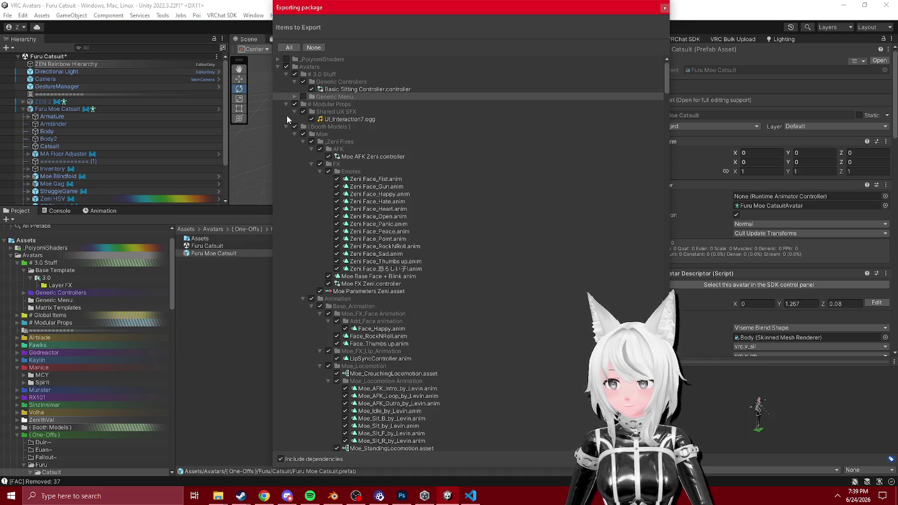
left_click(286, 74)
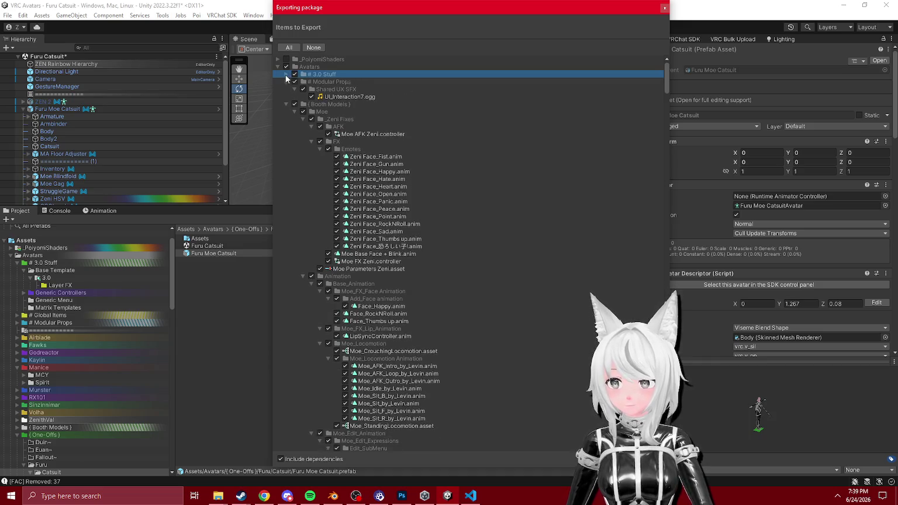
left_click(287, 82)
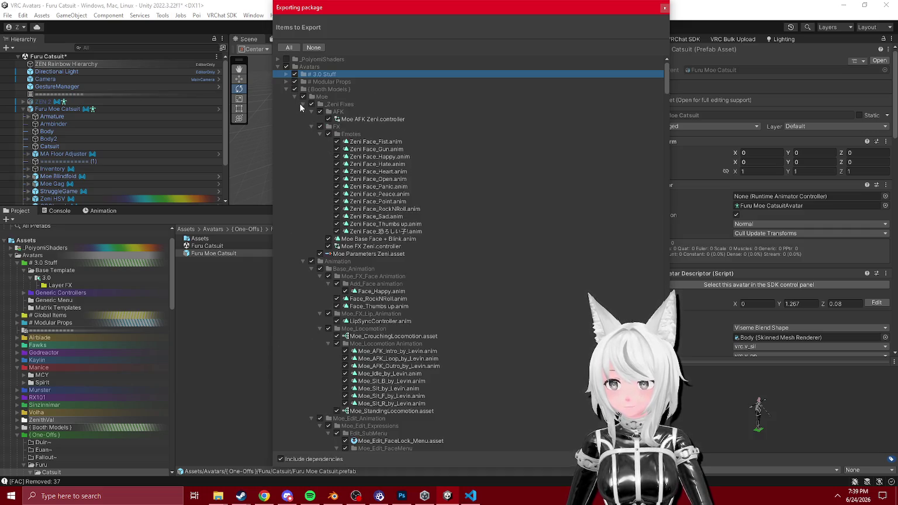
left_click(303, 104)
- Collapse Animation, FBX, Materials, Textures and UI Image; exclude Plugins but keep ResetTransformsToPrefab.cs
left_click(303, 112)
left_click(303, 119)
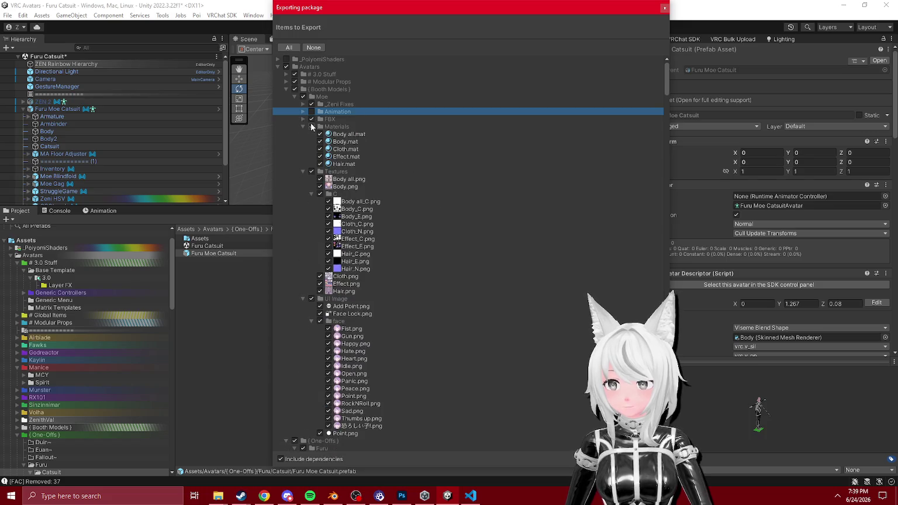
left_click(303, 126)
left_click(303, 134)
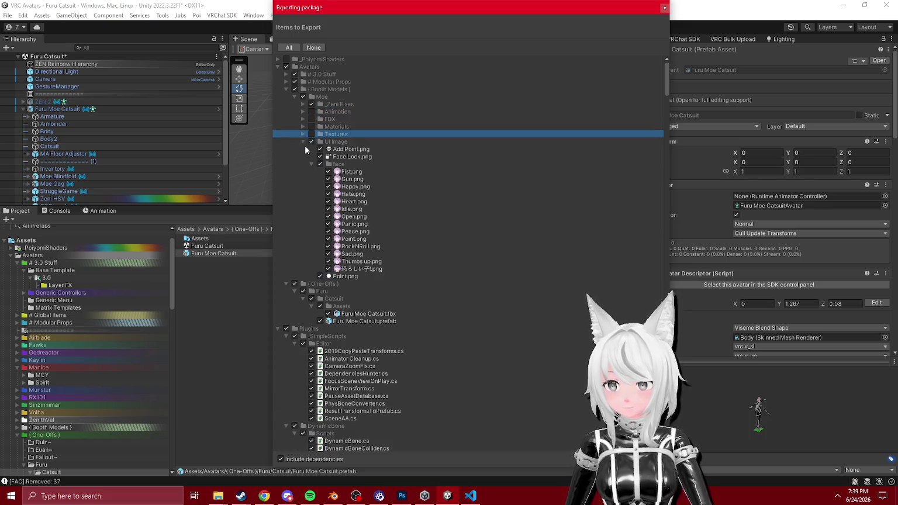
left_click(303, 142)
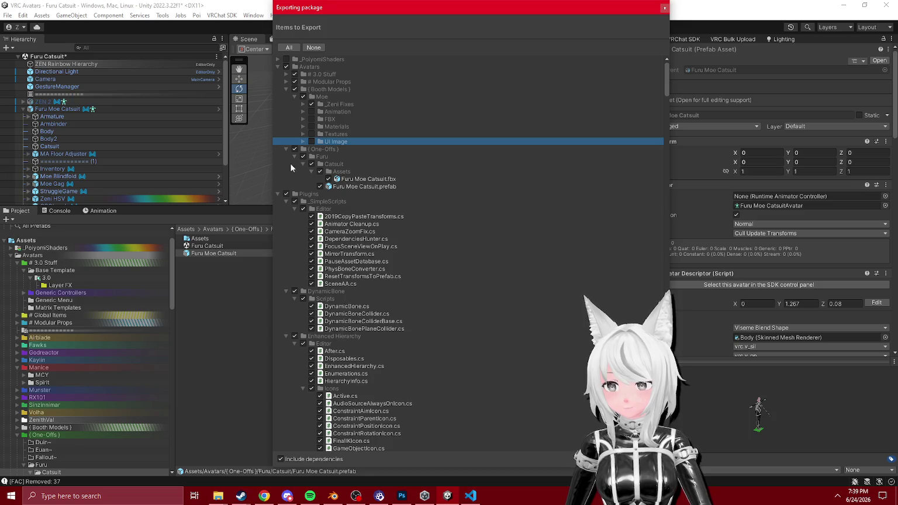
left_click(286, 194)
left_click(311, 276)
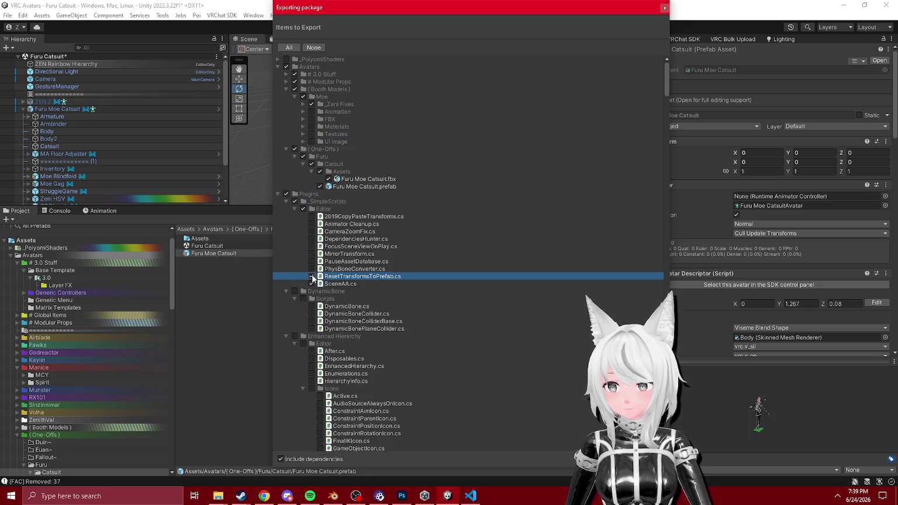
- Collapse the plugin folders, Plugins, Textures, _Editor Tools and _Shared Assets in the export list
left_click(286, 201)
left_click(285, 208)
left_click(286, 216)
left_click(286, 224)
left_click(286, 231)
left_click(285, 238)
left_click(286, 246)
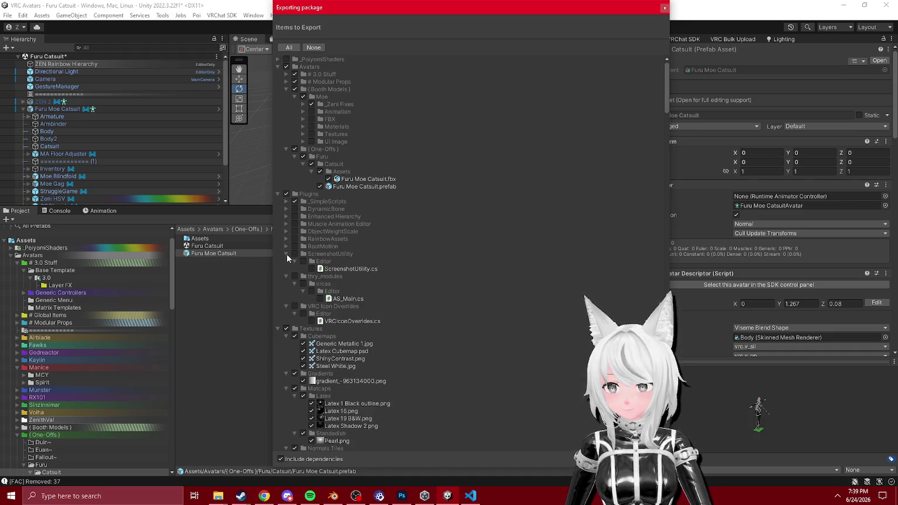
left_click(286, 255)
left_click(277, 193)
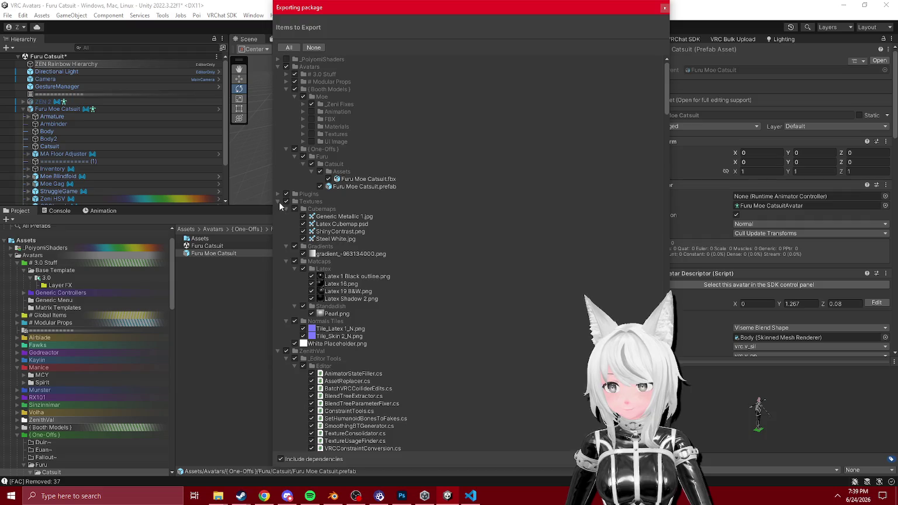
left_click(278, 201)
left_click(287, 217)
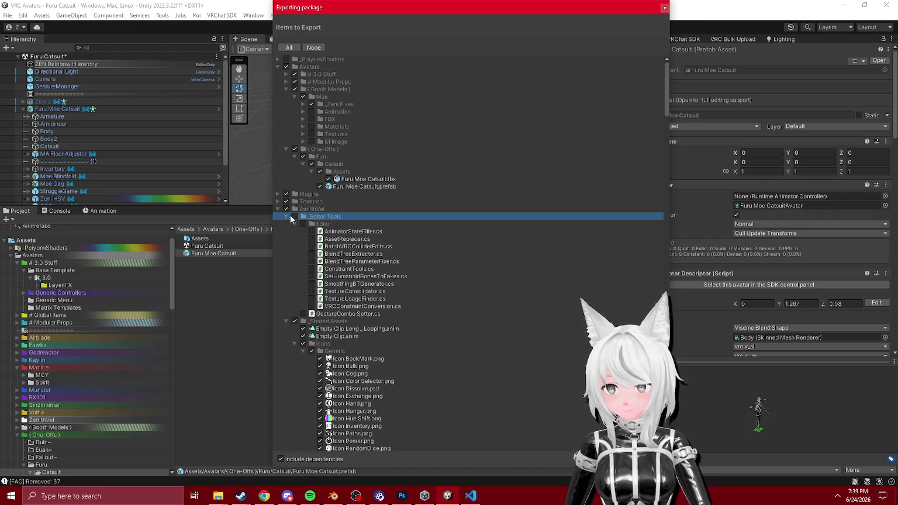
left_click(286, 224)
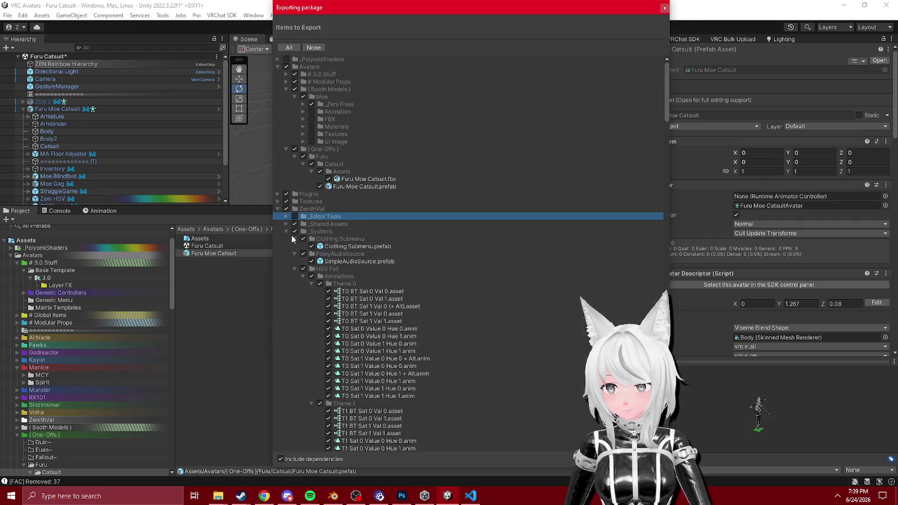
- Collapse the _Systems, Blindfold, Catsuit and Gag folders, briefly rechecking Catsuit's contents
left_click(287, 232)
left_click(287, 232)
left_click(286, 239)
left_click(286, 247)
left_click(287, 255)
left_click(286, 247)
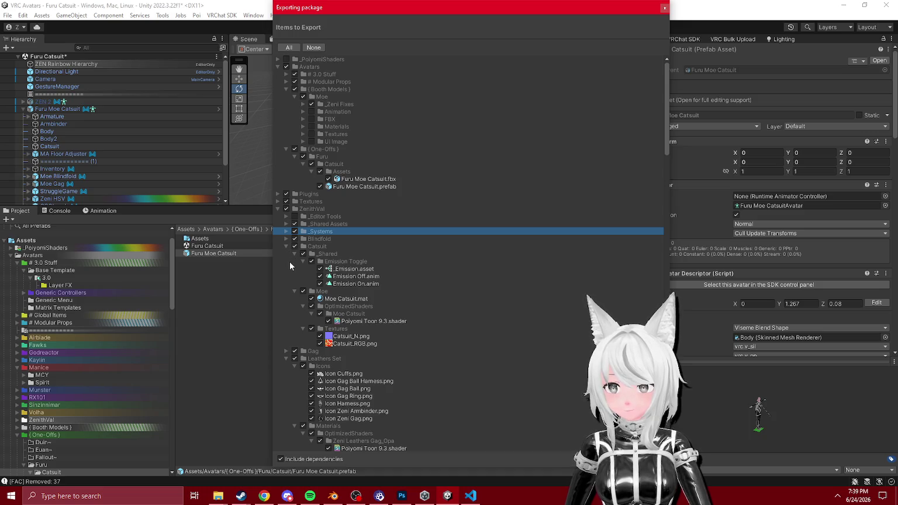
left_click(286, 246)
- Collapse Leathers Set, OSCLeash, Restraints, Struggle Game, =SFX and =Shaders, then confirm the export
left_click(286, 262)
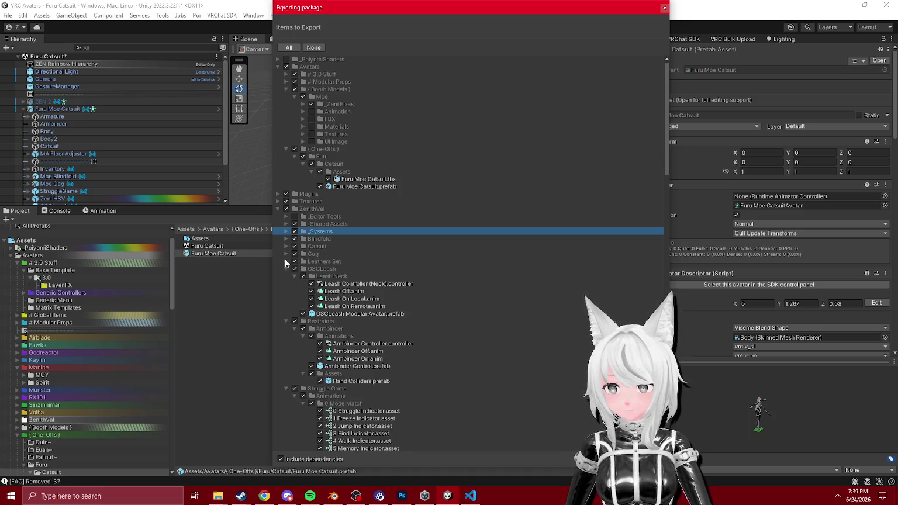
left_click(286, 269)
left_click(286, 276)
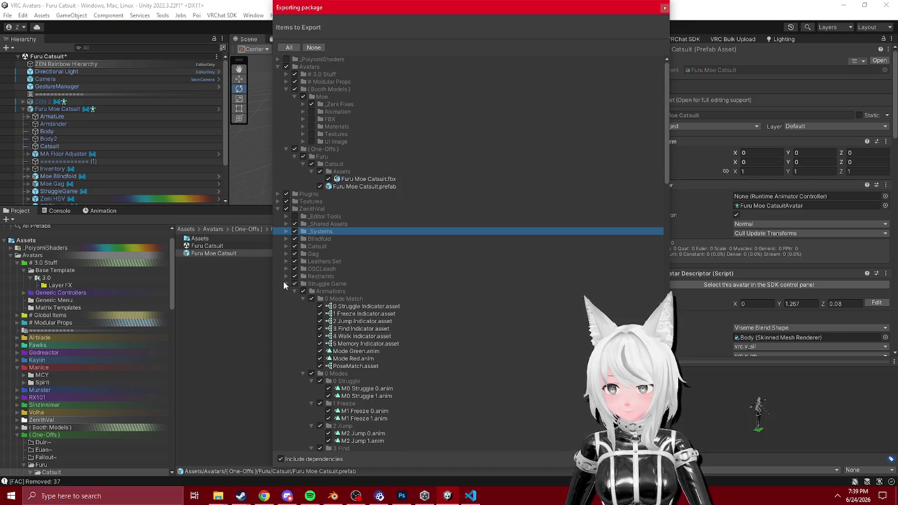
left_click(286, 284)
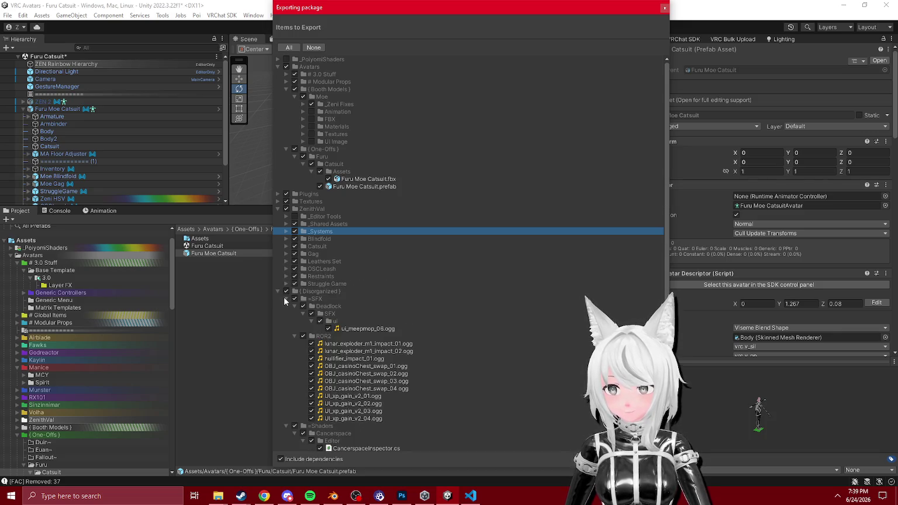
left_click(286, 299)
left_click(294, 307)
left_click(287, 305)
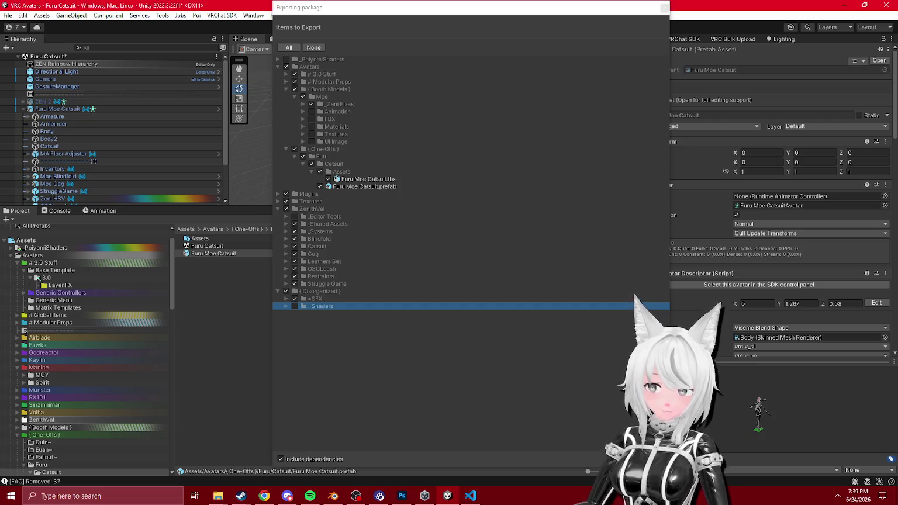
key("Escape")
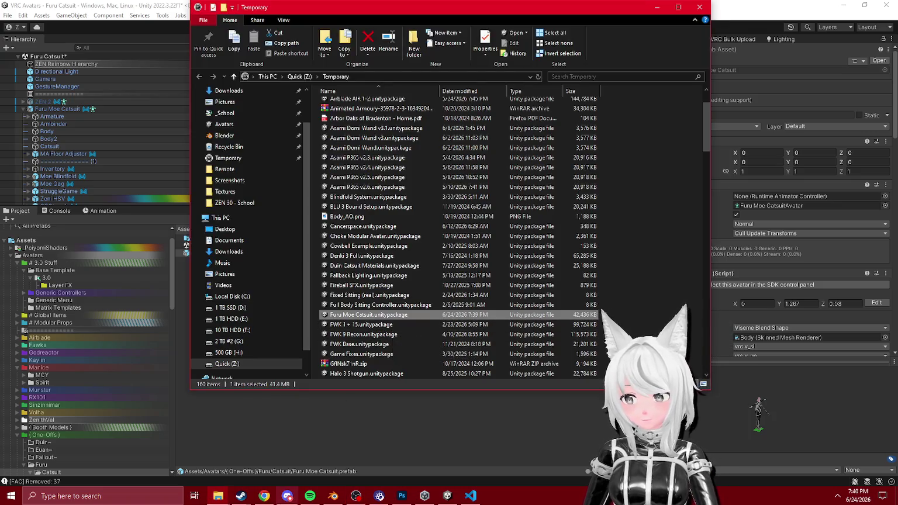
- Check Furu Moe Catsuit.unitypackage (42,436 KB) in Temporary, then close File Explorer
left_click(746, 387)
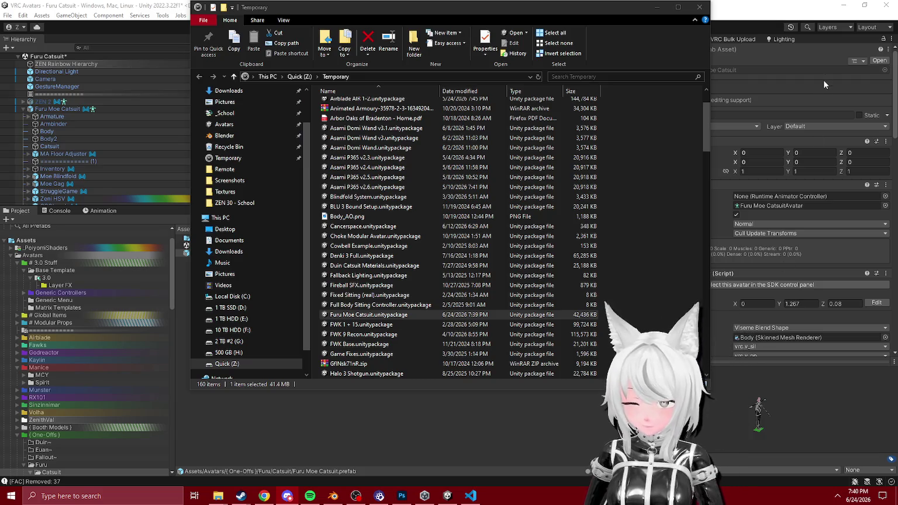
left_click(700, 7)
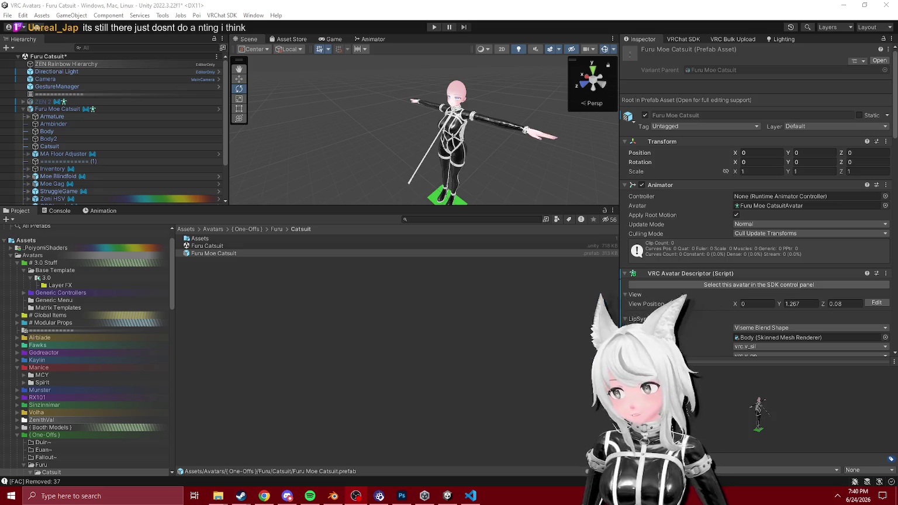
- Open the ZEN 30 scene from ZenithVal > ZEN 30 - School, saving the current scene
left_click(18, 420)
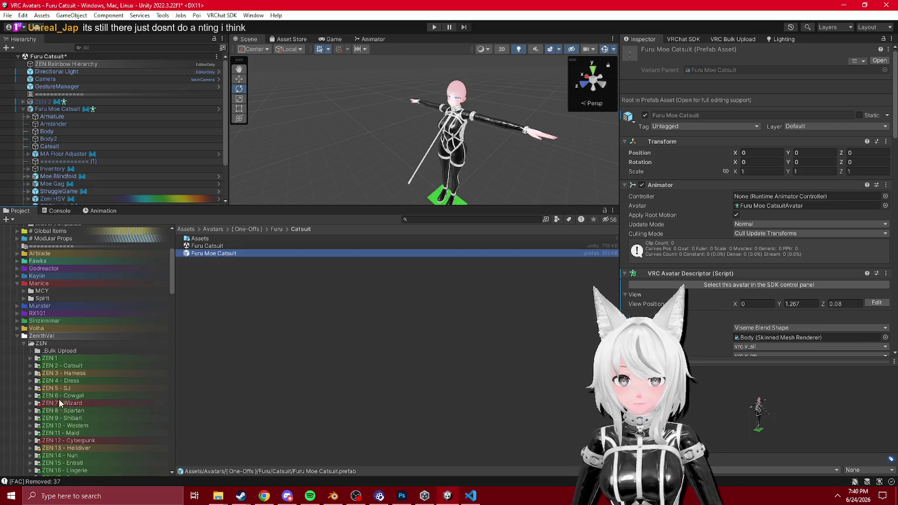
left_click(75, 366)
scroll(135, 356, "down", 5)
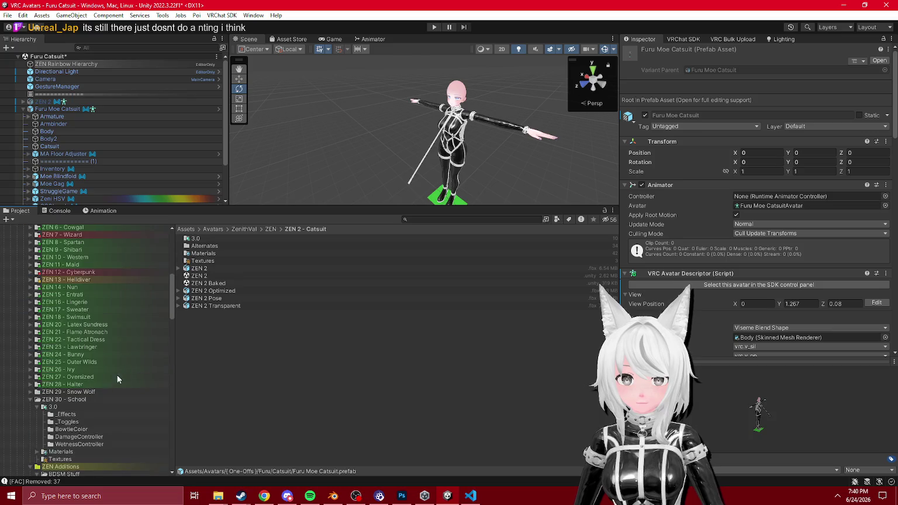
left_click(87, 400)
double_click(206, 268)
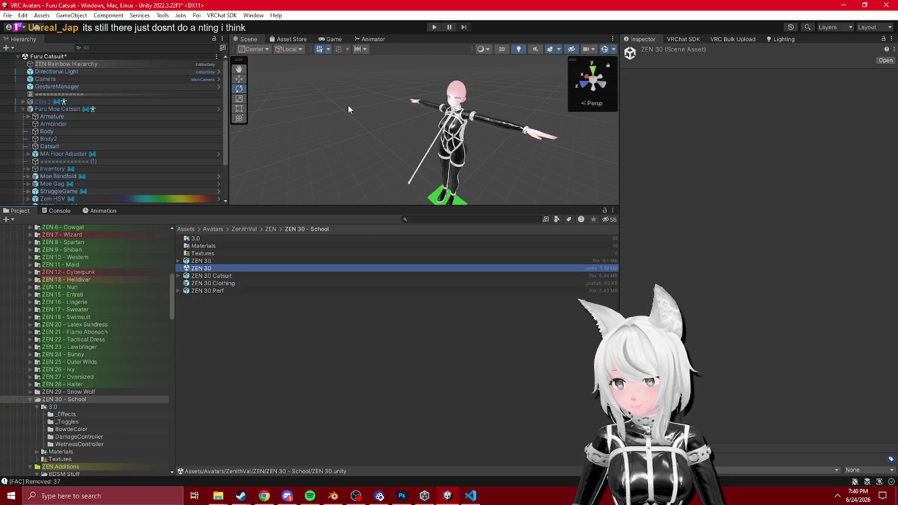
left_click(453, 271)
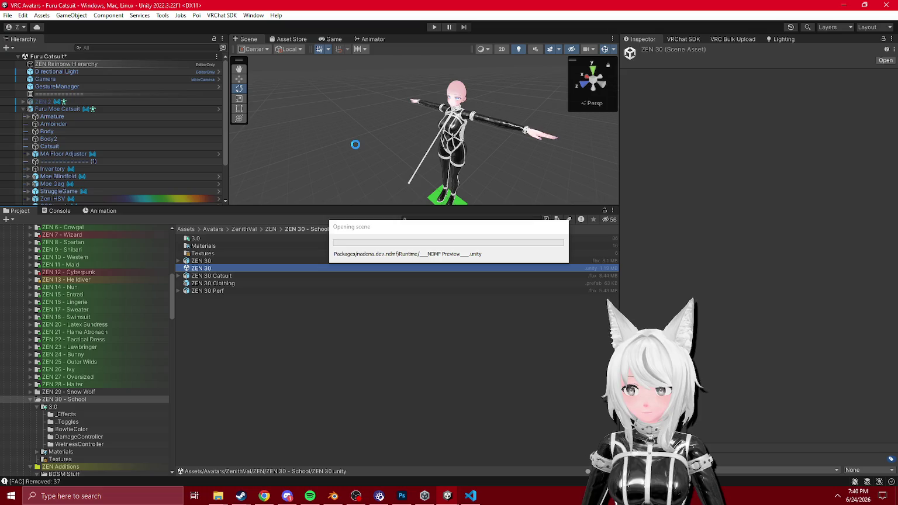
- Turn the view to face the school-uniform avatar and enter Play mode
scroll(338, 169, "up", 10)
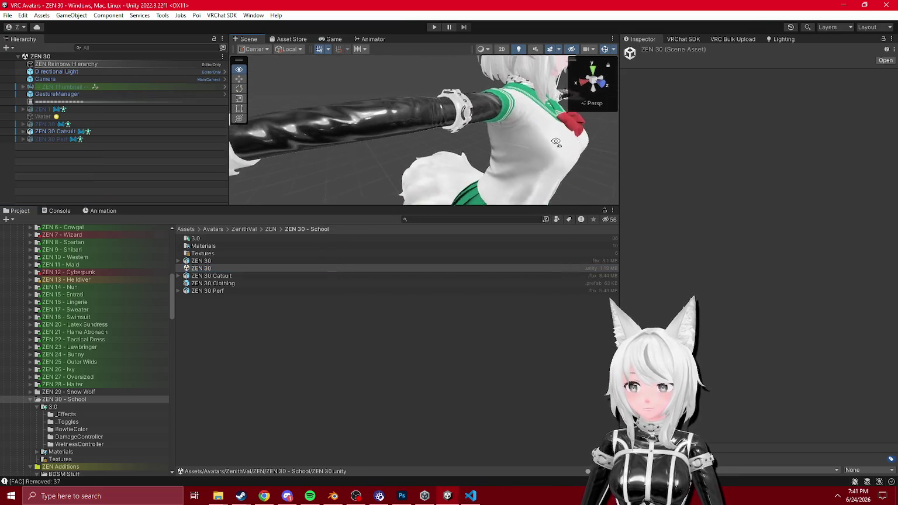
left_click_drag(557, 143, 468, 120)
scroll(467, 117, "down", 5)
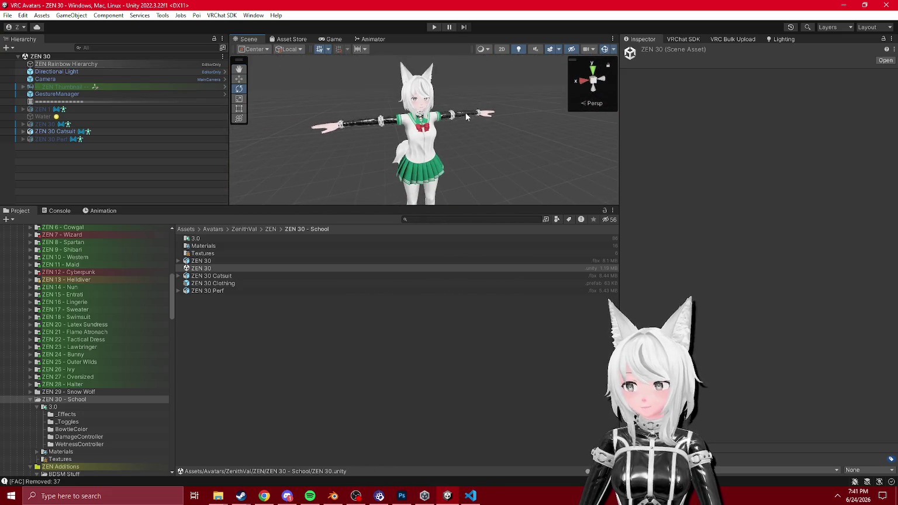
left_click(434, 27)
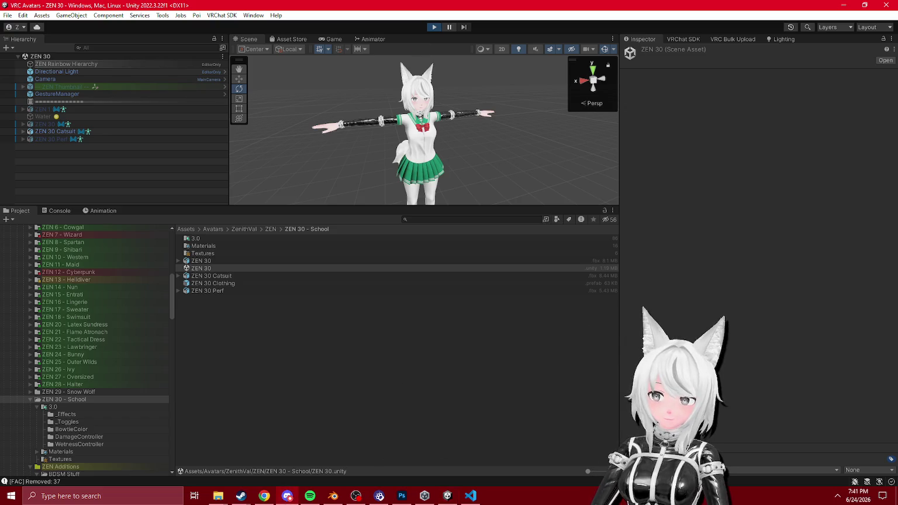
- In Gesture Manager, target ZEN 30 Catsuit and set Looks > Wetness to a fully wet shirt
left_click_drag(470, 145, 460, 142)
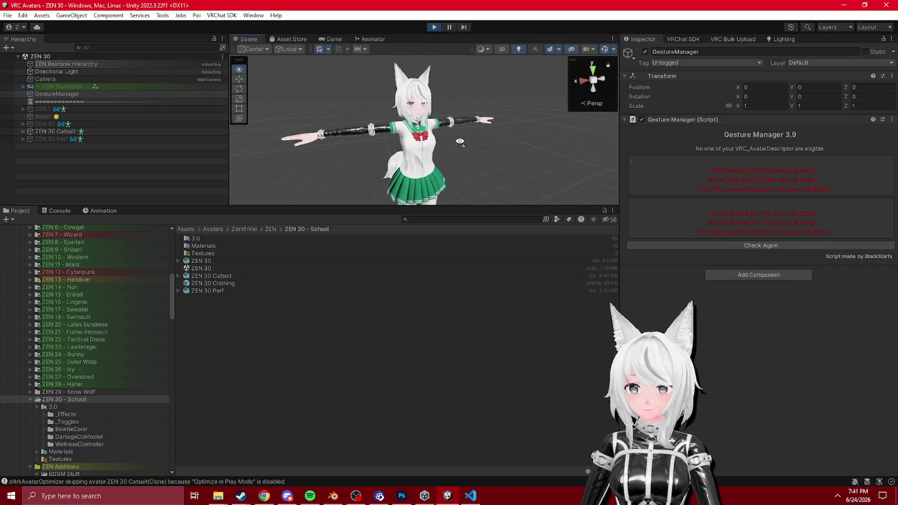
left_click(853, 158)
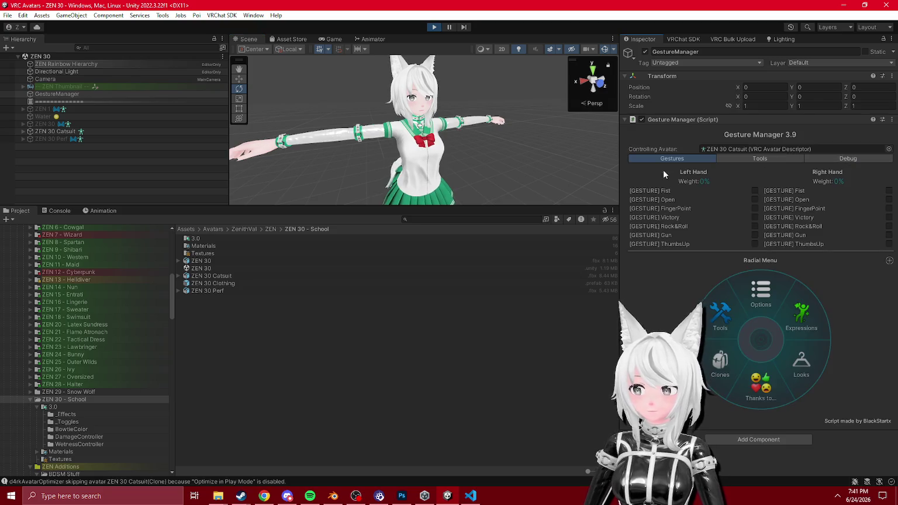
left_click(801, 363)
left_click(721, 364)
left_click(794, 324)
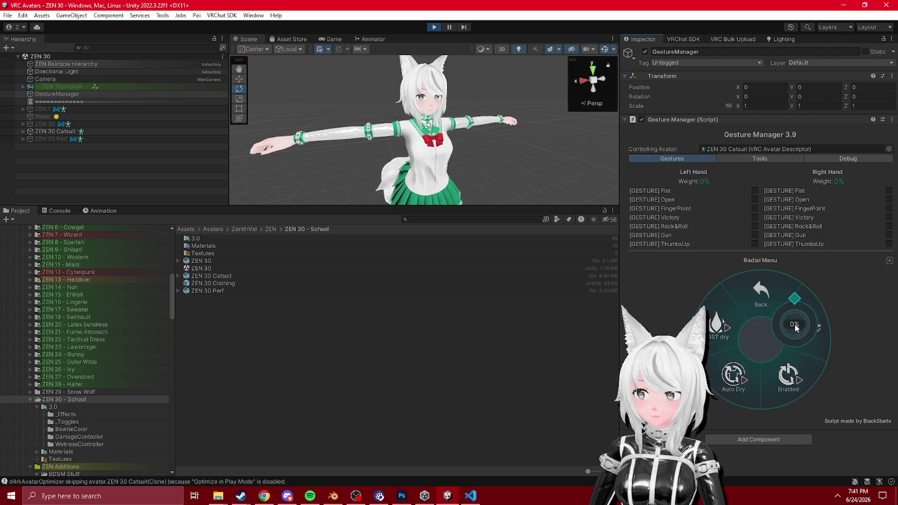
left_click(844, 291)
mouse_move(327, 134)
left_mouse_down()
mouse_move(290, 136)
mouse_move(374, 137)
left_mouse_up()
- Switch the avatar's outfit to black via Looks > Main > Black
left_click(761, 292)
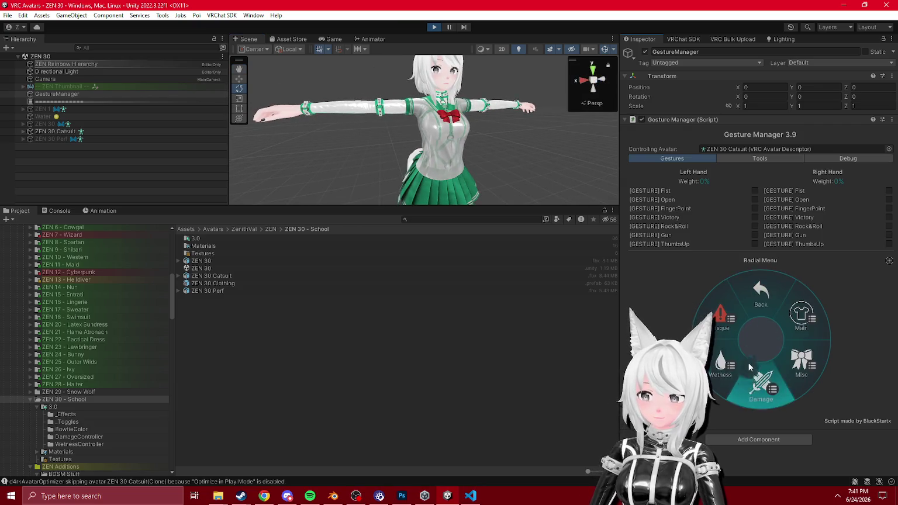
left_click(801, 318)
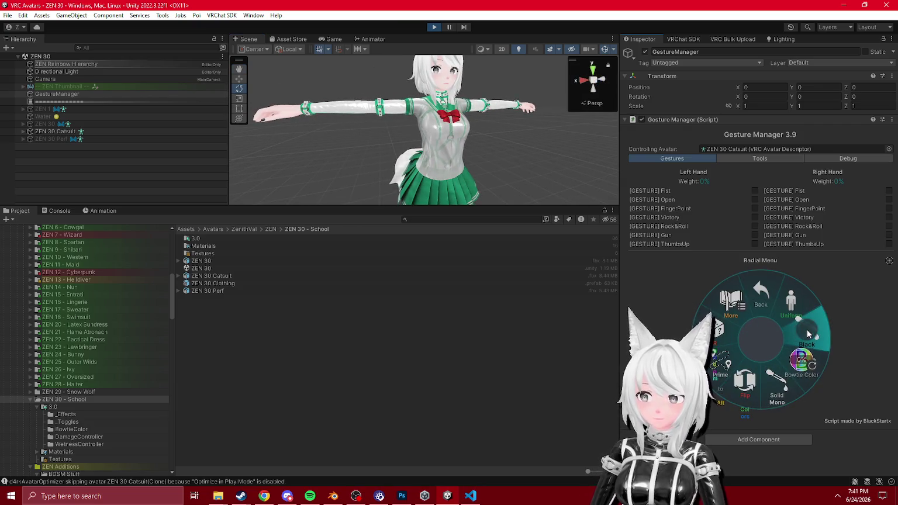
left_click(809, 333)
mouse_move(380, 151)
left_mouse_down()
mouse_move(355, 154)
mouse_move(531, 157)
left_mouse_up()
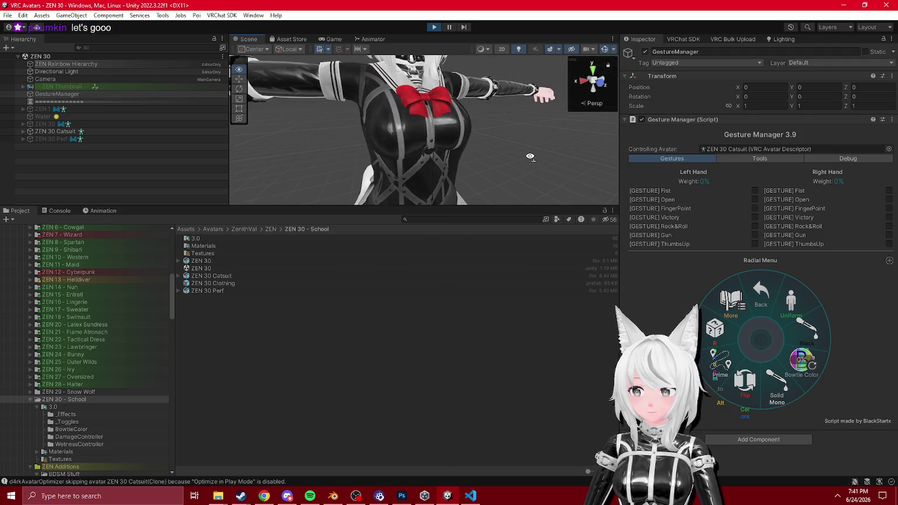
scroll(531, 157, "down", 5)
- Browse the Bowtie Color and Haptics and Gag pages, then return to Looks
left_click(802, 359)
left_click(770, 390)
left_click(792, 372)
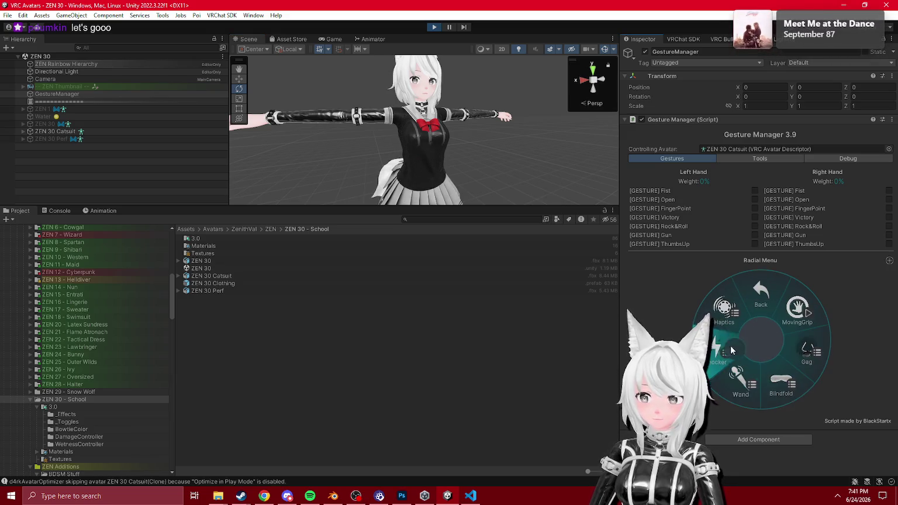
left_click(746, 315)
left_click(757, 298)
left_click_drag(445, 138, 415, 134)
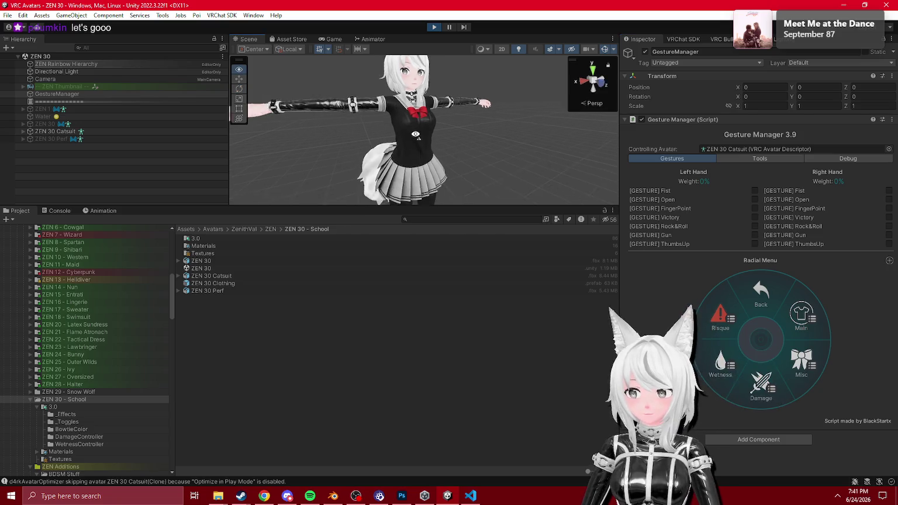
- Check the avatar in the Game view, then exit Play mode, restoring the school outfit
left_click(331, 39)
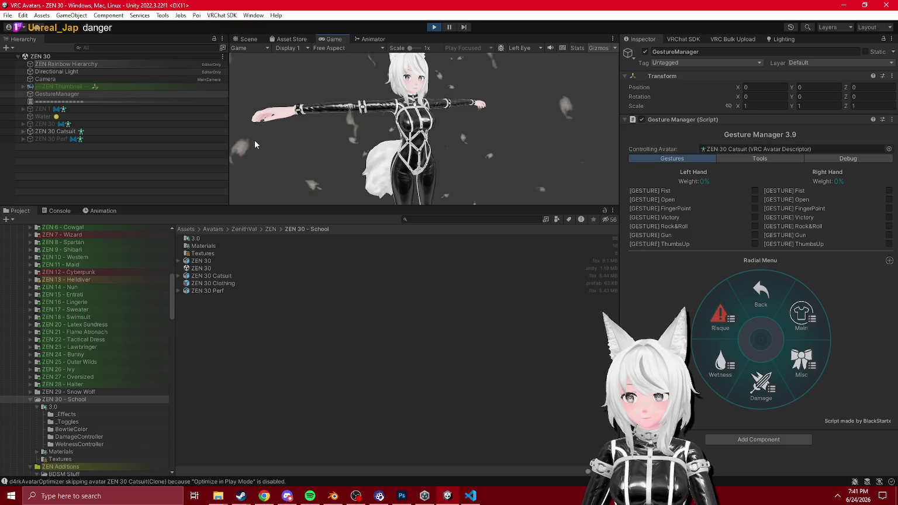
left_click(248, 39)
mouse_move(446, 143)
left_mouse_down()
mouse_move(476, 139)
mouse_move(462, 87)
left_mouse_up()
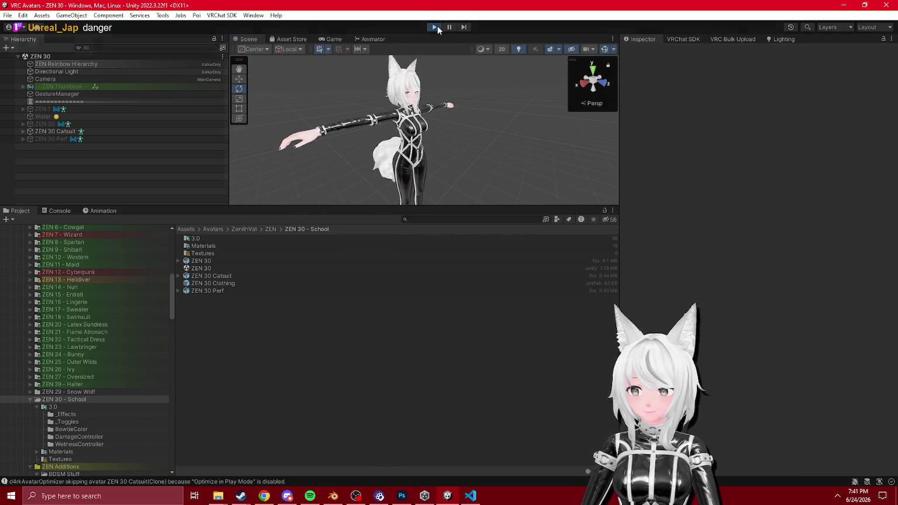
left_click(437, 26)
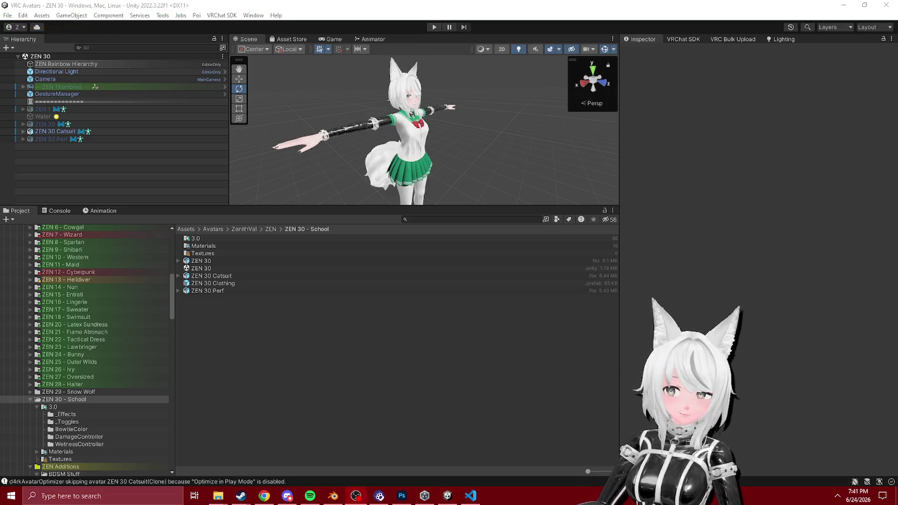